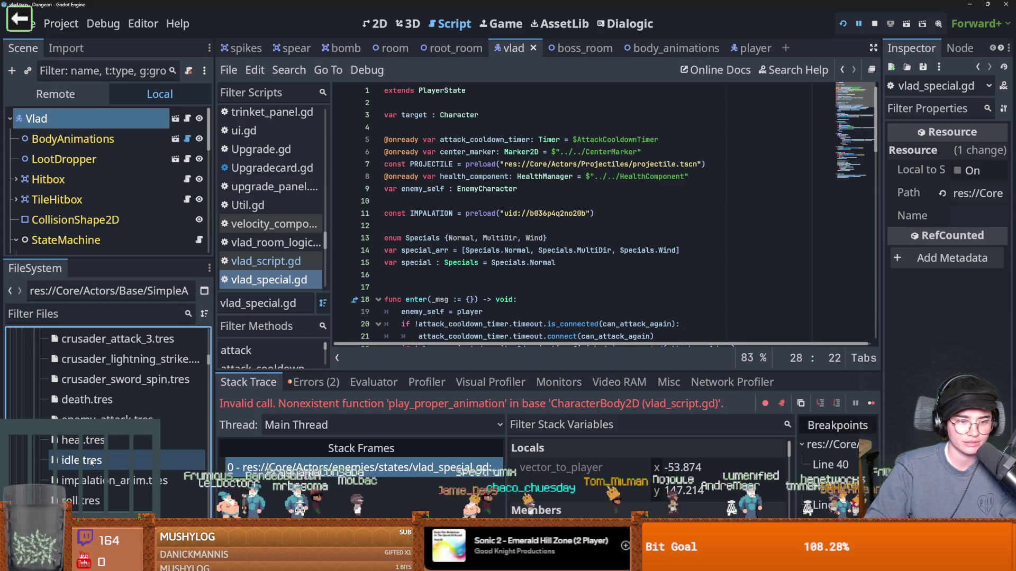
- Remove the blank line below the IDLE constant in vlad_special.gd
double_click(426, 201)
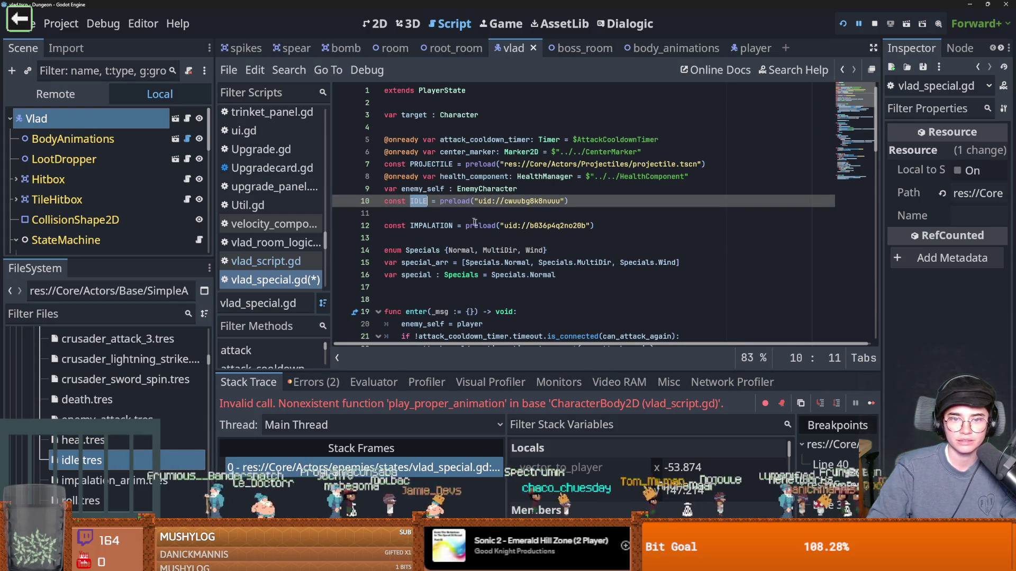
left_click(410, 212)
key("BackSpace")
- Replace line 30's broken play_proper_animation call with the play_simple_animation call copied from line 50
scroll(525, 263, "down", 10)
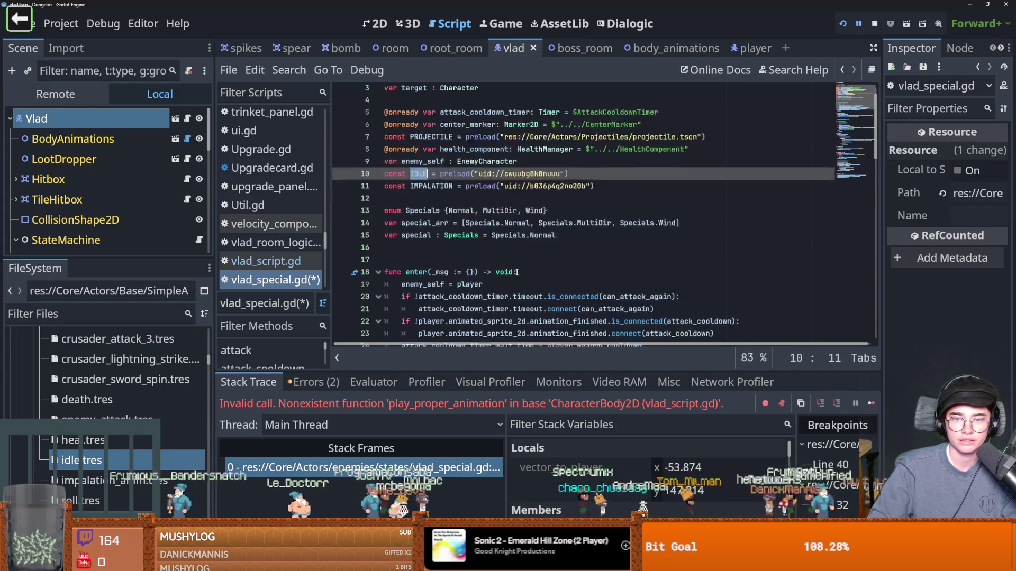
scroll(527, 260, "down", 3)
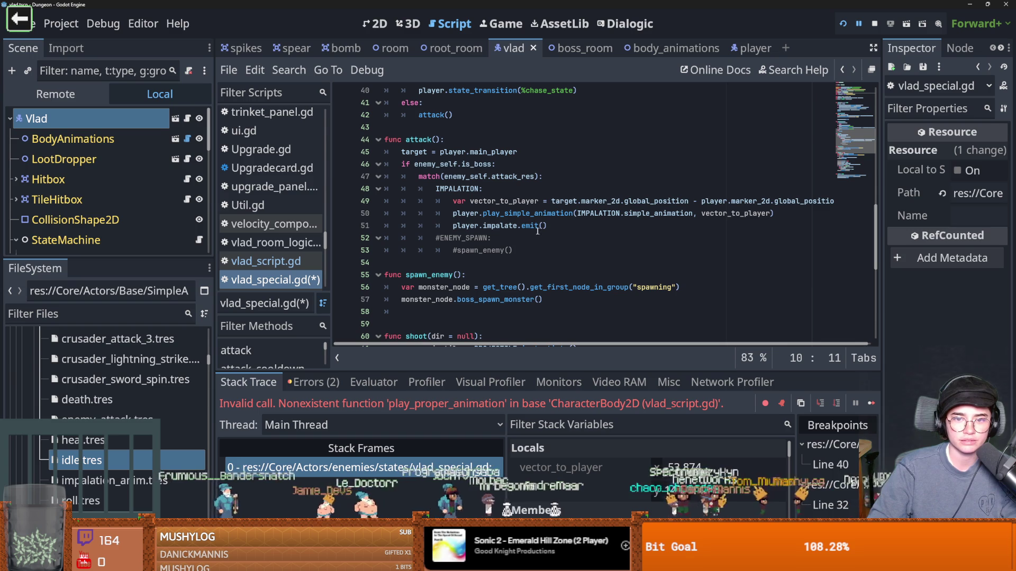
left_click_drag(774, 213, 453, 213)
key("ctrl+c")
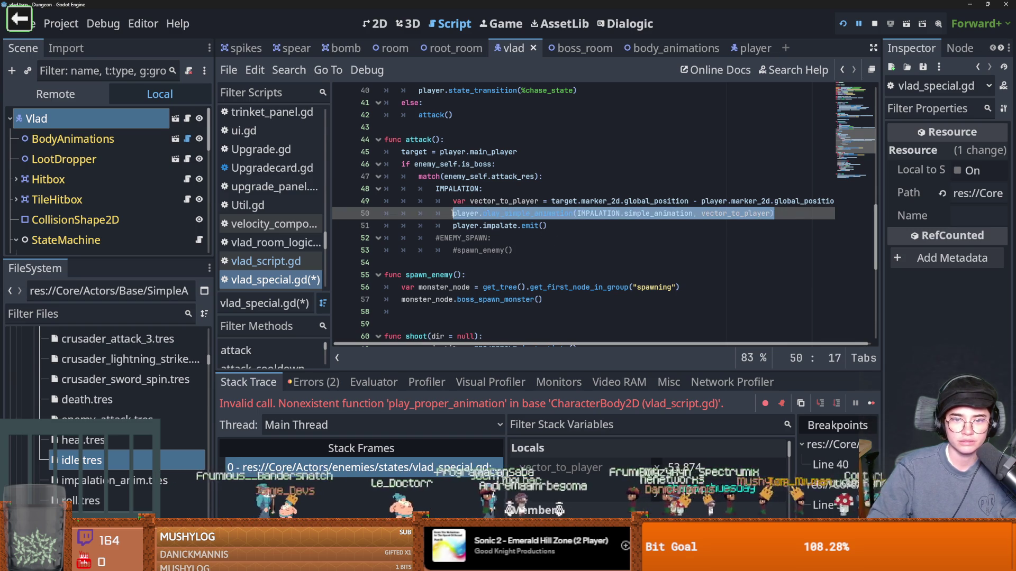
scroll(513, 246, "up", 4)
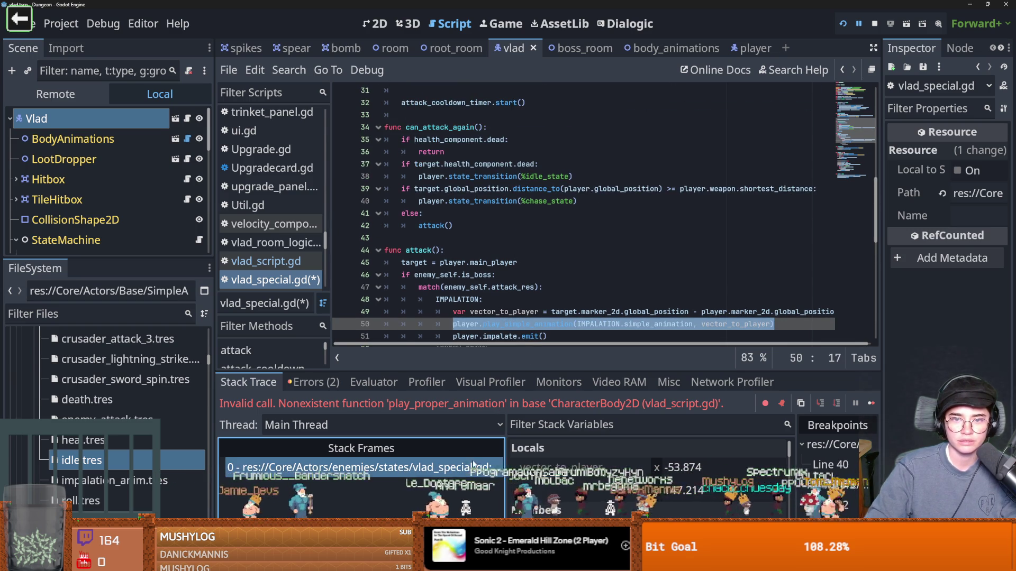
left_click(360, 467)
left_click_drag(646, 217, 394, 213)
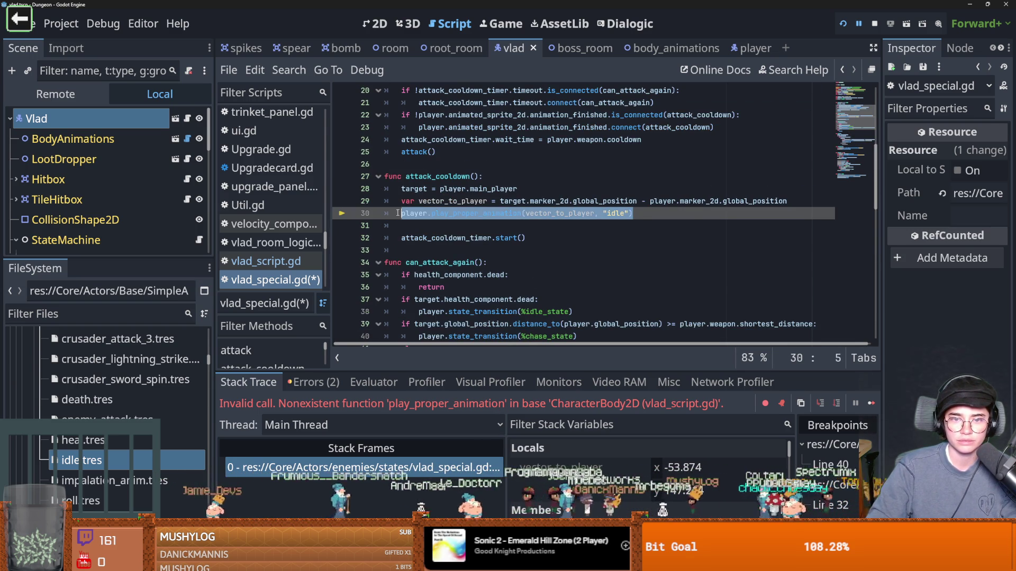
key("ctrl+v")
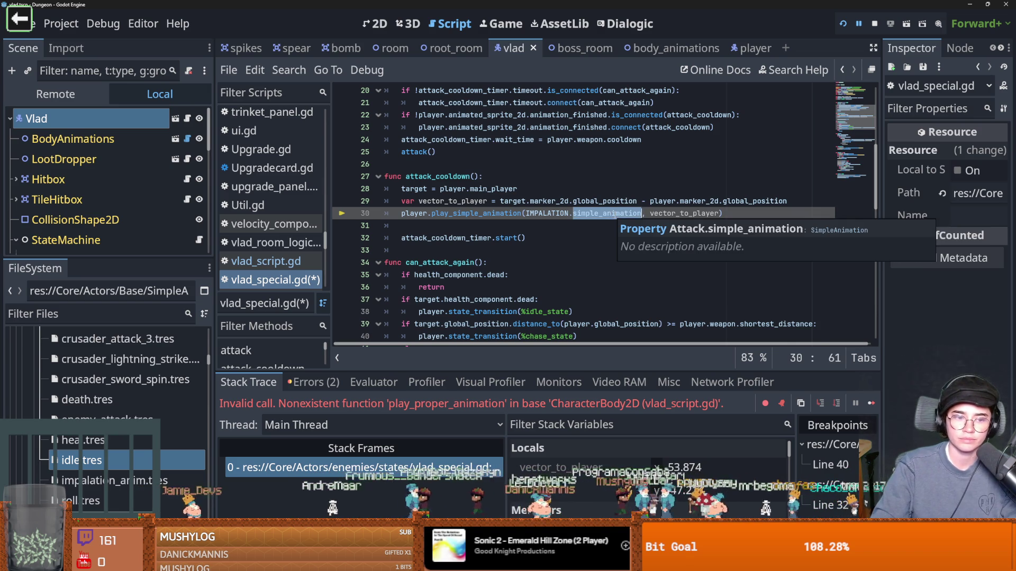
- Change the call's argument from IMPALATION.simple_animation to IDLE, then inspect the idle.tres resource
left_click(616, 213)
left_click_drag(642, 213, 534, 214)
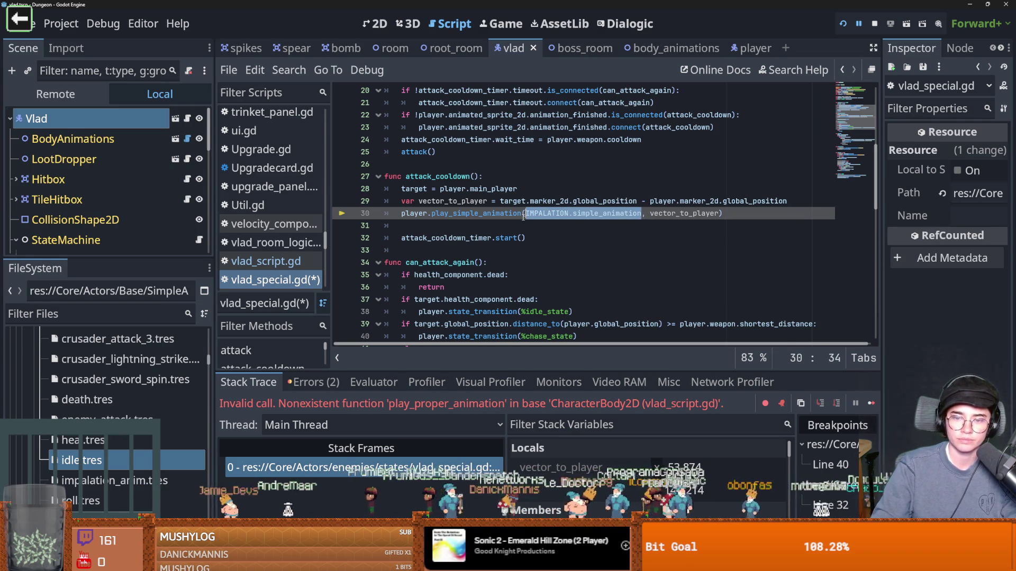
type("ID")
key("Return")
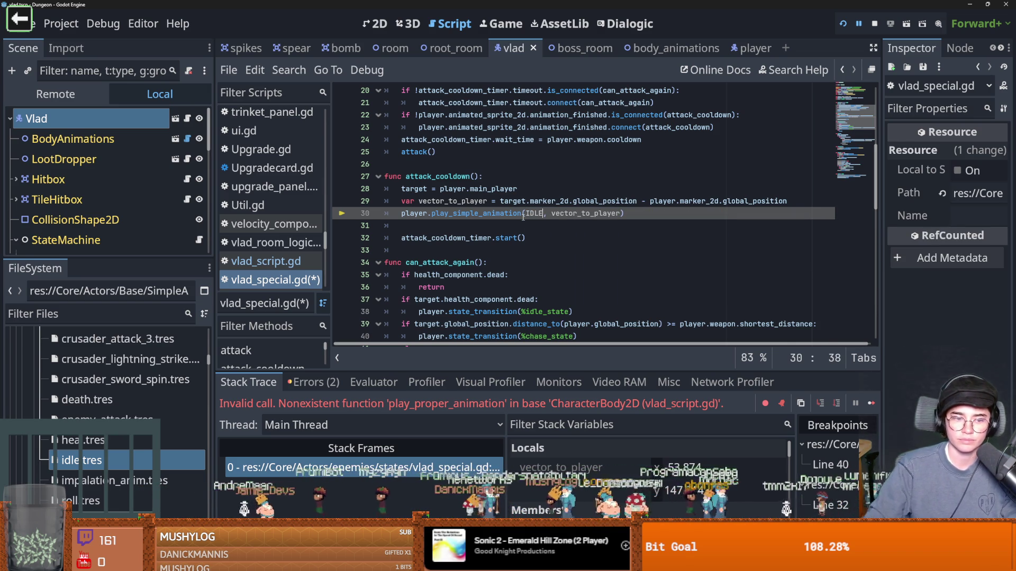
left_click(134, 463)
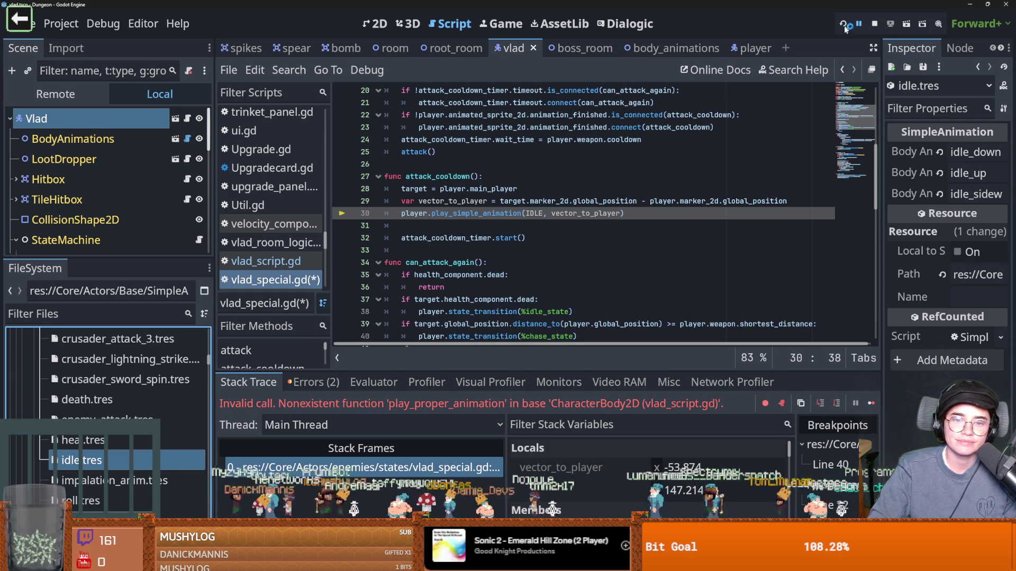
- Run the project, start a Warrior game, and teleport with tp_to_before_boss in the debug console
left_click(843, 24)
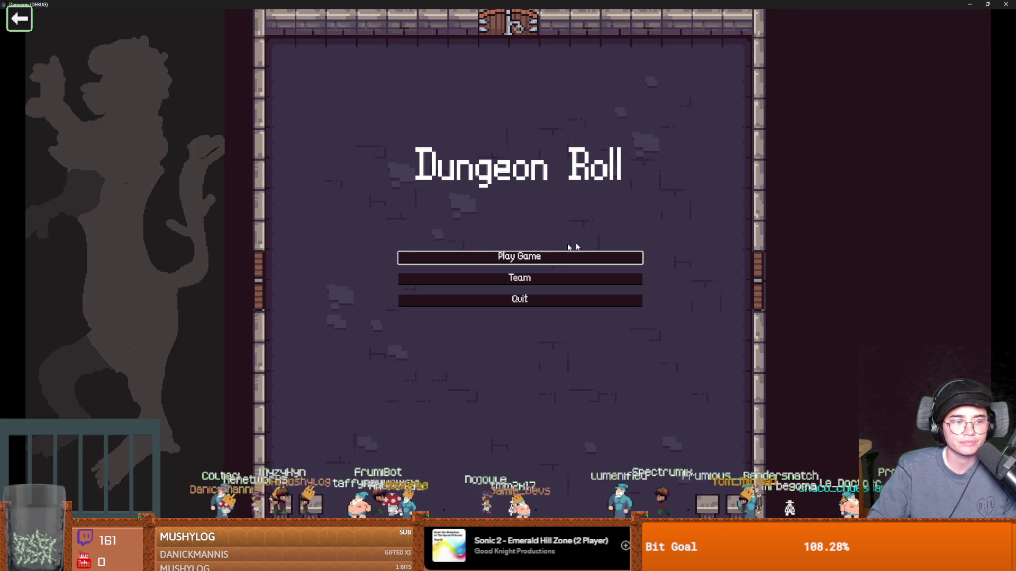
left_click(541, 258)
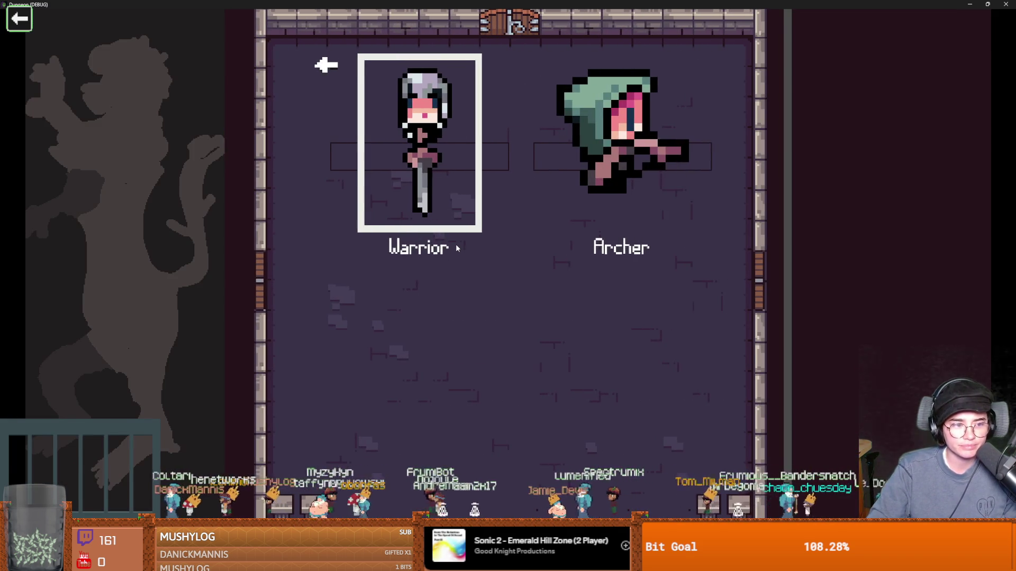
left_click(457, 248)
key("grave")
type("tp")
key("Tab")
key("Return")
key("grave")
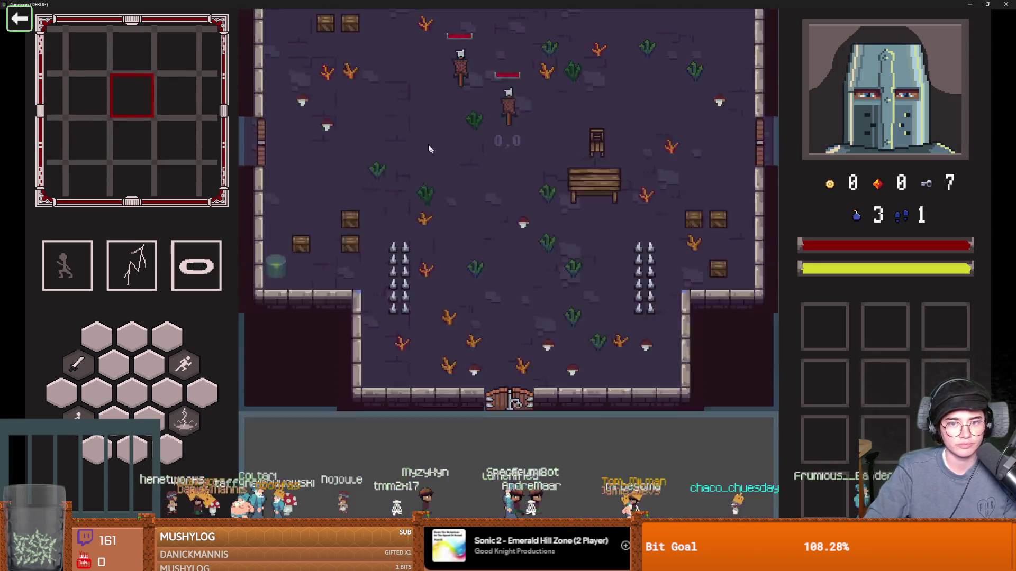
- Walk the knight into Vlad's boss room and dismiss his dialogue to begin the fight
key("s")
key("space")
key("s")
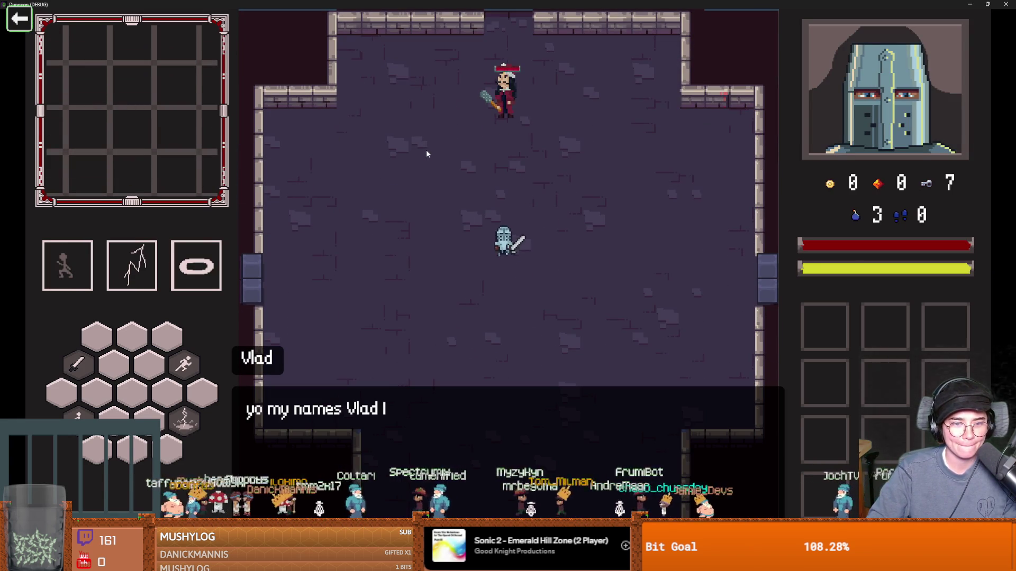
key("grave")
key("grave")
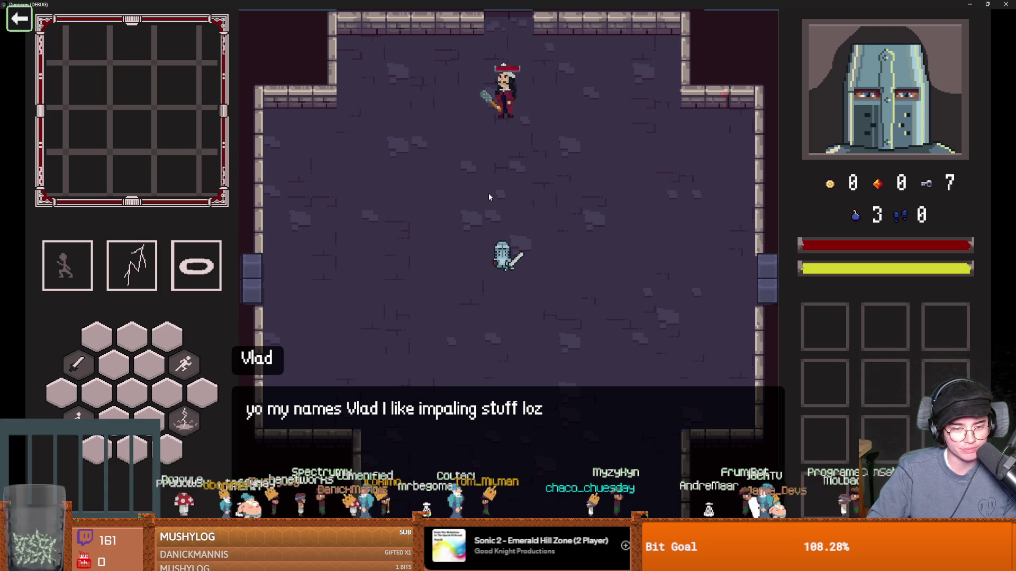
left_click(525, 213)
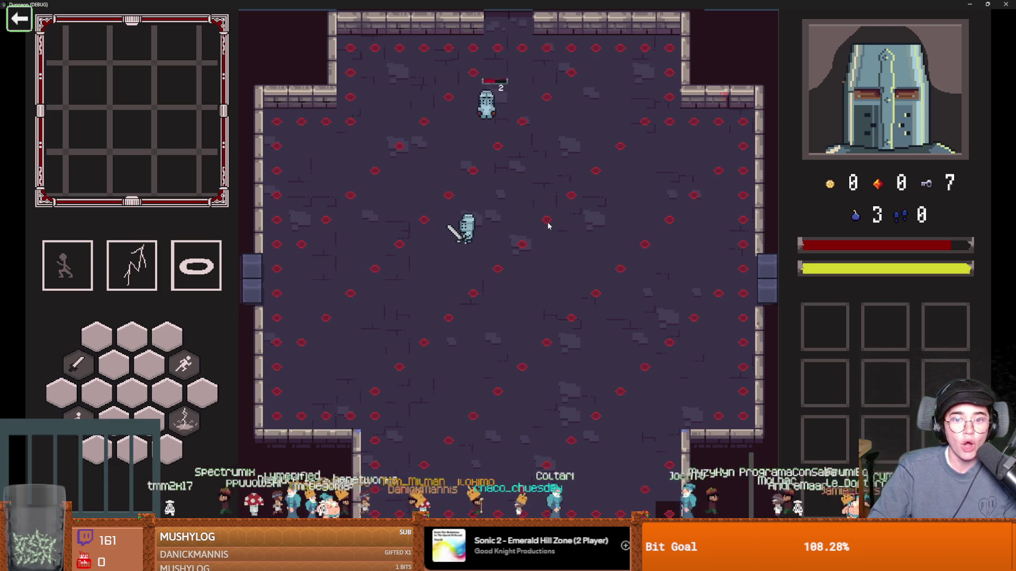
- Fight Vlad with movement, dashes and sword attacks, then stop the game with F8
key("s")
key("d")
key("w")
key("d")
key("s")
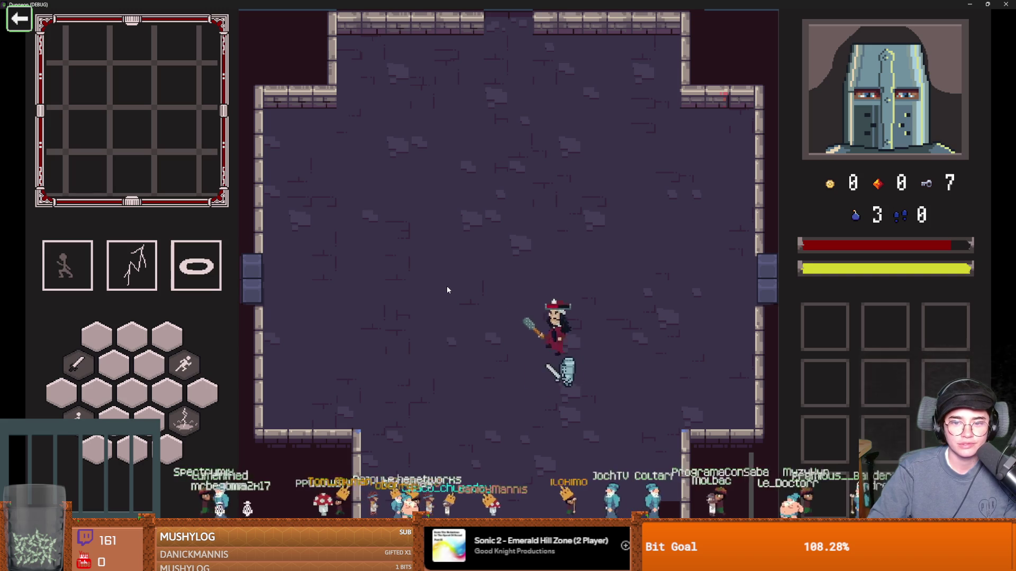
key("space")
key("a")
key("space")
key("w")
key("d")
key("s")
key("a")
key("d")
key("a")
key("d")
key("w")
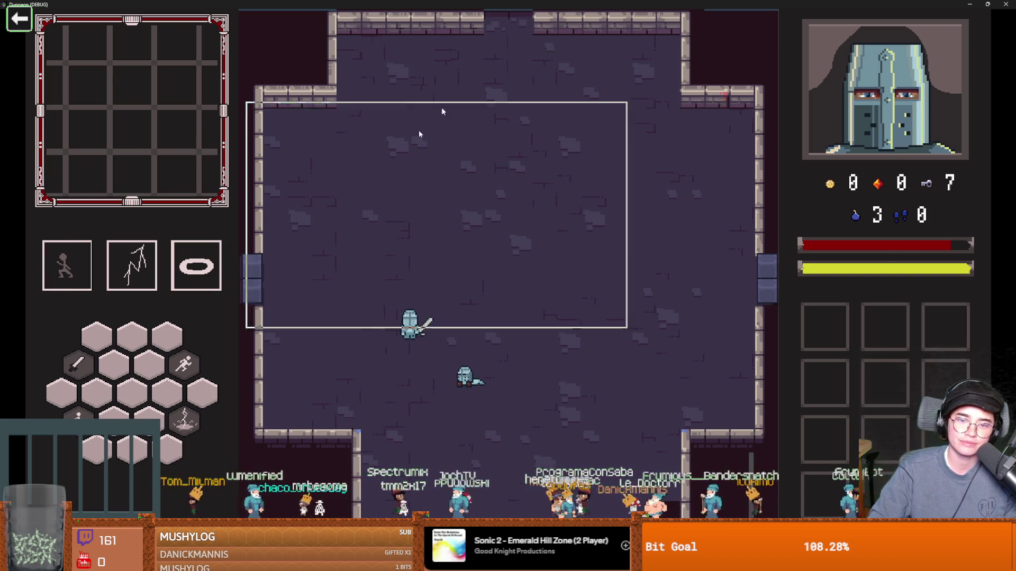
key("F8")
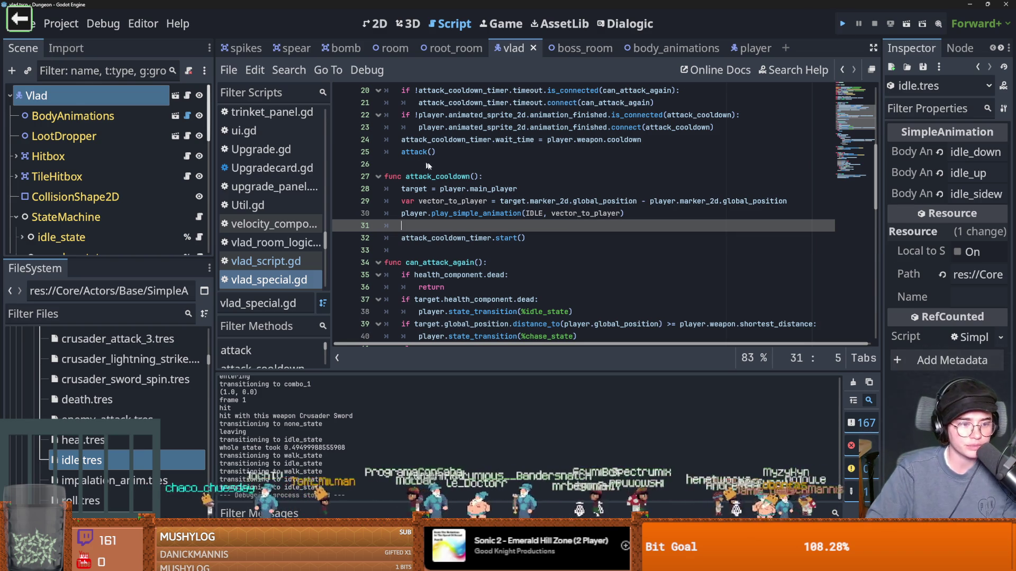
- Relaunch with F5, start a Warrior game, and run tp_to_before_boss in the debug console
key("F5")
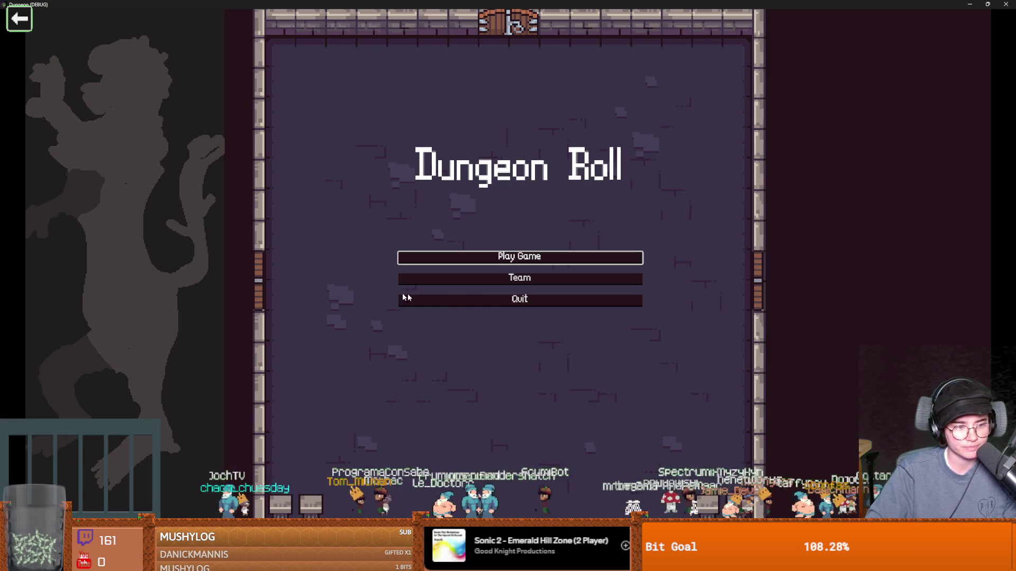
left_click(411, 256)
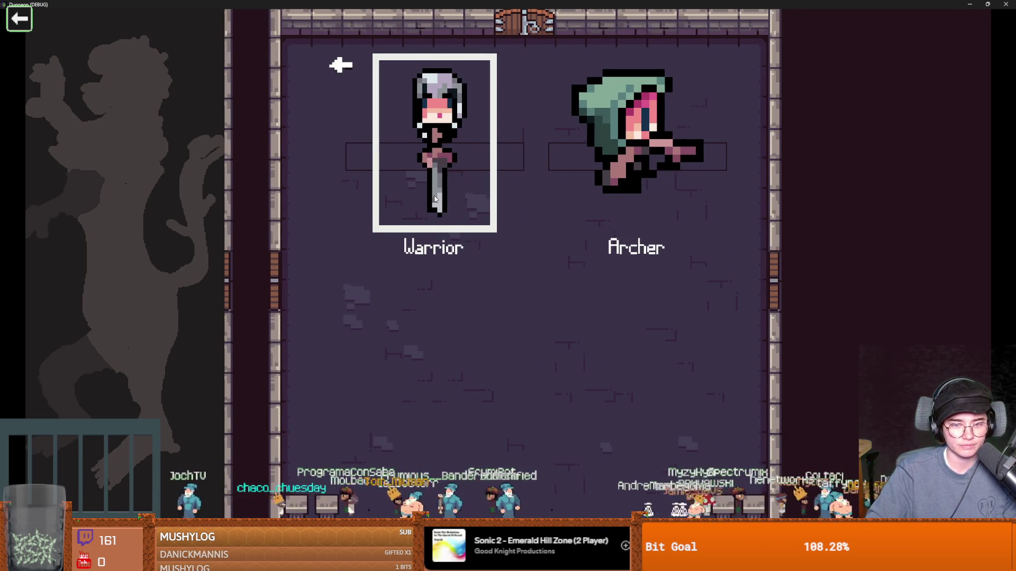
left_click(434, 199)
key("grave")
type("tp_to_before_boss")
key("Return")
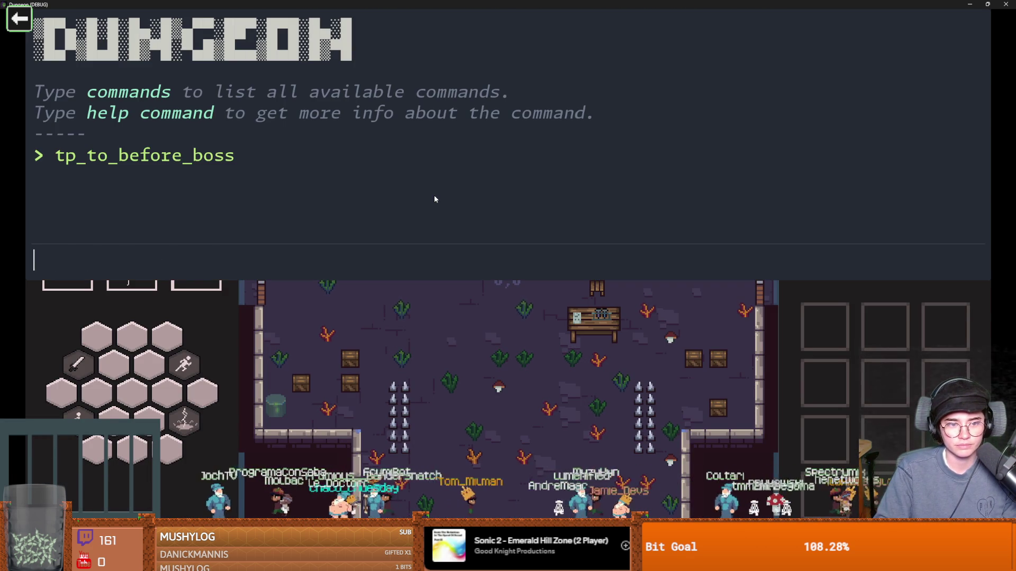
key("grave")
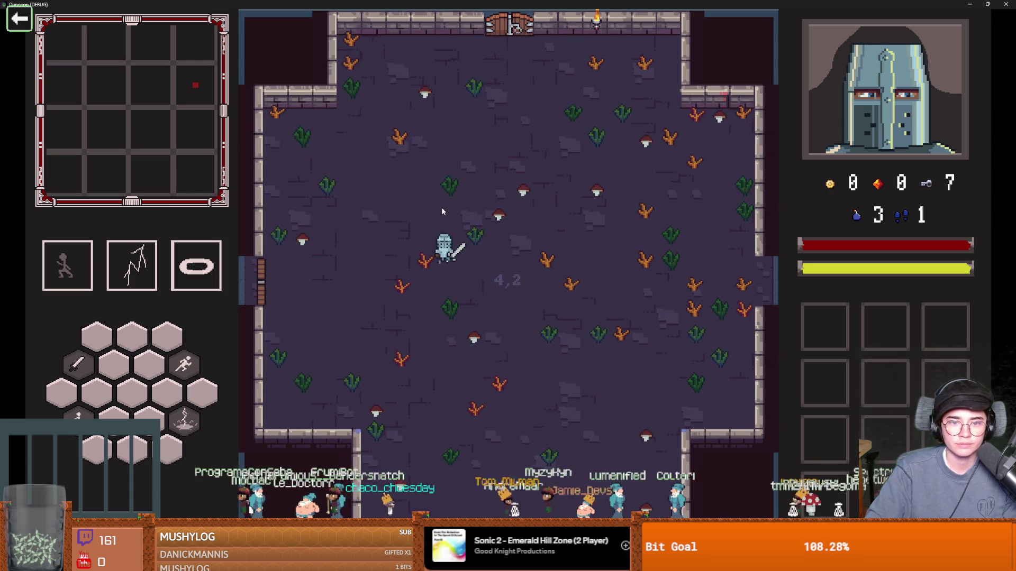
- Walk the knight east into Vlad's boss room, then shrink the game window over the editor
key("space")
key("d")
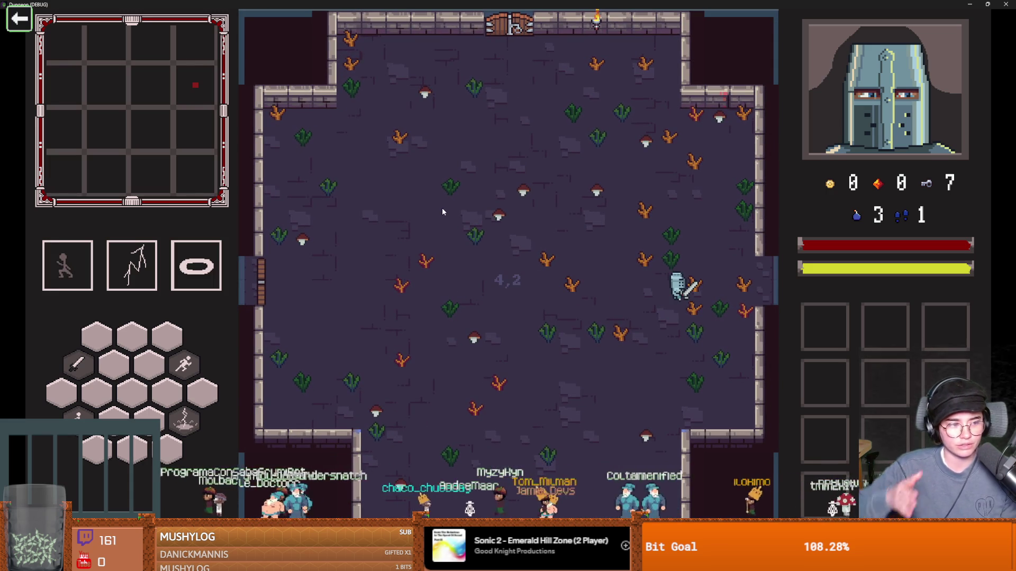
key("d")
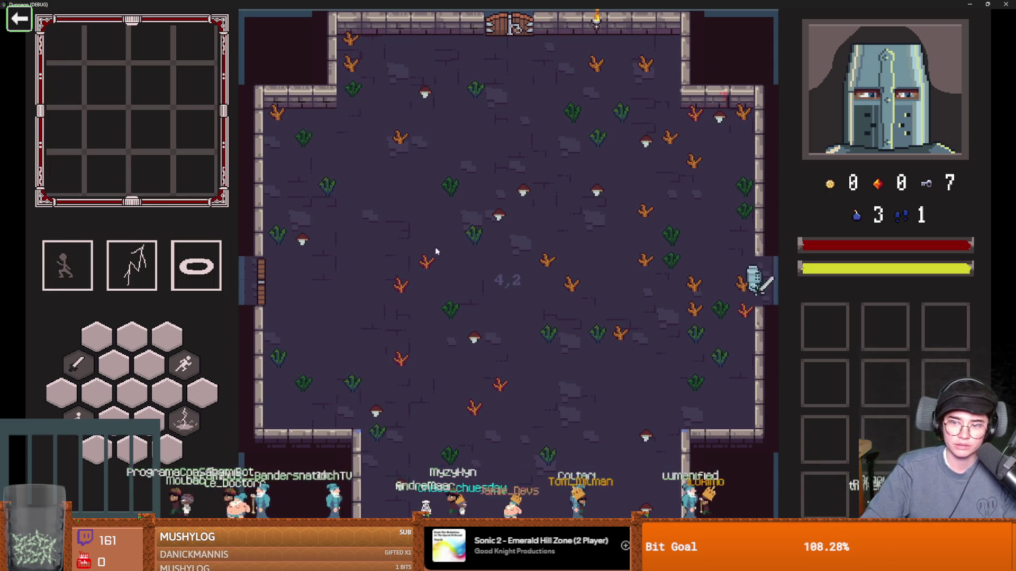
key("d")
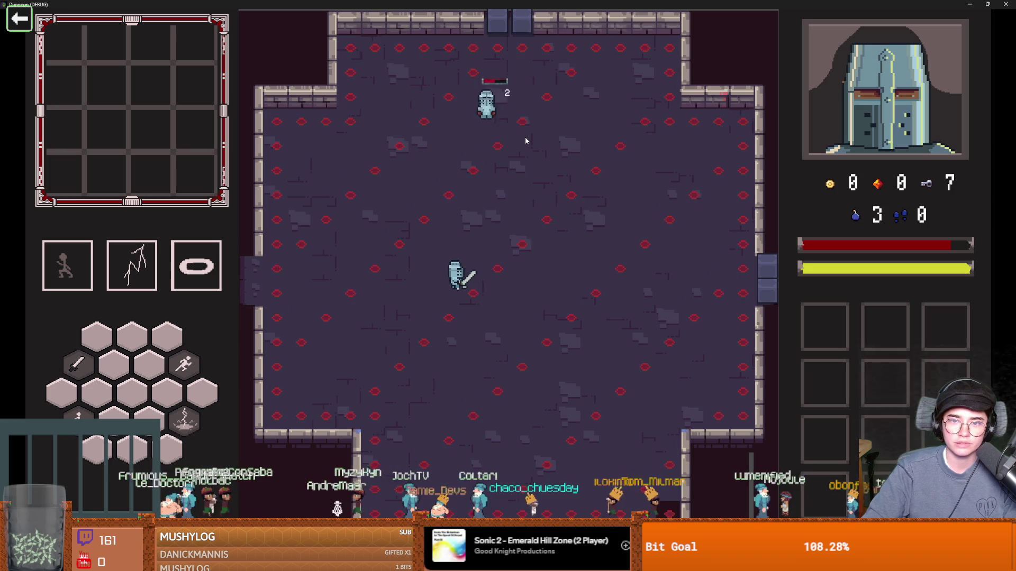
key("a")
key("super+Down")
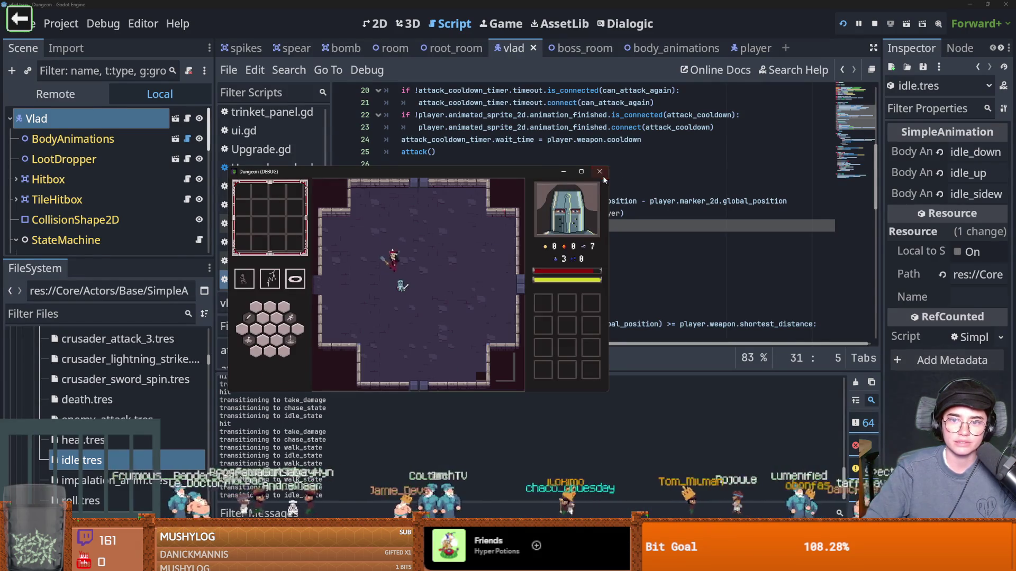
- Close the game window and show the spear scene's Spear node on the 2D canvas
left_click(599, 172)
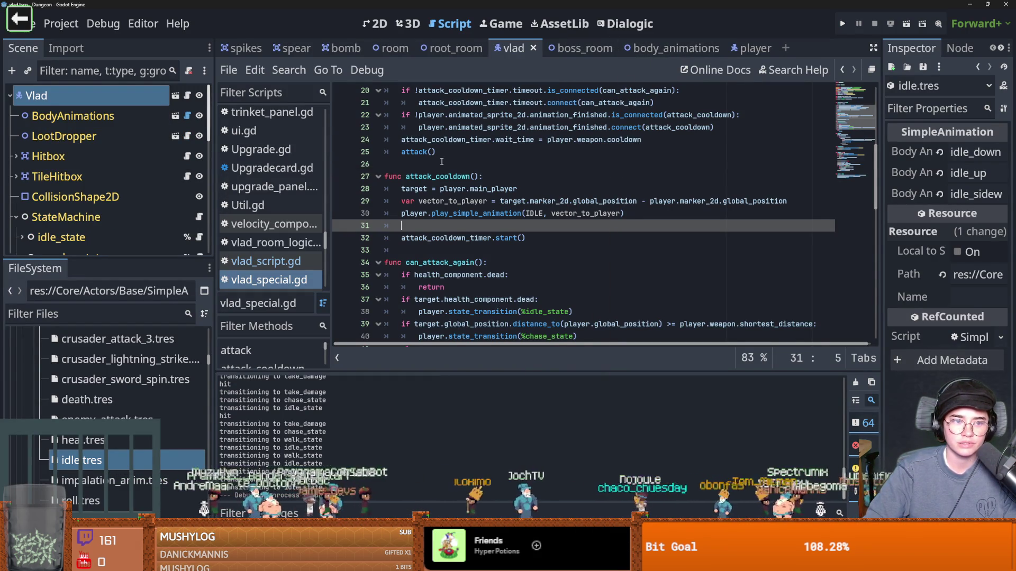
left_click(290, 48)
left_click(107, 100)
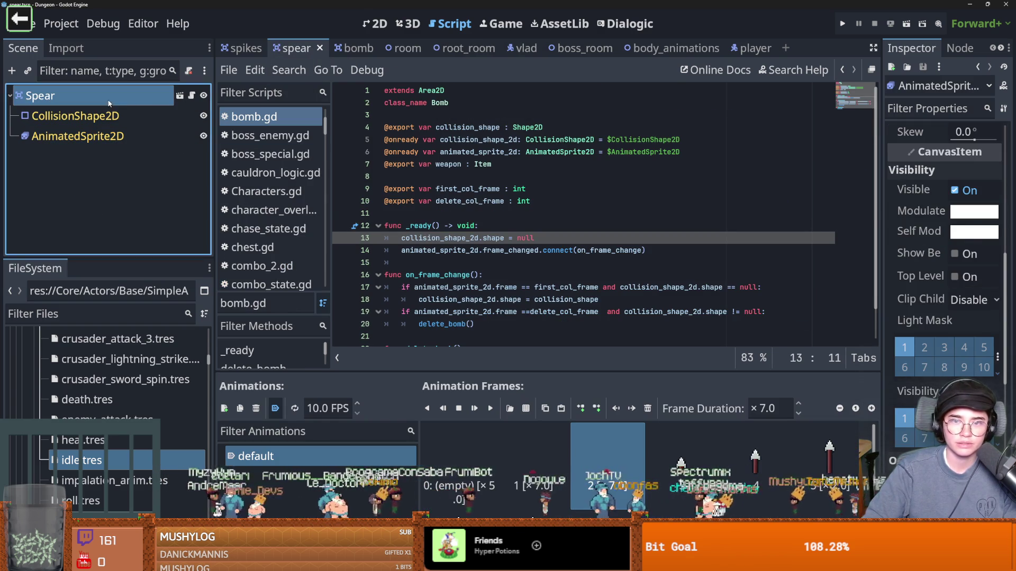
key("ctrl+F1")
left_click_drag(881, 247, 787, 236)
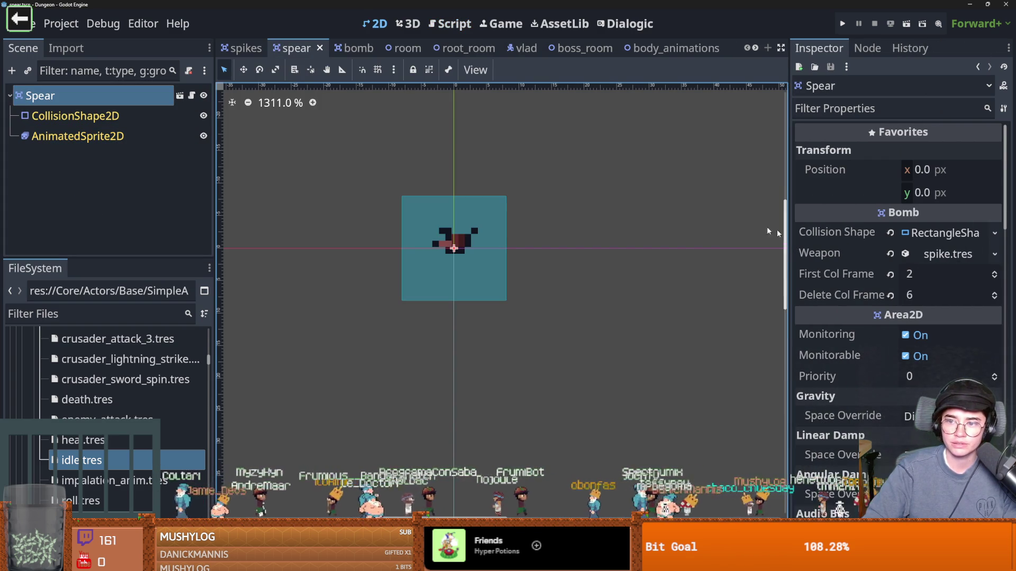
- In the Bomb script, add a blank line at line 15 of _ready, save, and return to 2D
left_click(192, 96)
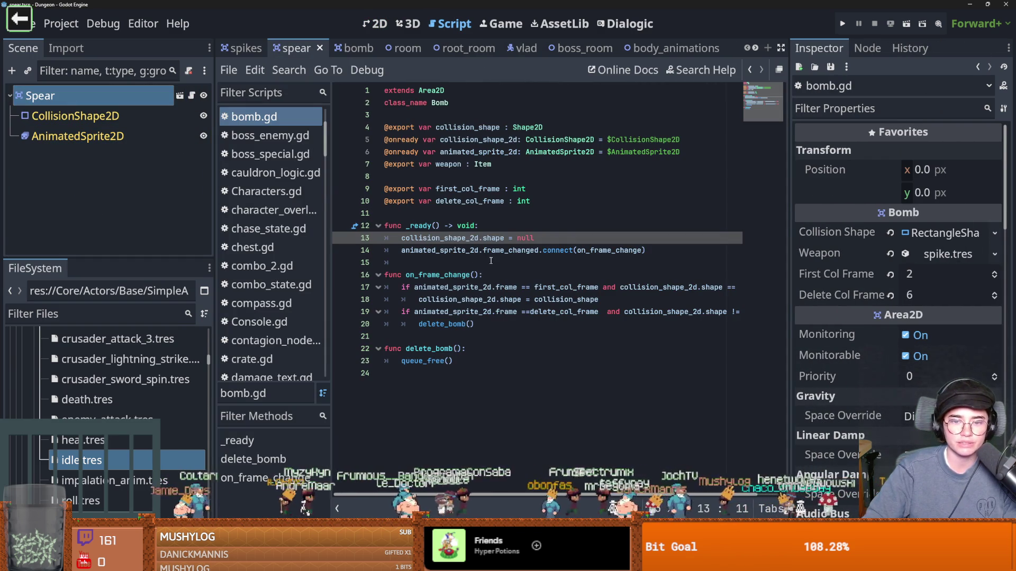
left_click(458, 262)
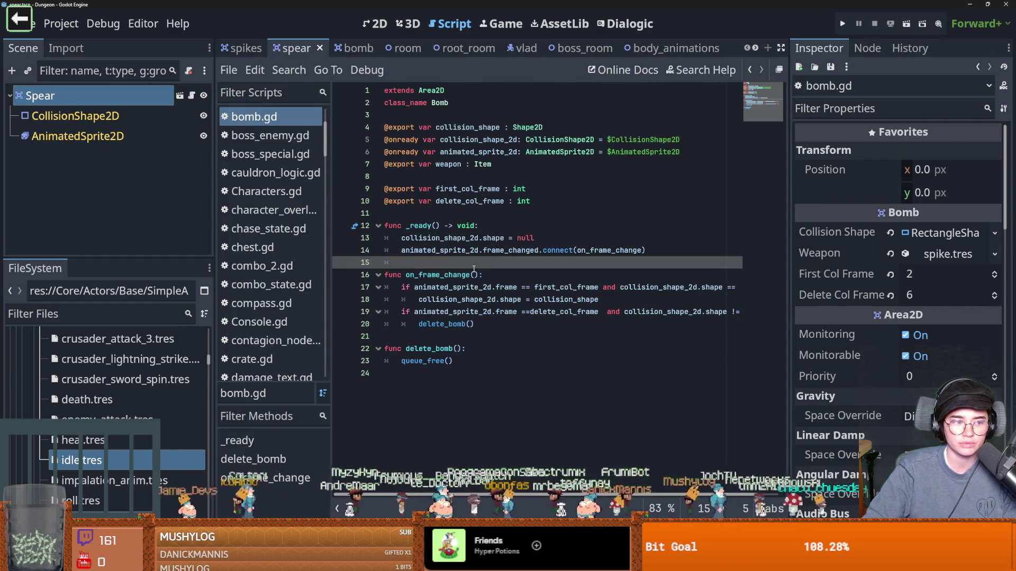
key("Return")
key("ctrl+s")
key("ctrl+s")
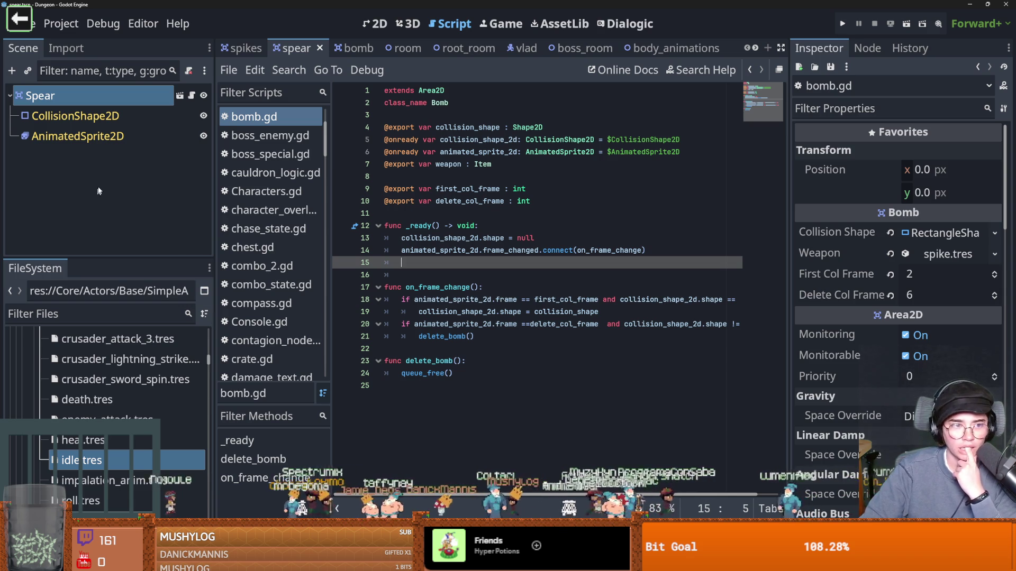
left_click(81, 98)
left_click(75, 116)
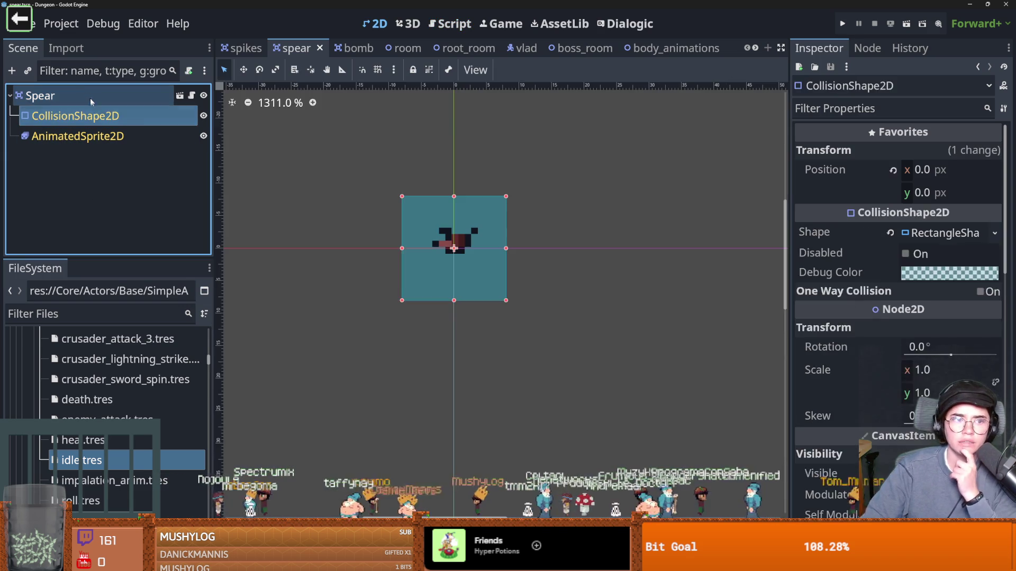
- Uncheck the Enemy layer in the Spear's collision mask and save the spear scene
left_click(91, 100)
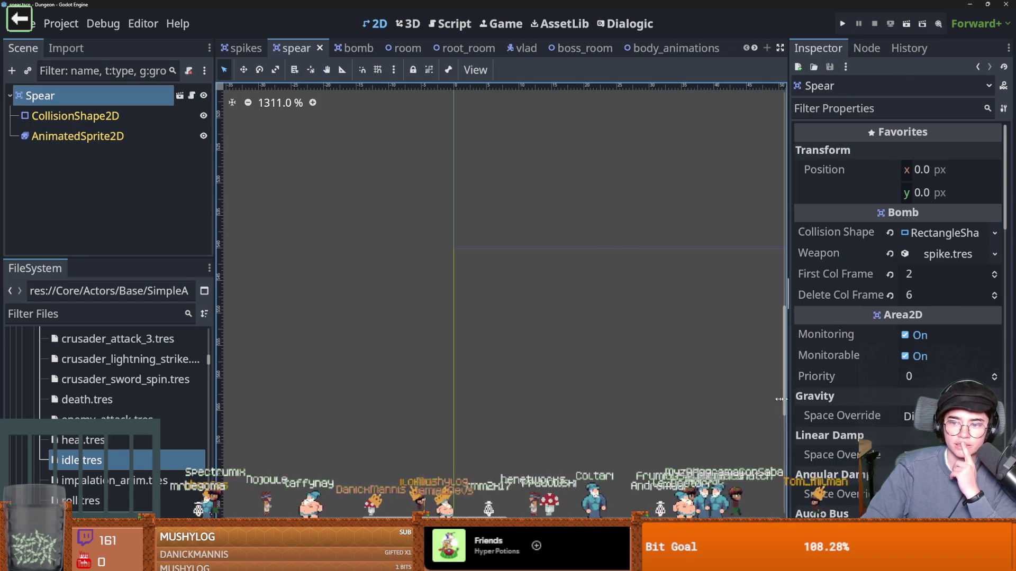
left_click_drag(789, 403, 598, 370)
scroll(703, 328, "down", 10)
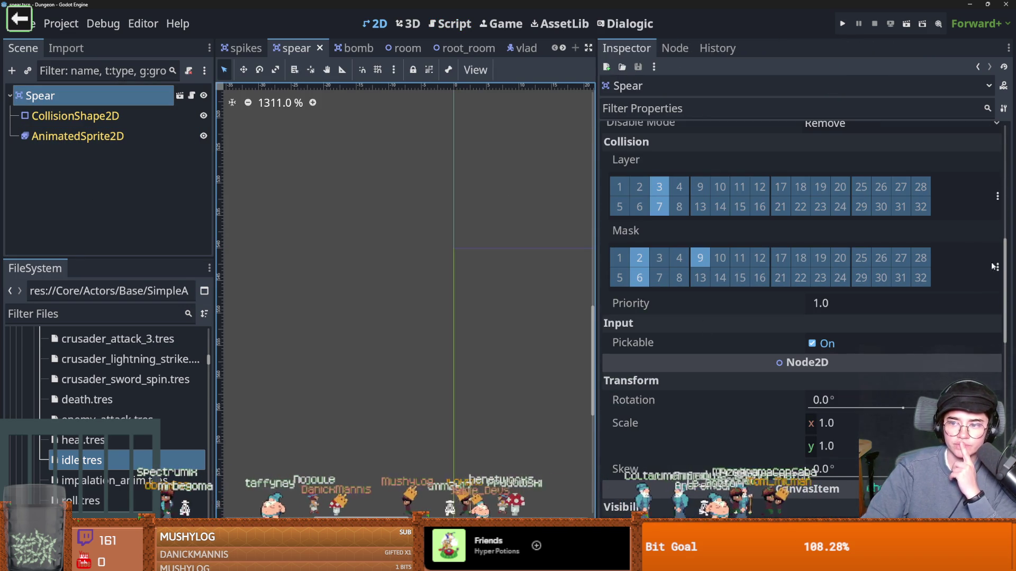
left_click(996, 267)
left_click(894, 327)
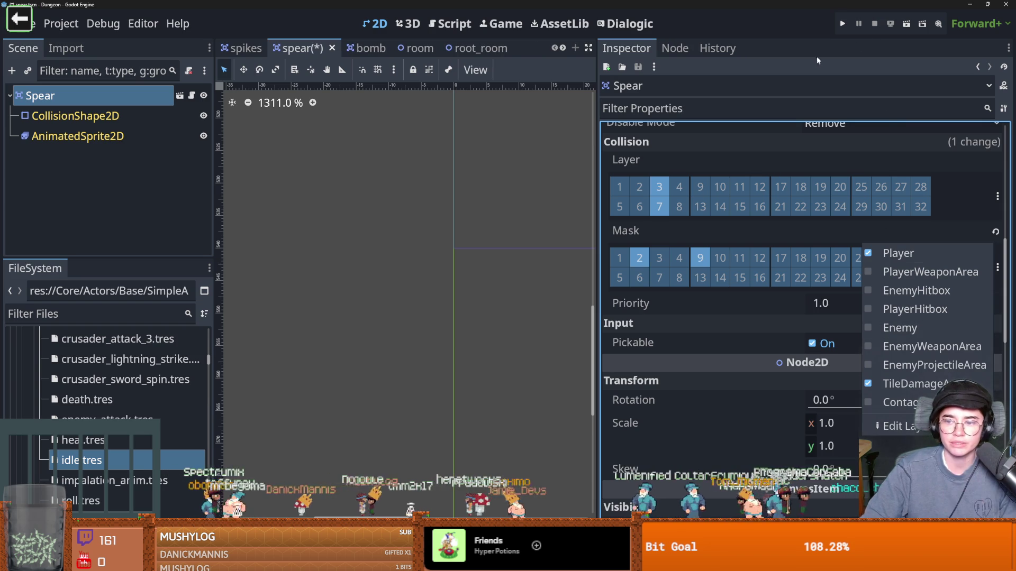
left_click(839, 41)
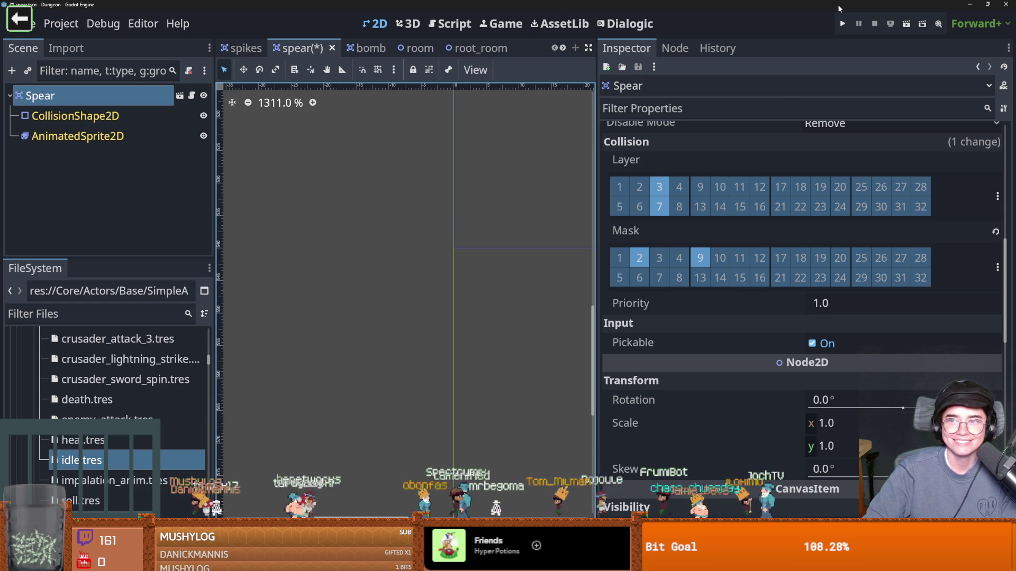
key("ctrl+s")
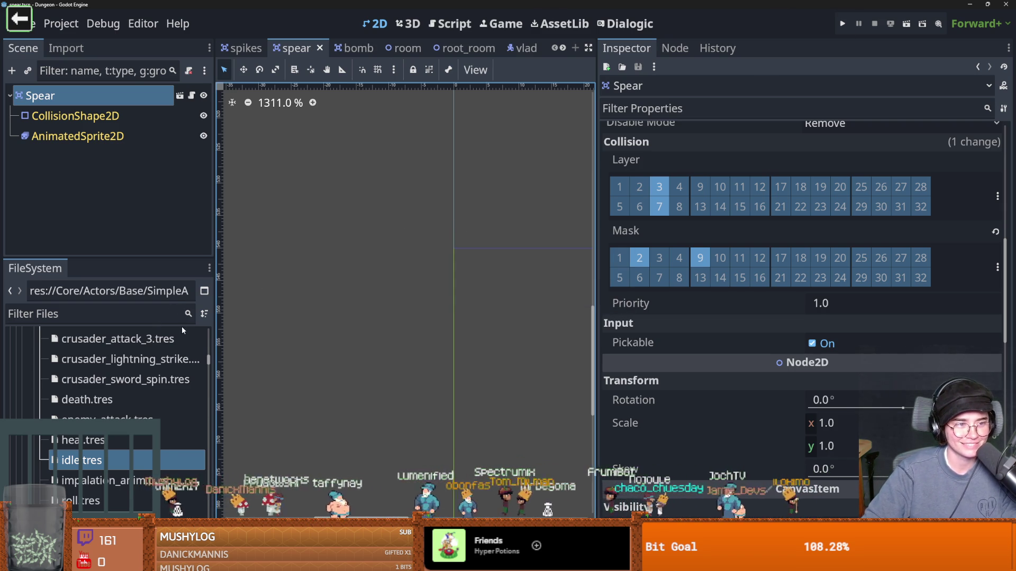
- Shrink the file browser so the scene tree panel gets more room
scroll(132, 370, "up", 3)
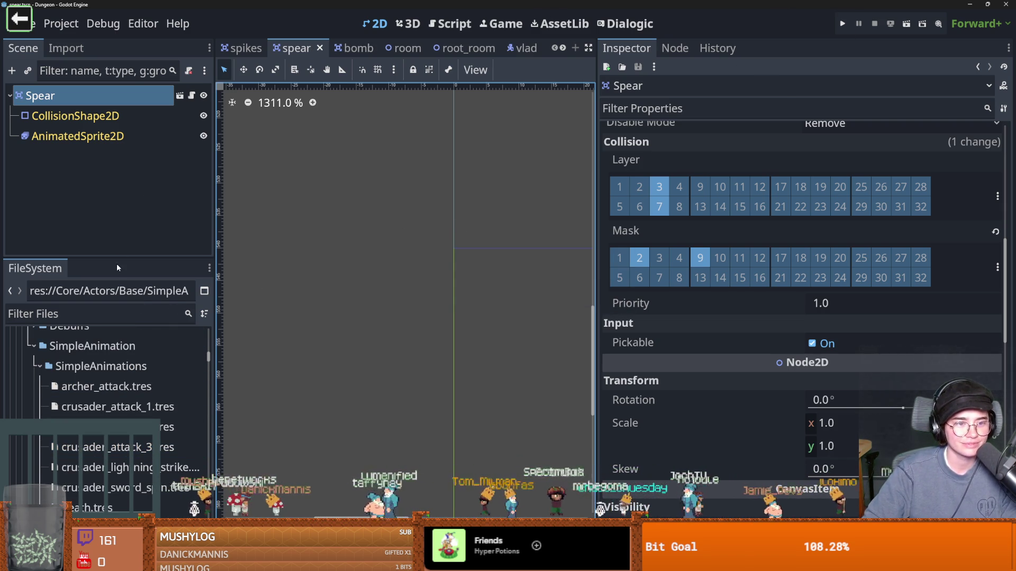
left_click_drag(120, 258, 127, 346)
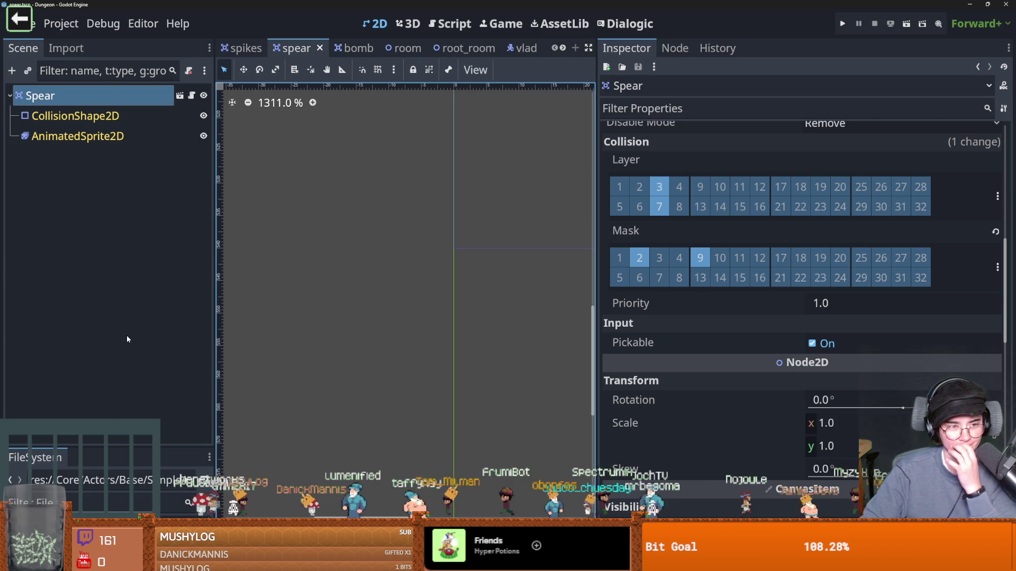
scroll(529, 408, "up", 2)
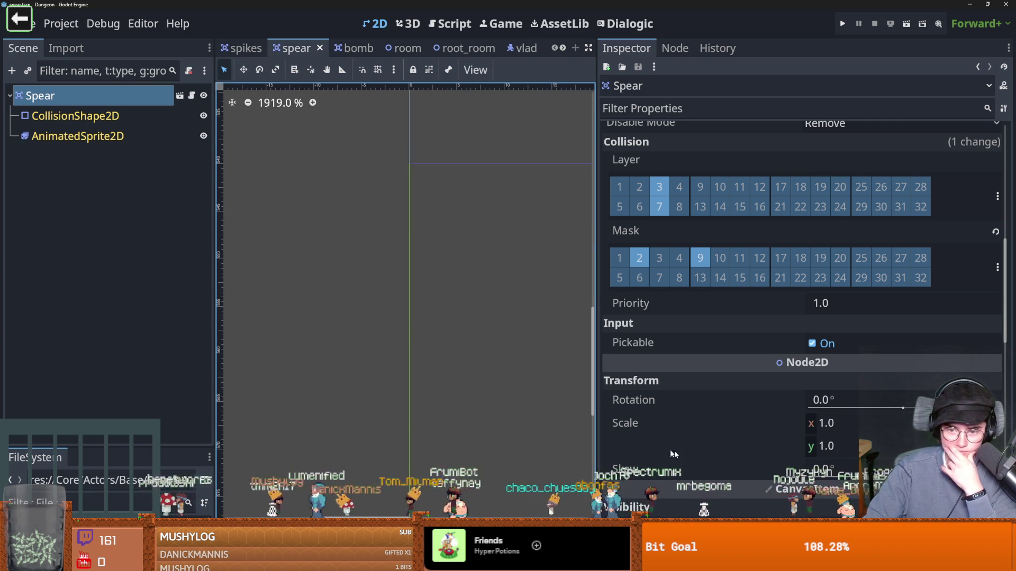
scroll(674, 445, "up", 10)
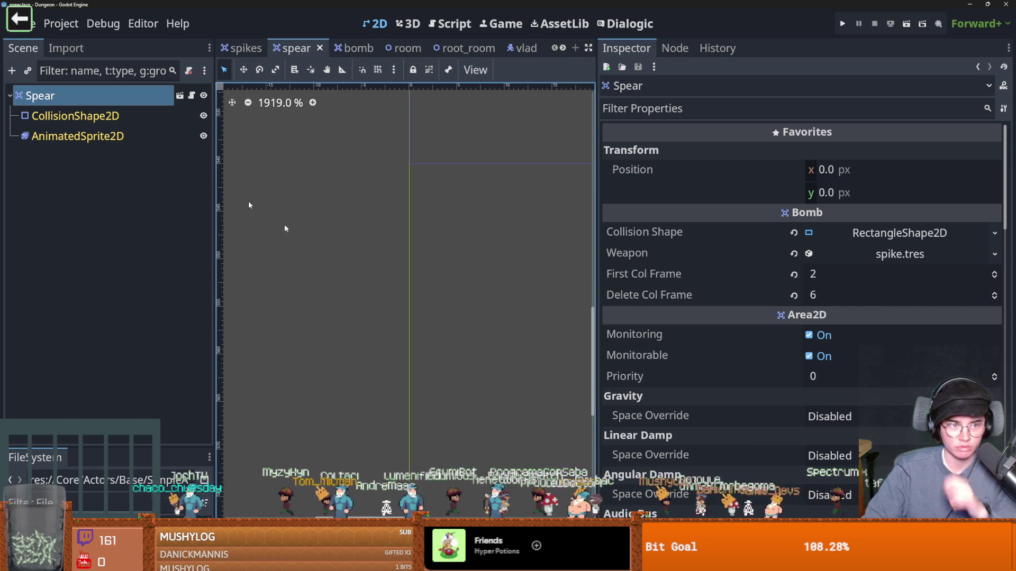
- Set the spear AnimatedSprite2D's empty first frame to a 1.0 duration, then run the game
left_click(77, 136)
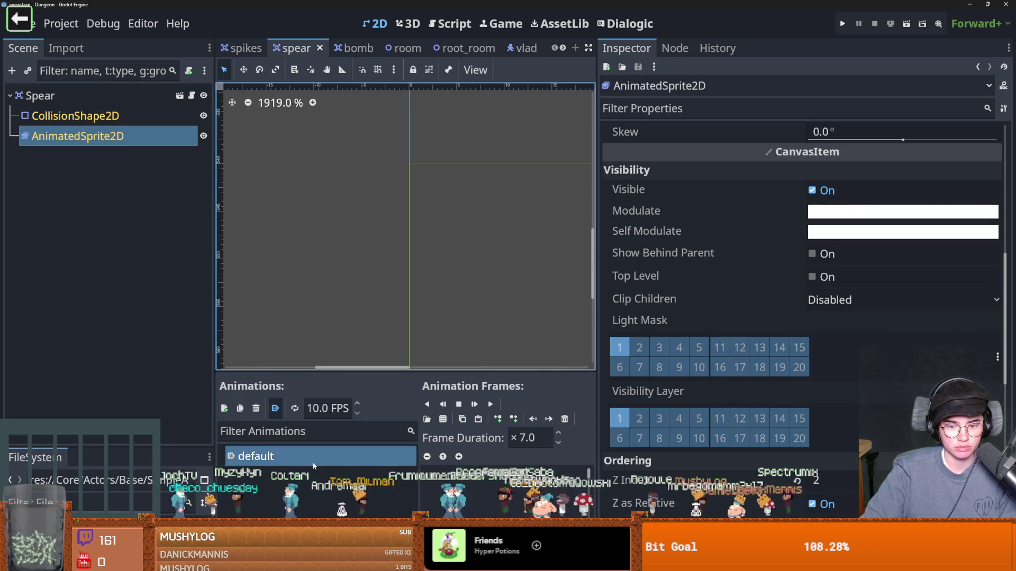
left_click_drag(597, 450, 680, 450)
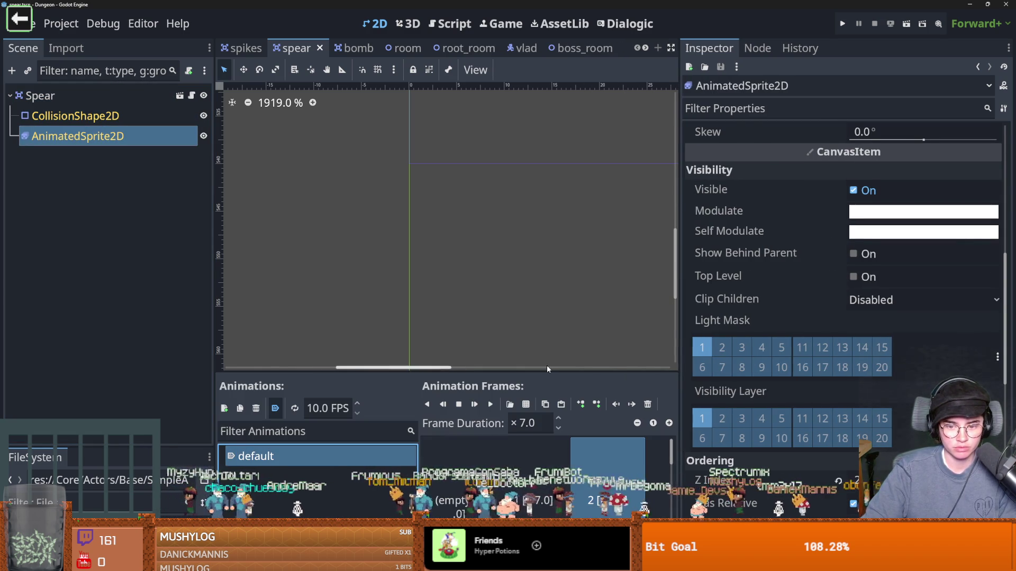
left_click_drag(545, 371, 545, 267)
left_click(458, 376)
double_click(524, 318)
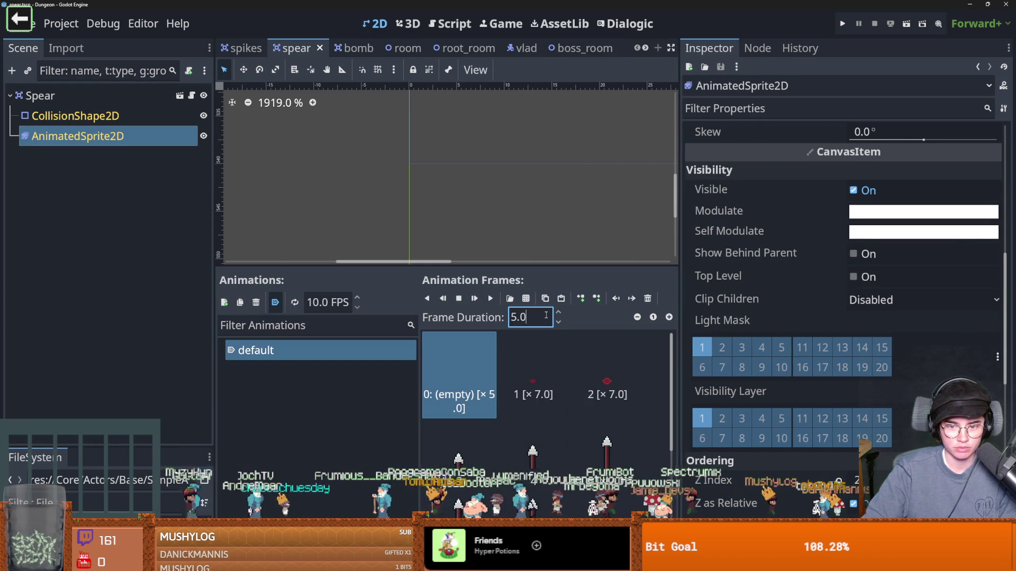
type("1")
key("Return")
left_click(843, 25)
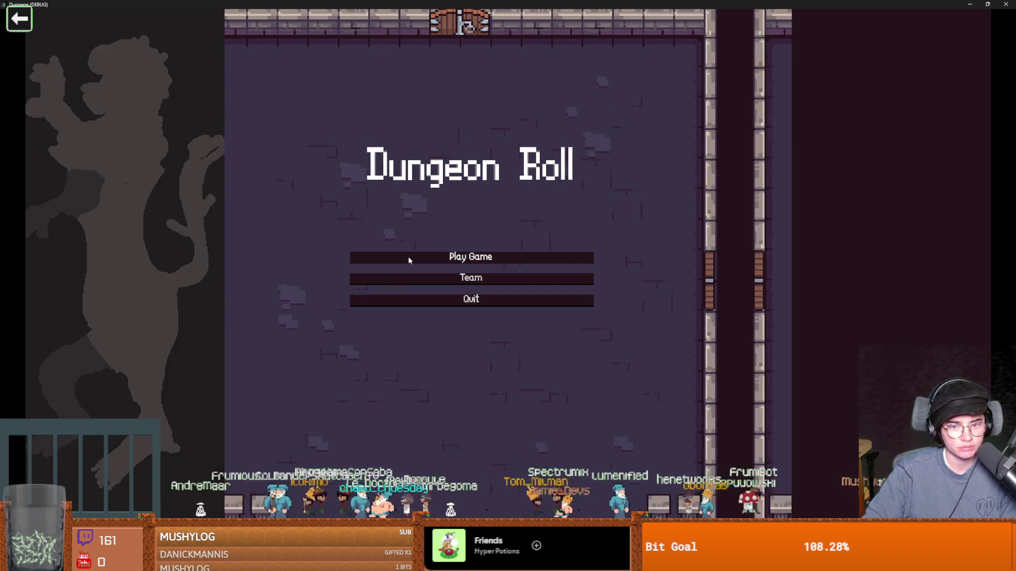
- Start a new Warrior game and teleport with tp_to_before_boss from the debug console
left_click(407, 256)
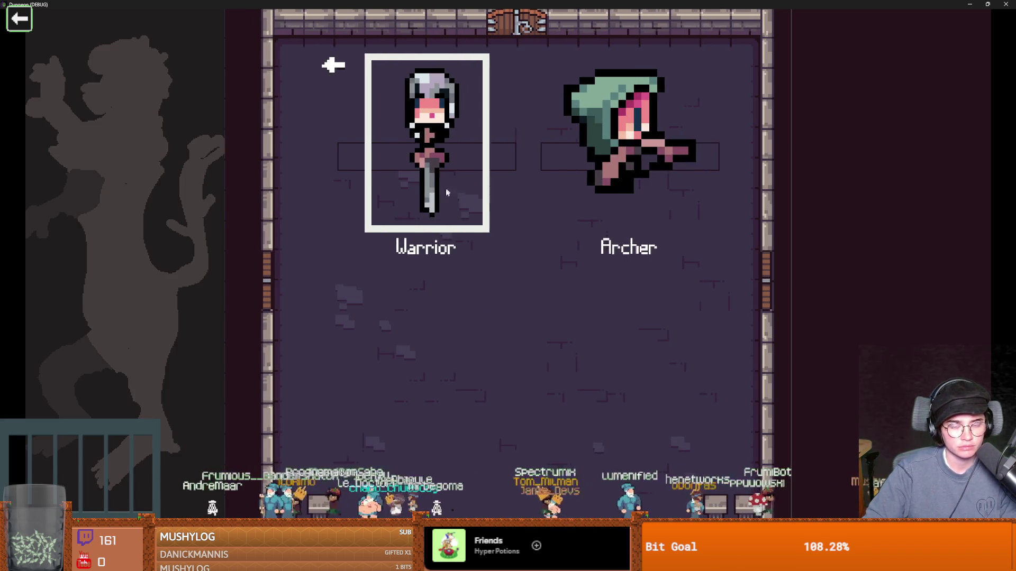
left_click(487, 247)
key("grave")
type("tp")
key("Tab")
key("Return")
key("grave")
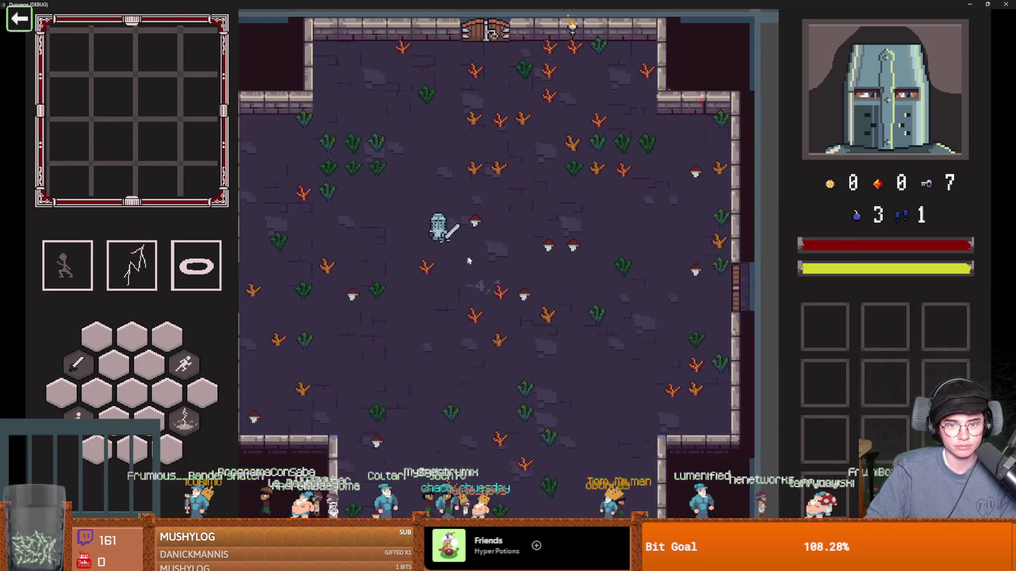
- Walk the player left into Vlad's boss room, then shrink and close the game window
key("a")
key("space")
key("a")
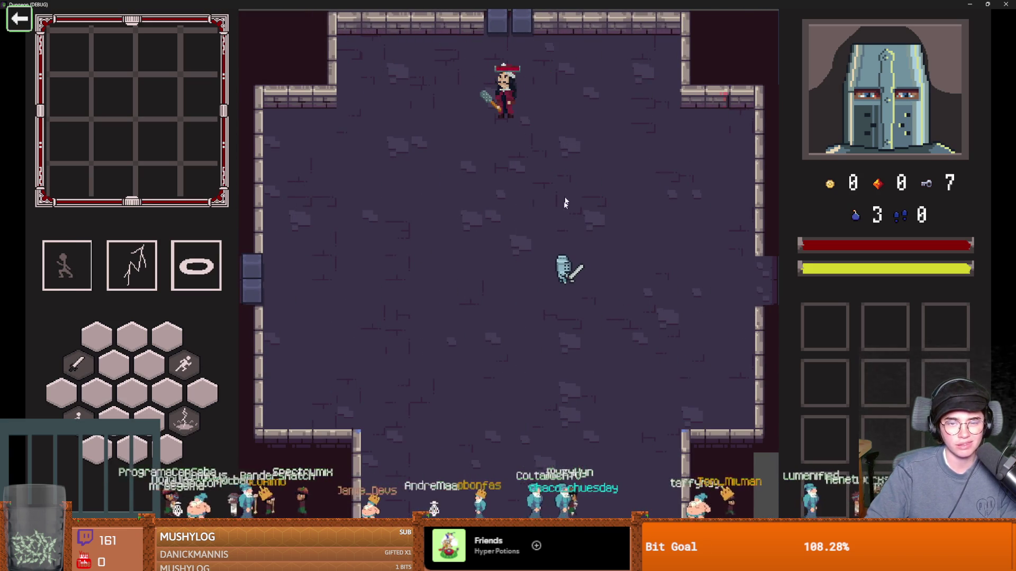
key("super+Down")
left_click(611, 220)
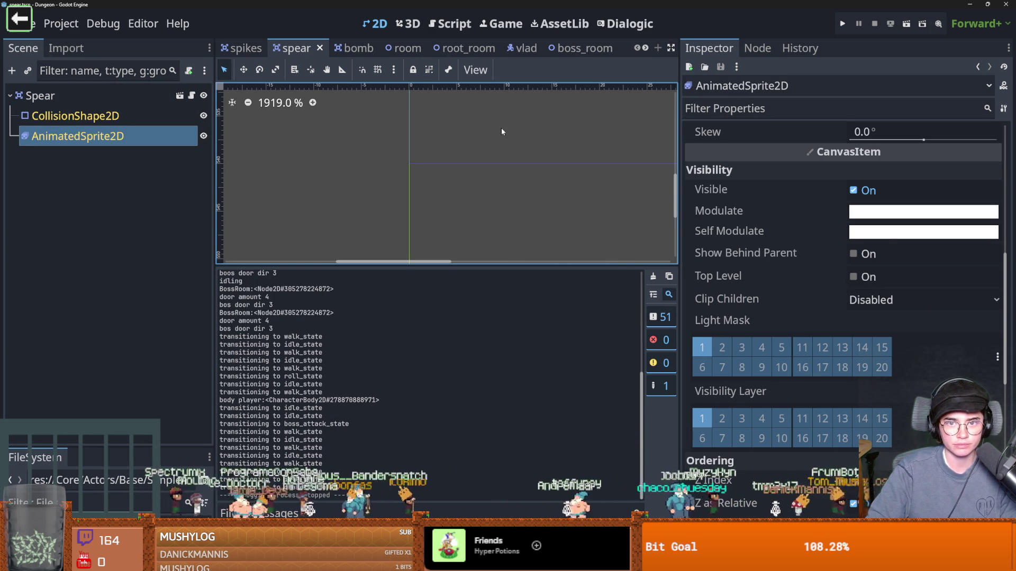
- Open Vlad's BodyAnimations scene and inspect the body sprite's animation and sprite frames settings
left_click(524, 56)
left_click(178, 117)
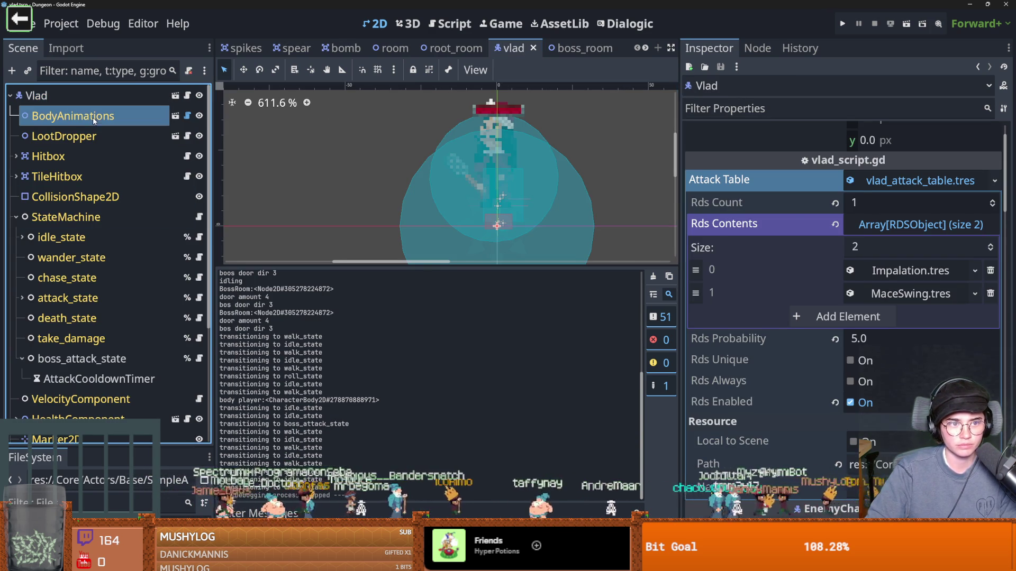
left_click(178, 118)
left_click(80, 115)
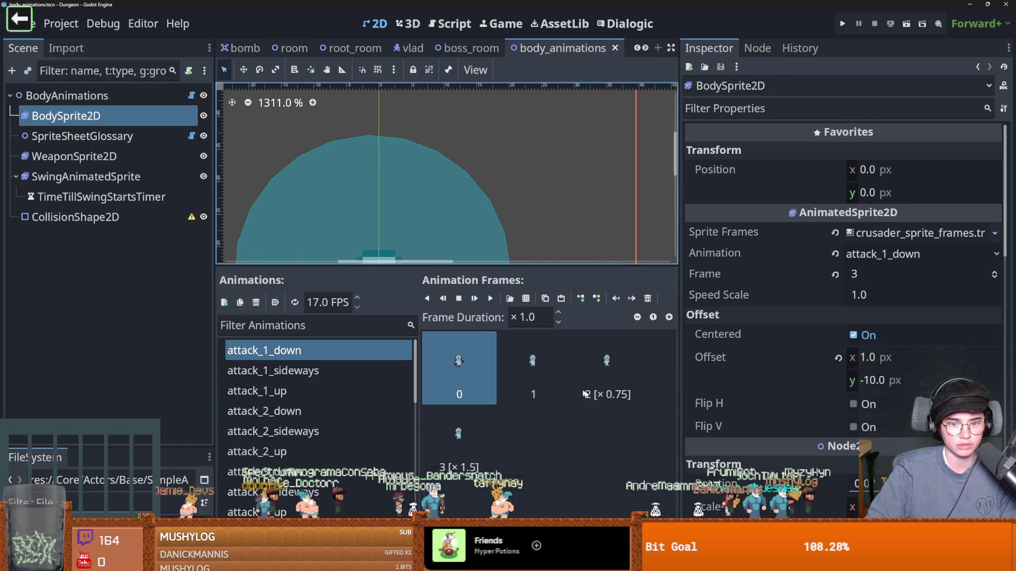
left_click(888, 254)
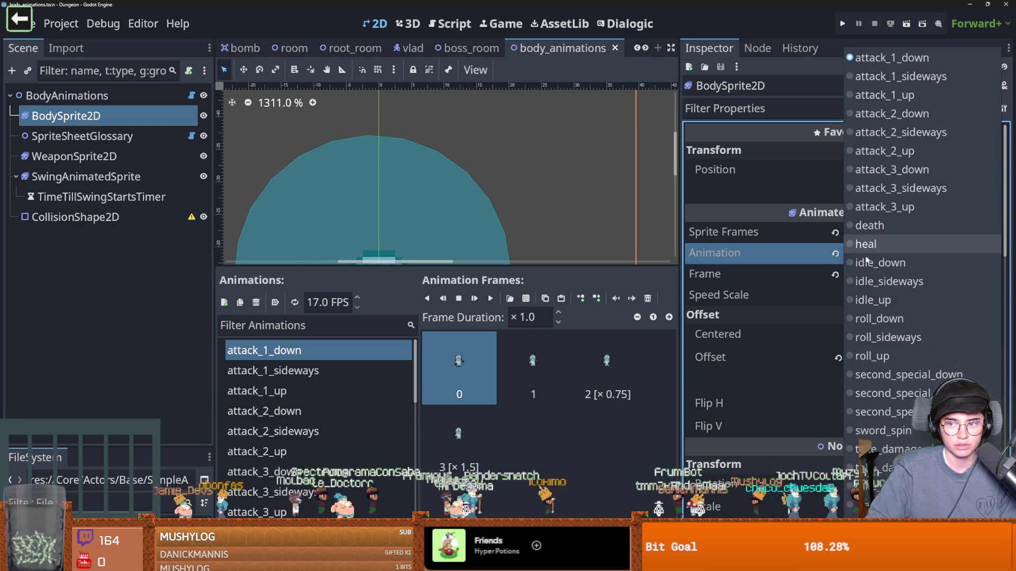
key("Escape")
left_click(844, 235)
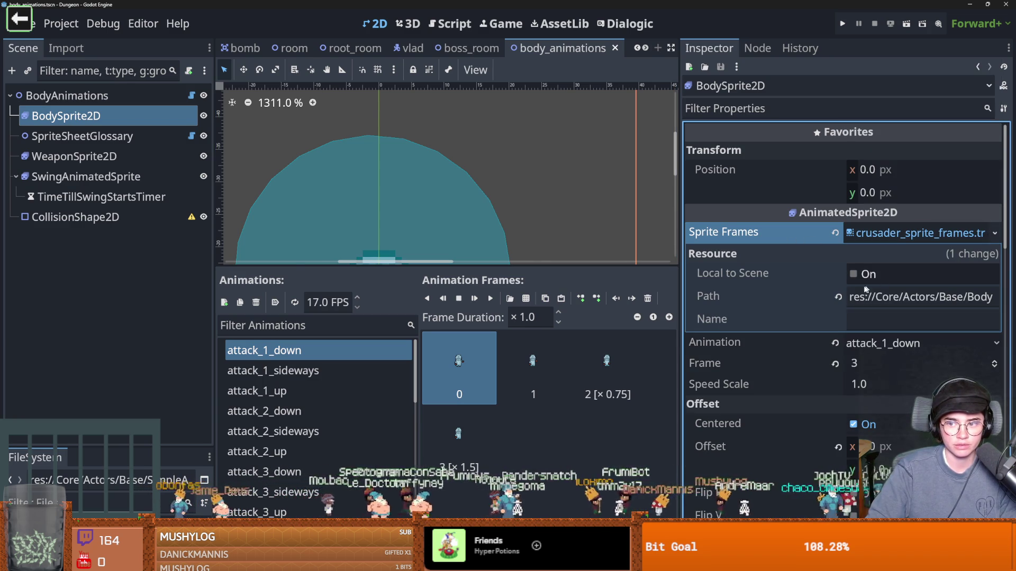
left_click(857, 233)
- Set the BodyAnimations root node's character type to Vlad
left_click(68, 96)
left_click(922, 254)
left_click(873, 406)
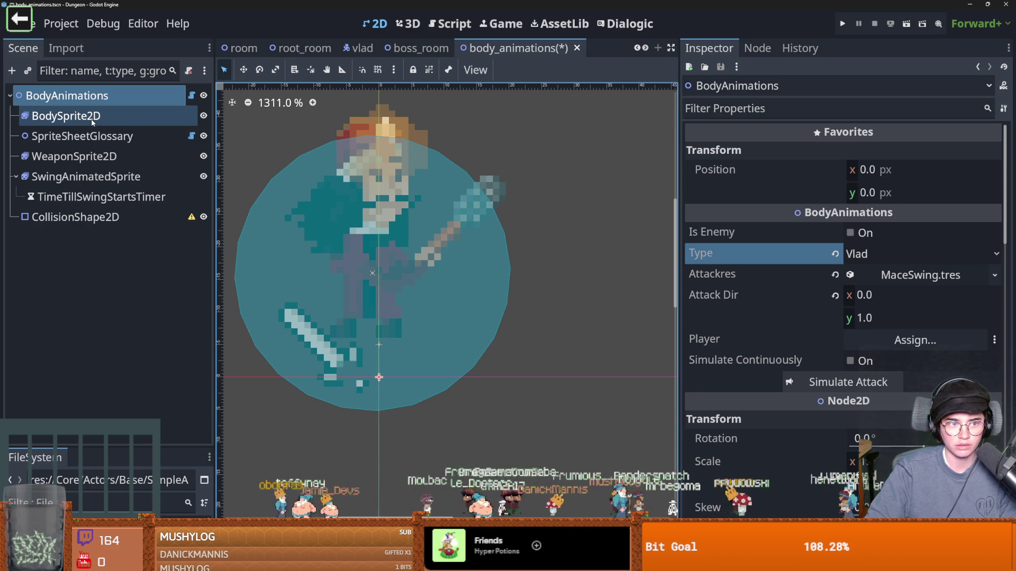
- Set frames 2 and 3 of the attack_2_down animation to a duration of 3.0
left_click(93, 118)
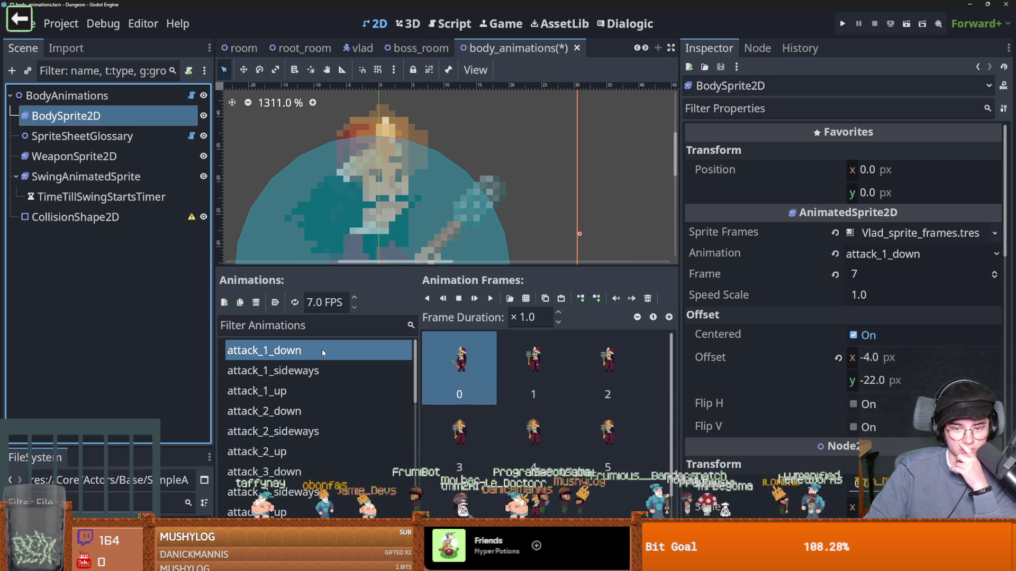
left_click(325, 405)
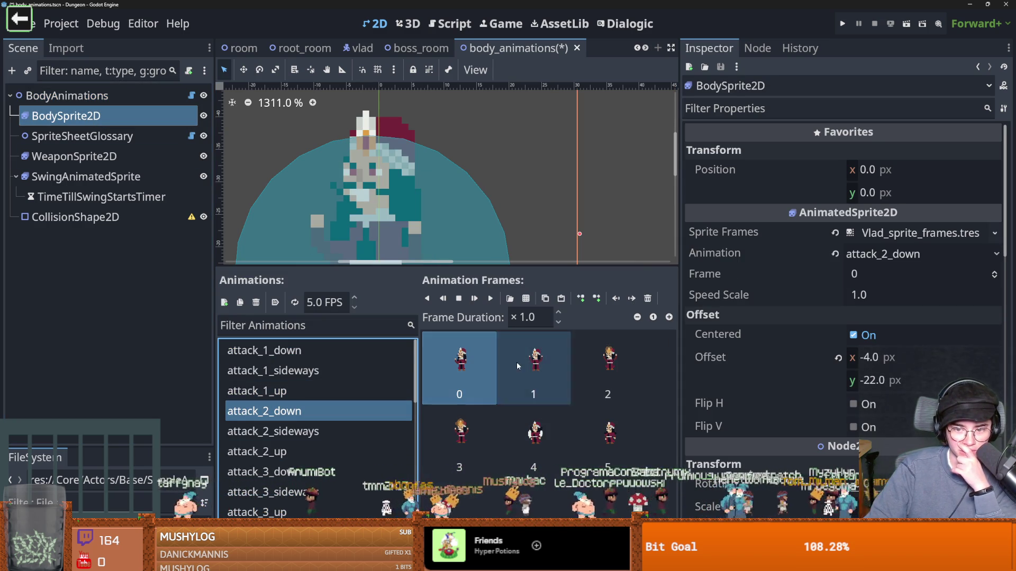
left_click(608, 365)
left_click(537, 318)
key("ctrl+a")
type("3")
key("Return")
left_click(475, 439)
left_click(538, 318)
type("3")
key("Return")
- Preview attack_2_down and save the body animations scene
left_click(496, 401)
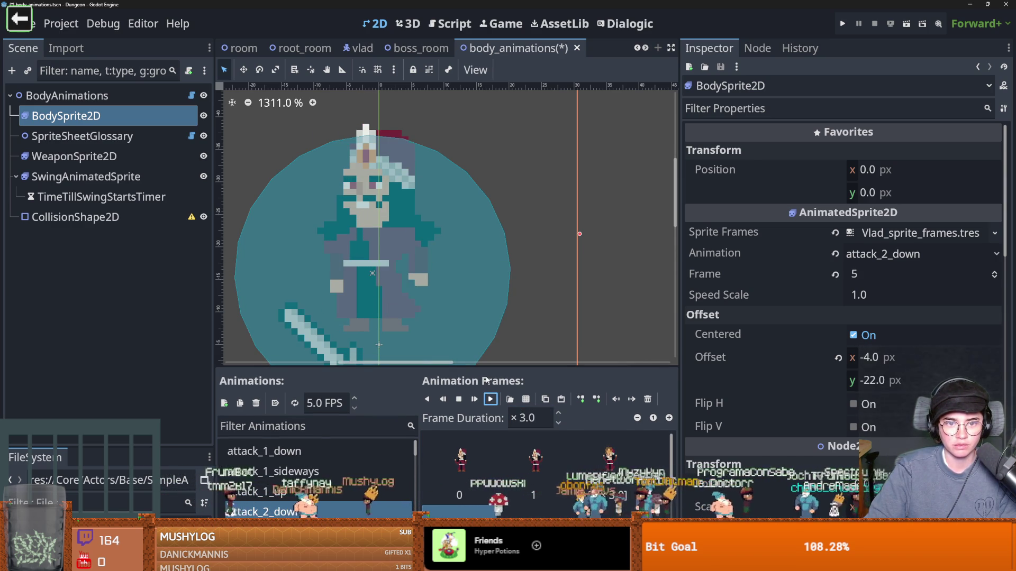
key("ctrl+s")
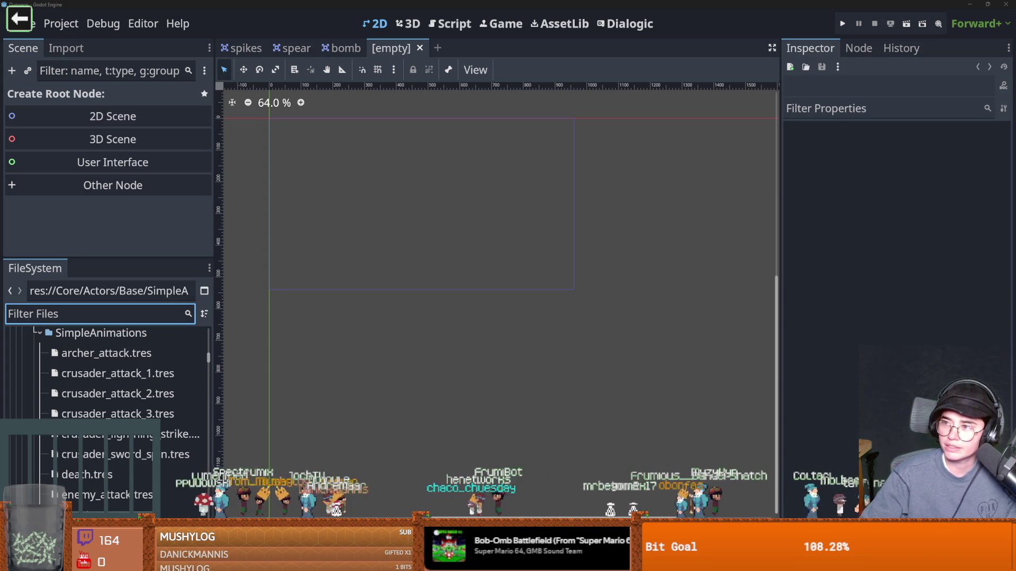
key("alt+Tab")
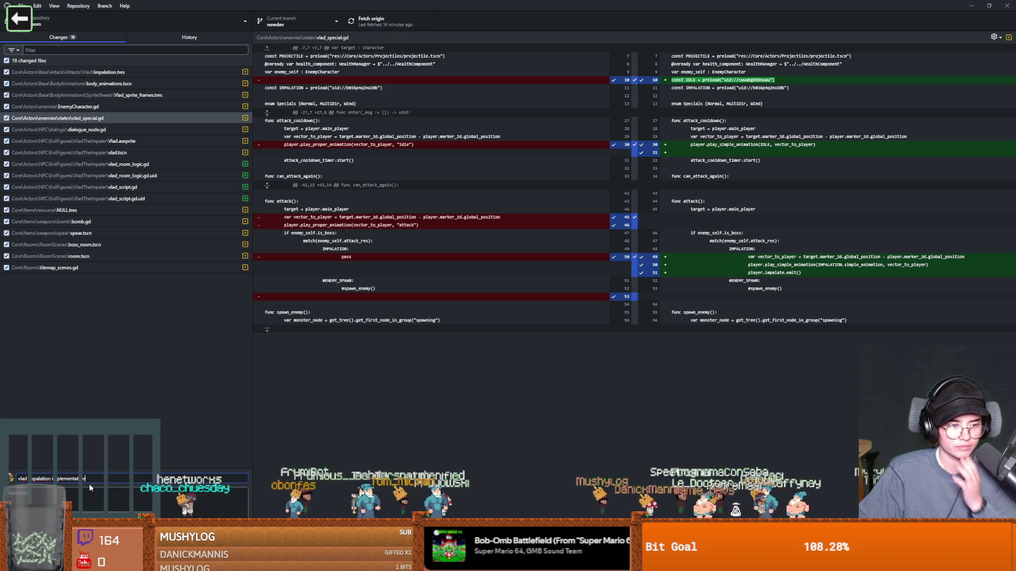
- Commit the 18 changed files with the 'vlad impalation implementat' summary and return to Godot
key("ctrl+Return")
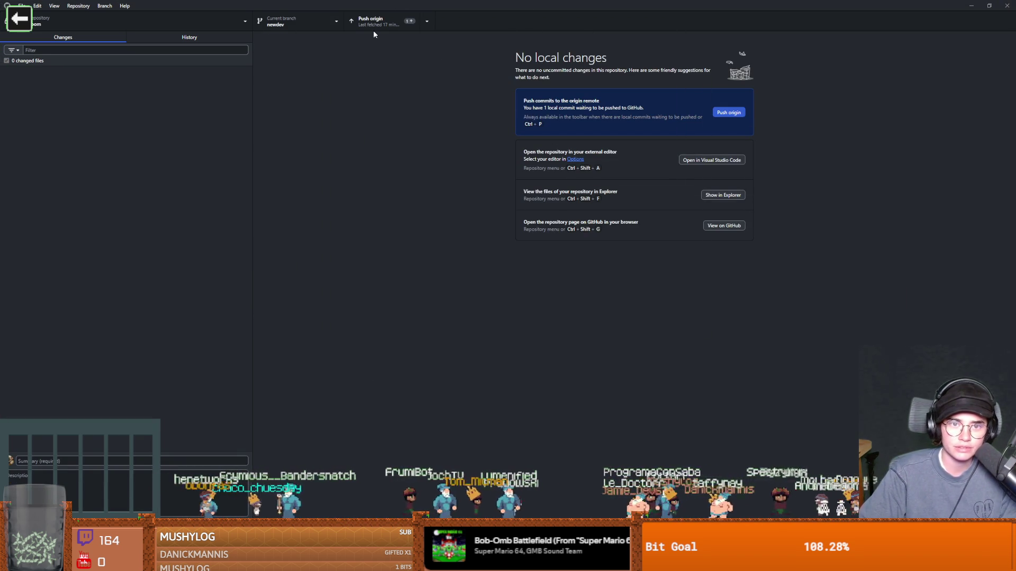
key("alt+Tab")
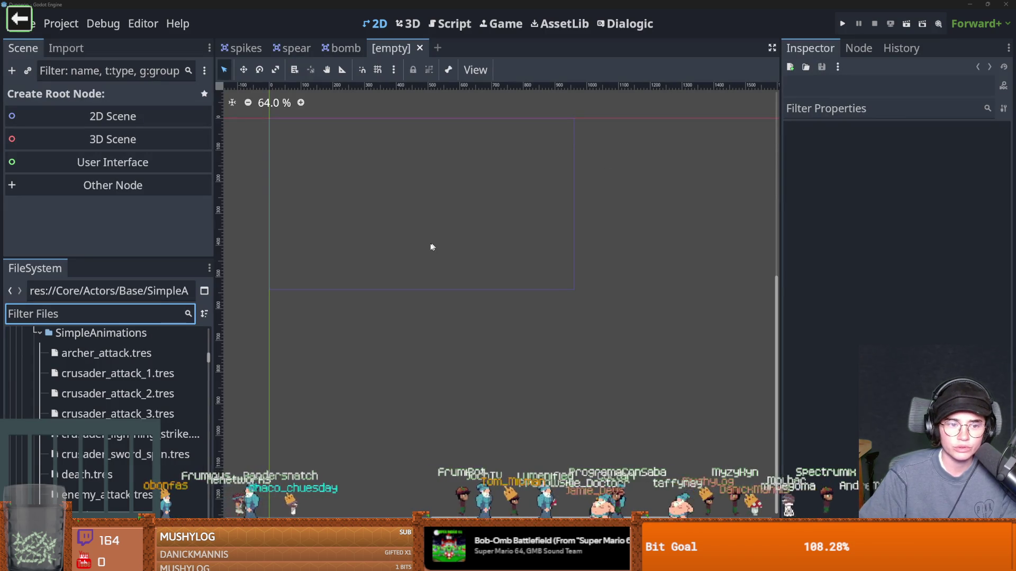
- Filter the FileSystem for 'enem' and open enemy_base_scene.tscn
scroll(453, 267, "up", 2)
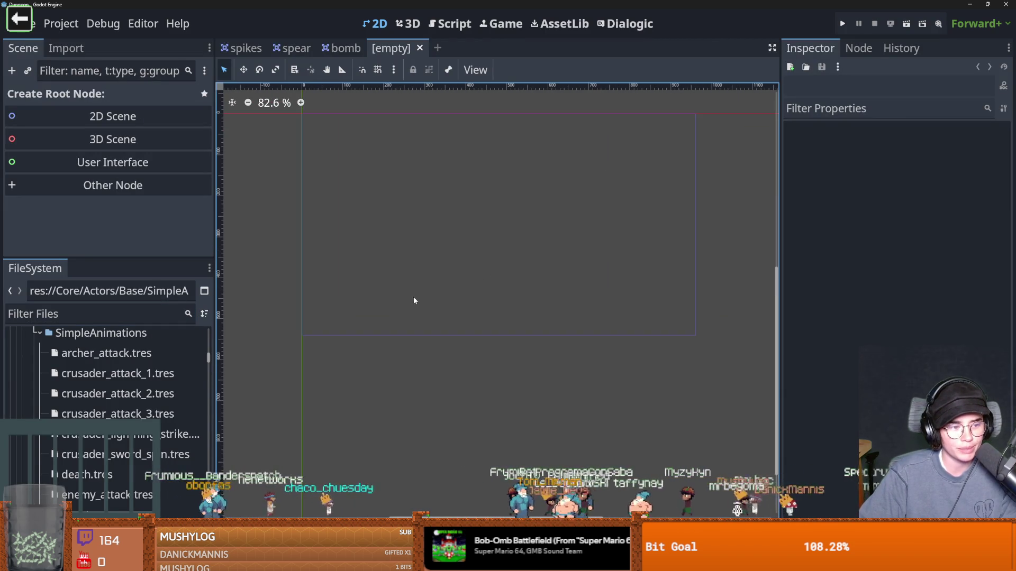
left_click(74, 312)
type("enem")
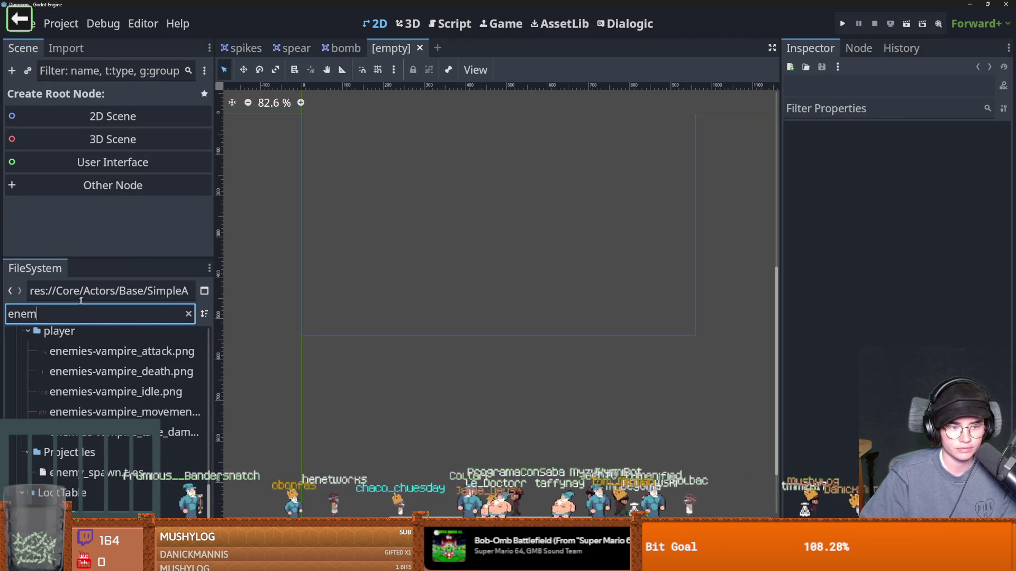
scroll(152, 418, "down", 5)
scroll(152, 418, "up", 10)
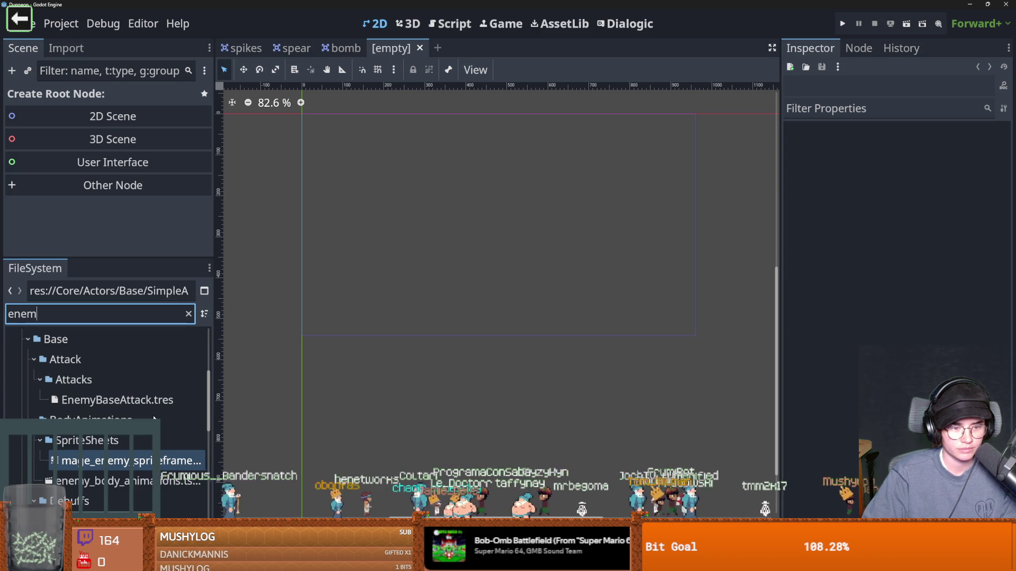
scroll(153, 419, "down", 6)
scroll(153, 419, "down", 3)
scroll(137, 432, "down", 2)
double_click(105, 459)
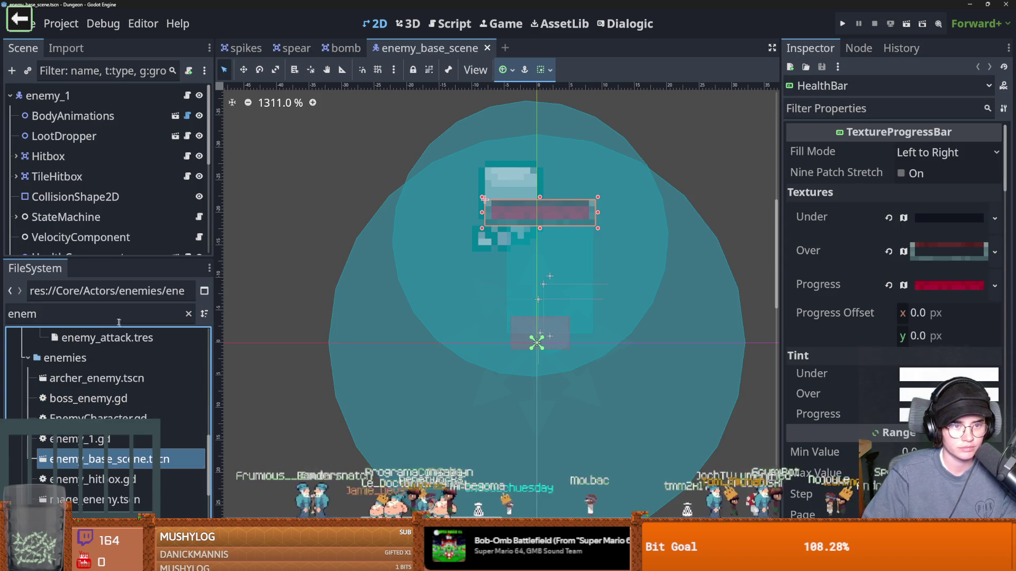
- Look over the enemy base scene's node tree, then start a new scene with a custom root type
right_click(109, 459)
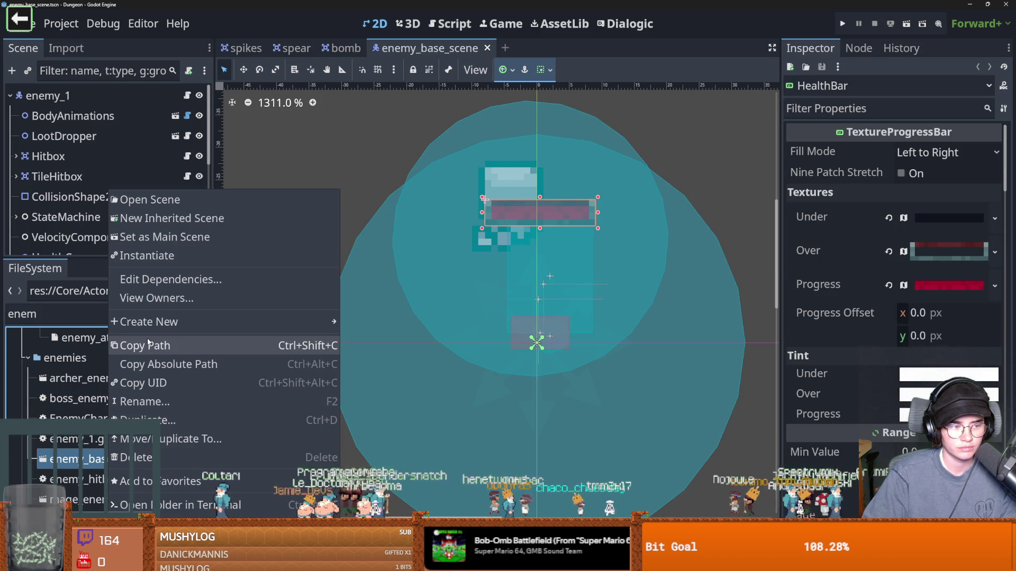
left_click(93, 410)
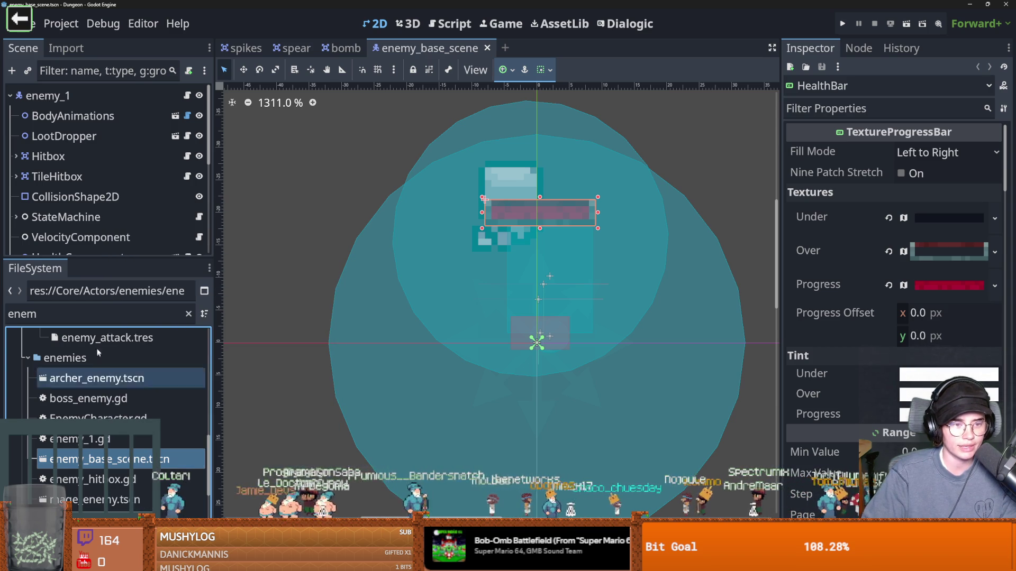
left_click_drag(127, 263, 127, 385)
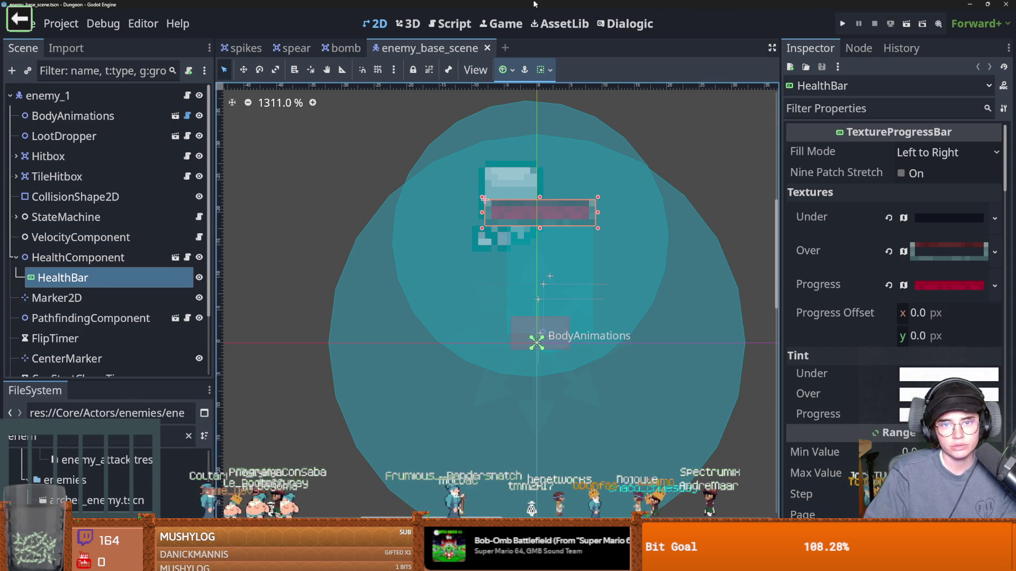
left_click(506, 48)
left_click(84, 187)
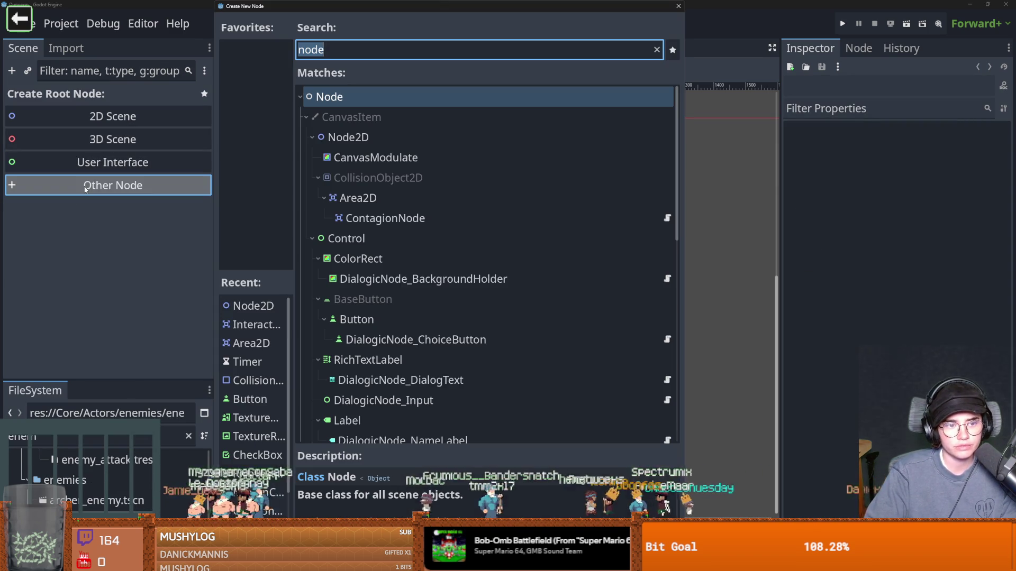
- Create an Area2D root node with an AnimatedSprite2D child
type("area")
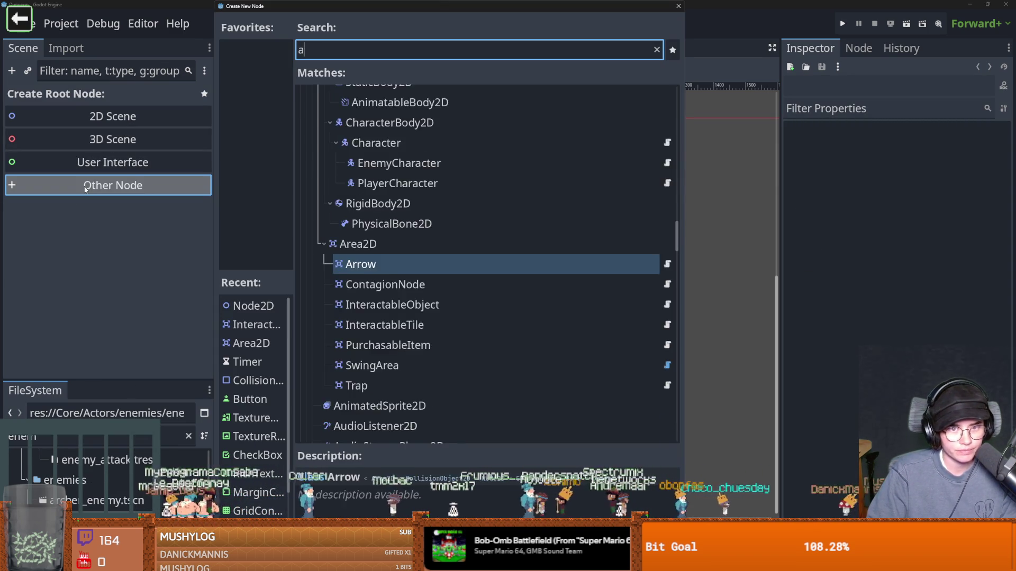
key("Return")
right_click(103, 98)
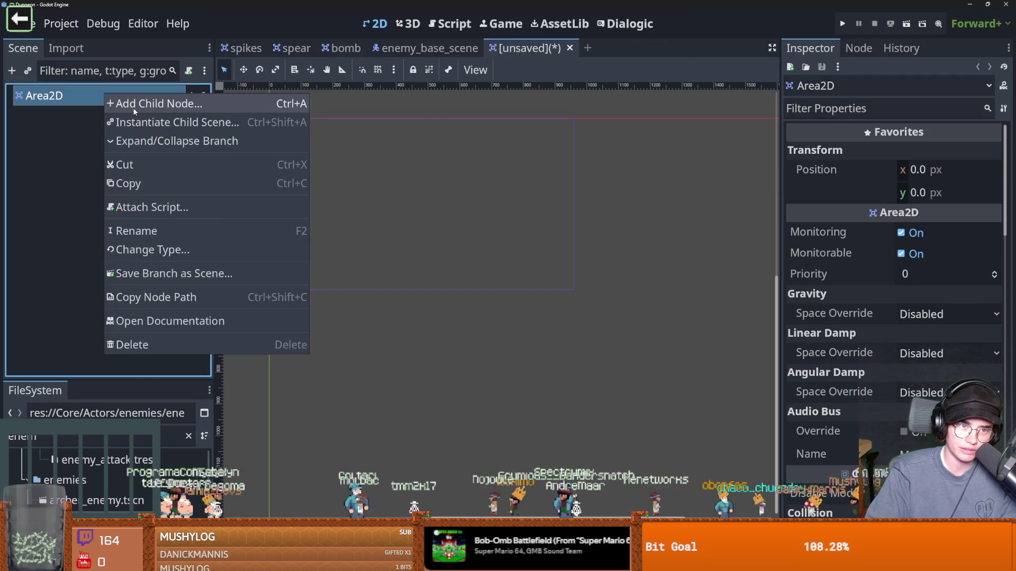
left_click(133, 101)
type("sprite")
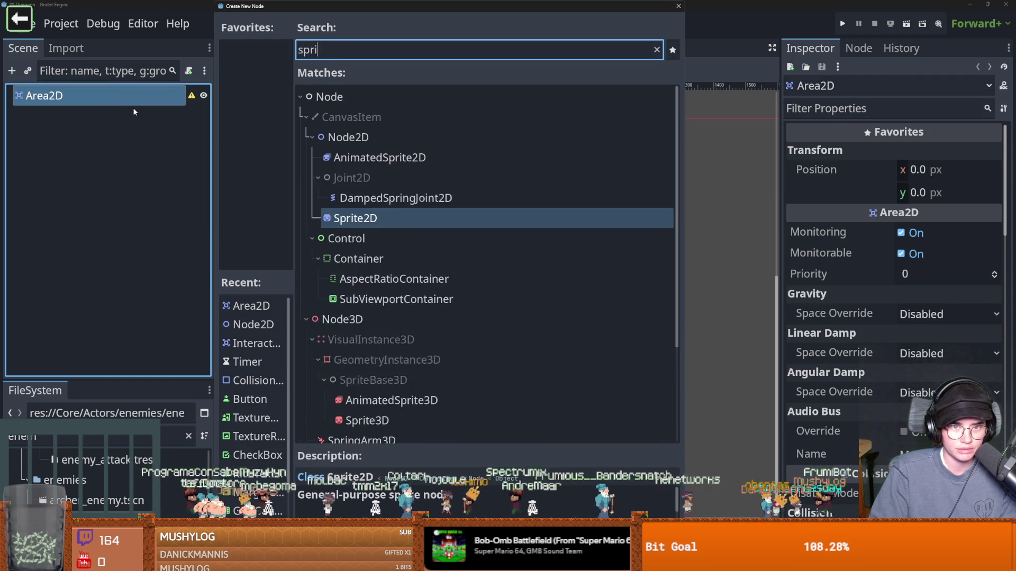
key("Up")
key("Return")
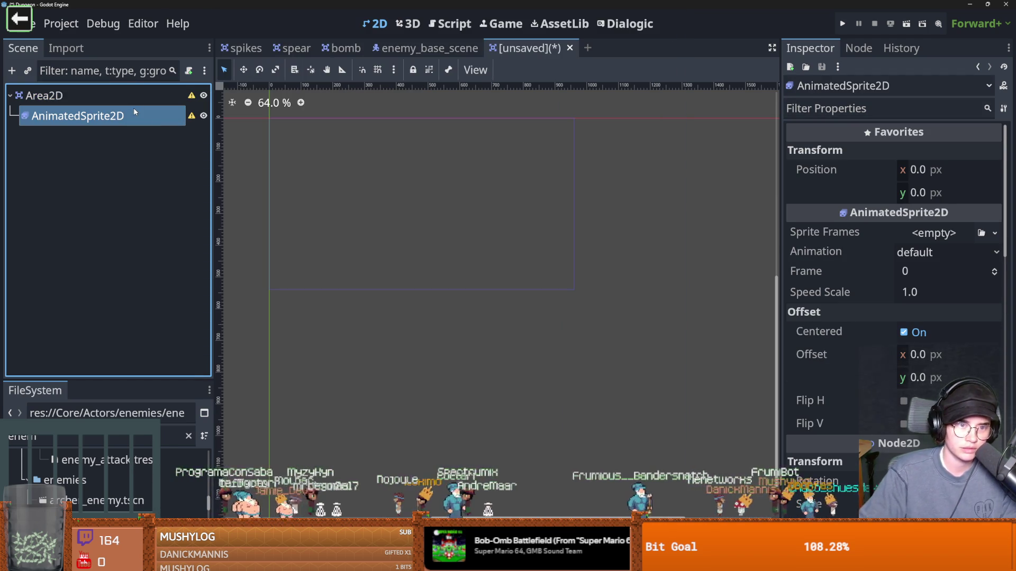
- Give the AnimatedSprite2D a new SpriteFrames resource and briefly browse EvilFigures for a sprite sheet
left_click(941, 236)
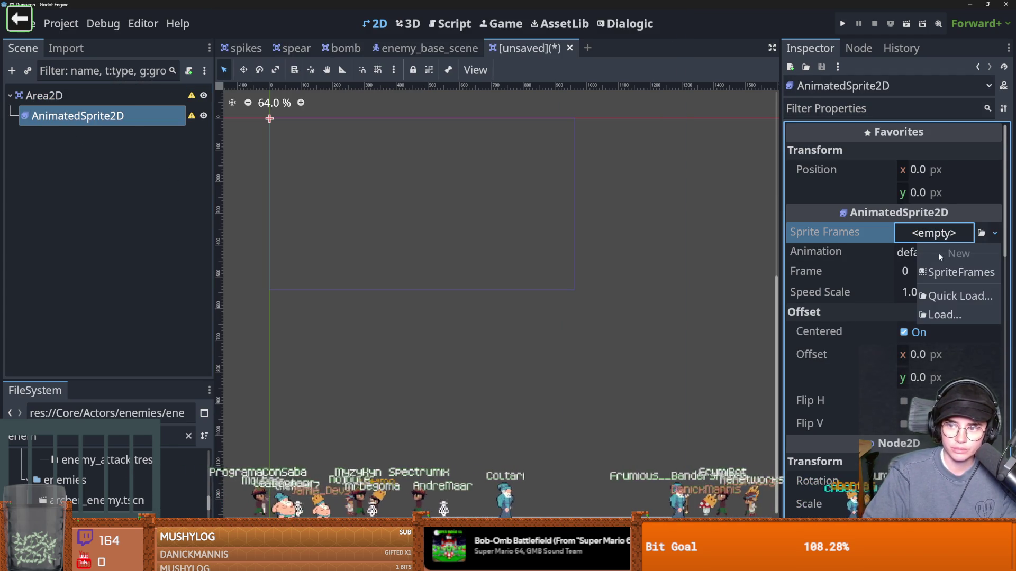
left_click(942, 253)
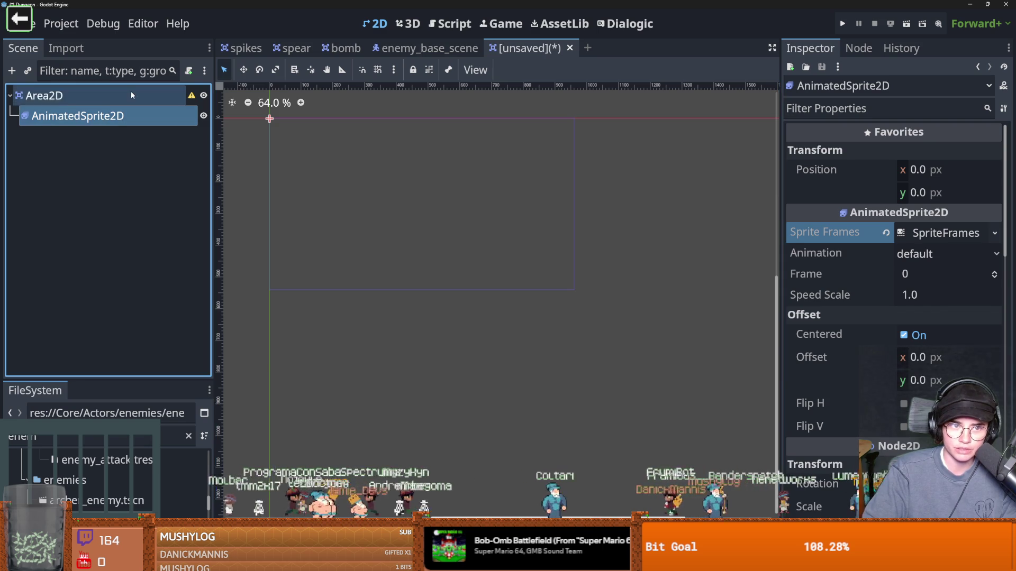
left_click(149, 116)
left_click(524, 383)
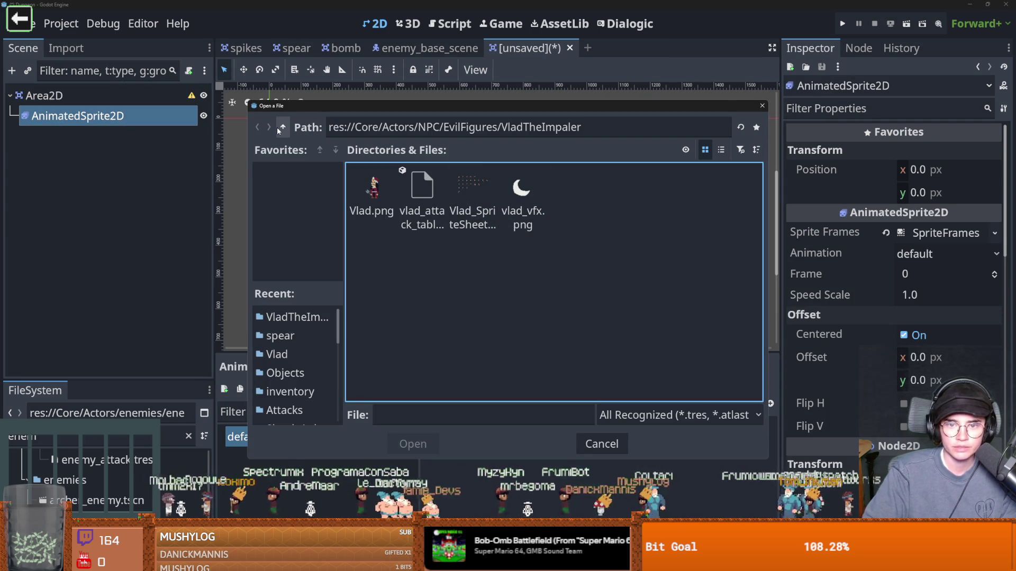
left_click(278, 131)
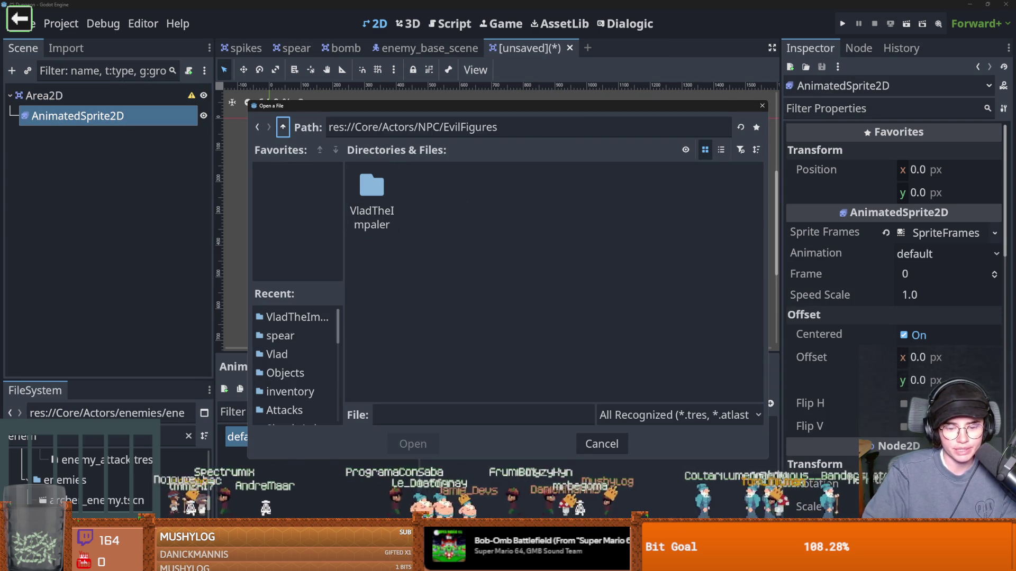
key("Escape")
triple_click(96, 437)
- Filter files for 'bat', preview babat_splat.png and babat.png, then clear the filter and go to Aseprite
type("bl")
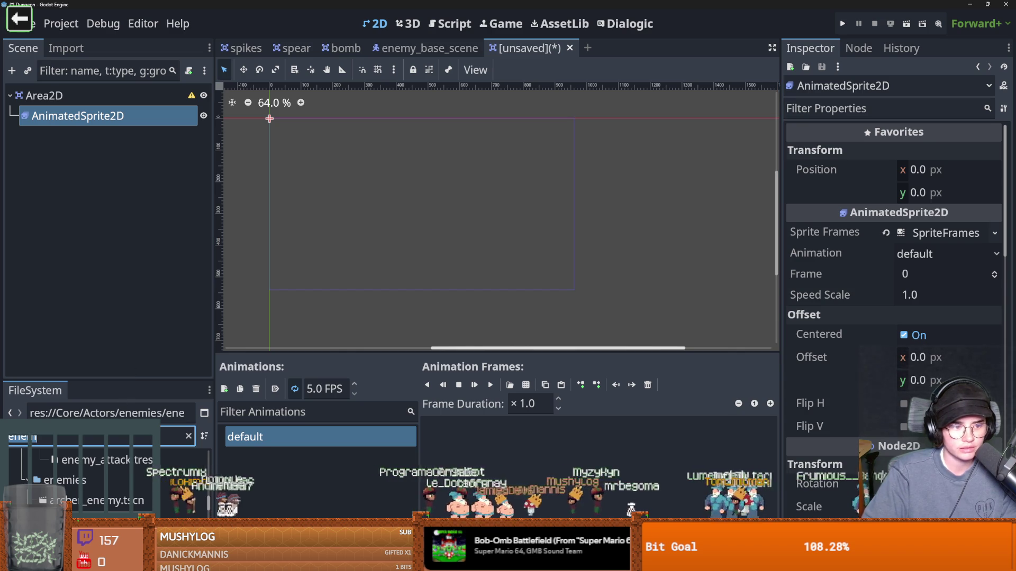
key("BackSpace")
type("at")
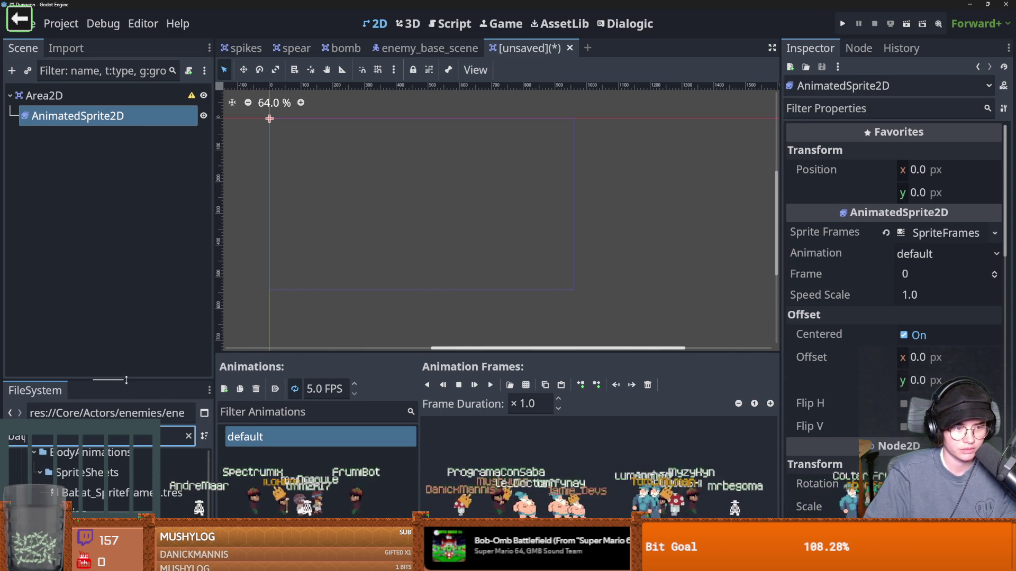
left_click_drag(125, 382, 111, 222)
scroll(106, 396, "up", 3)
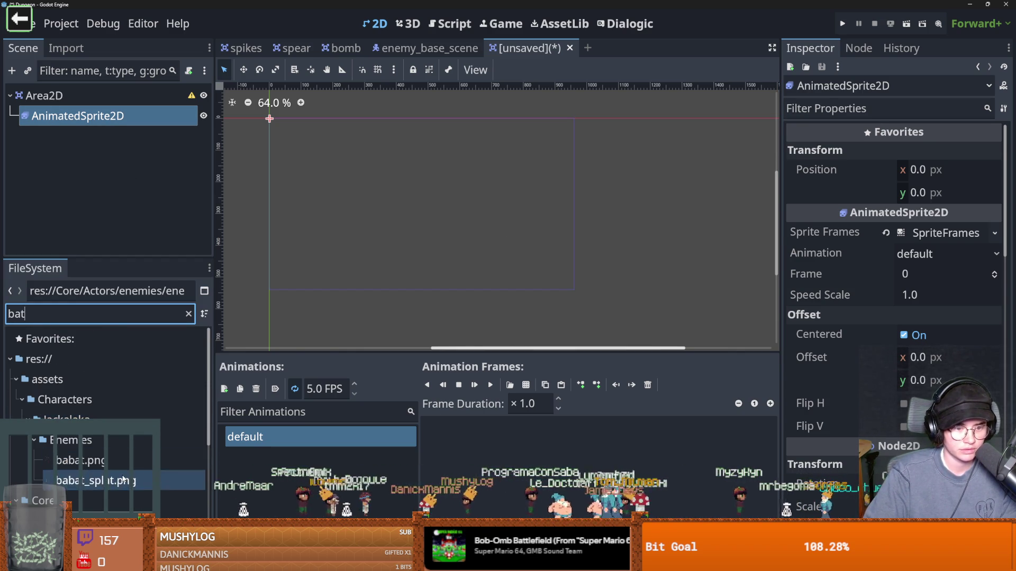
left_click(121, 474)
left_click(112, 458)
scroll(117, 461, "down", 3)
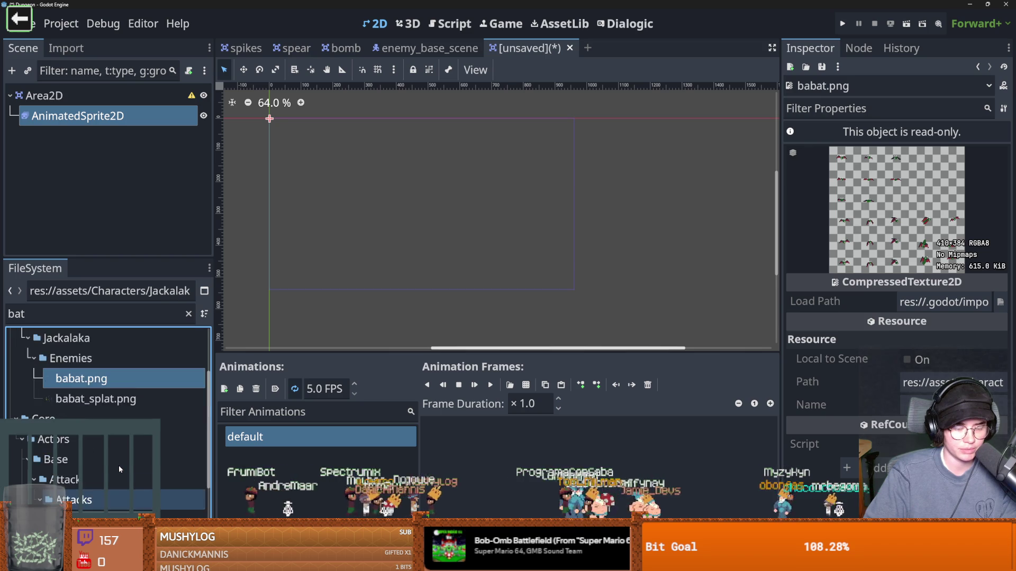
scroll(120, 465, "down", 1)
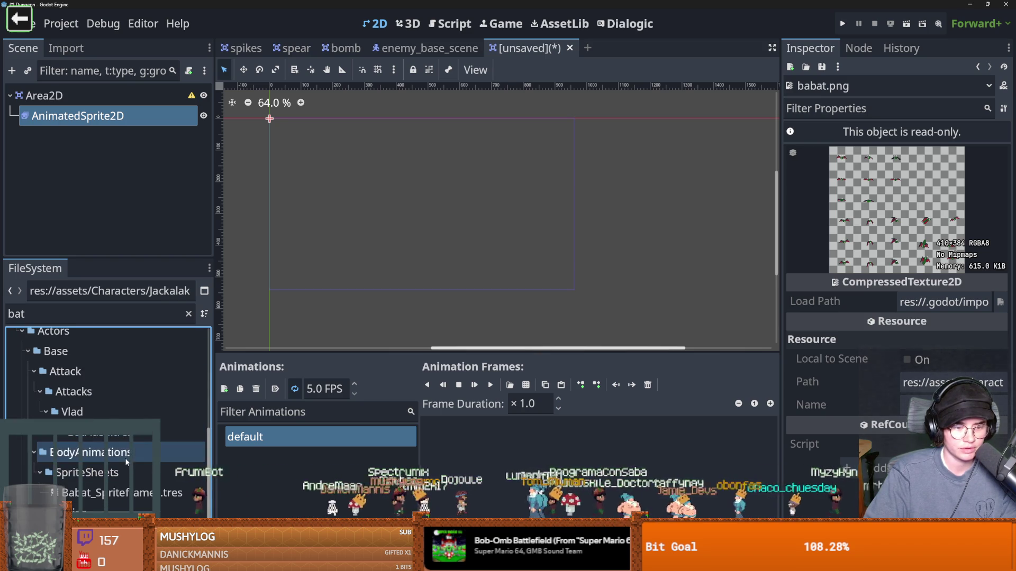
left_click(188, 314)
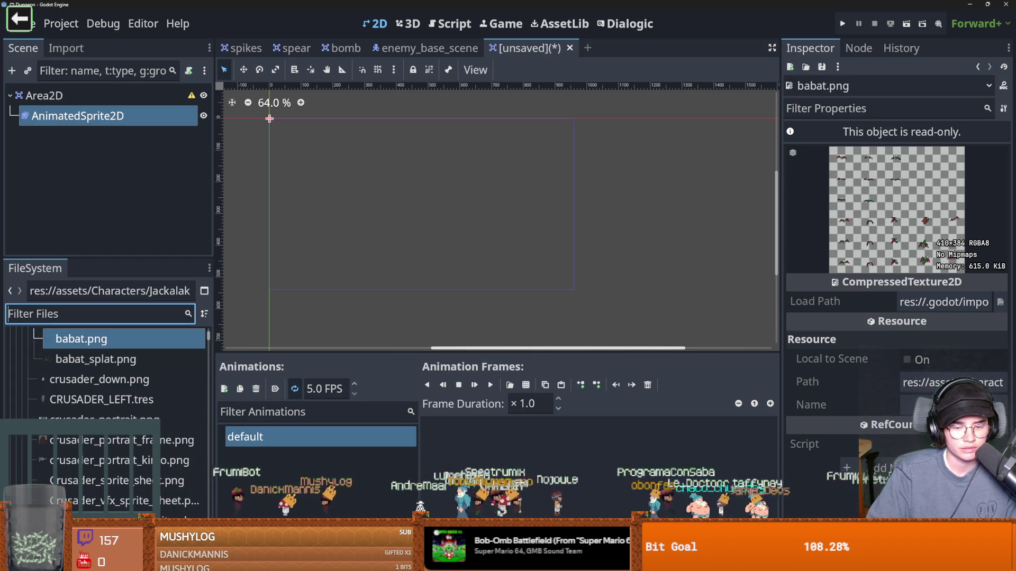
key("alt+Tab")
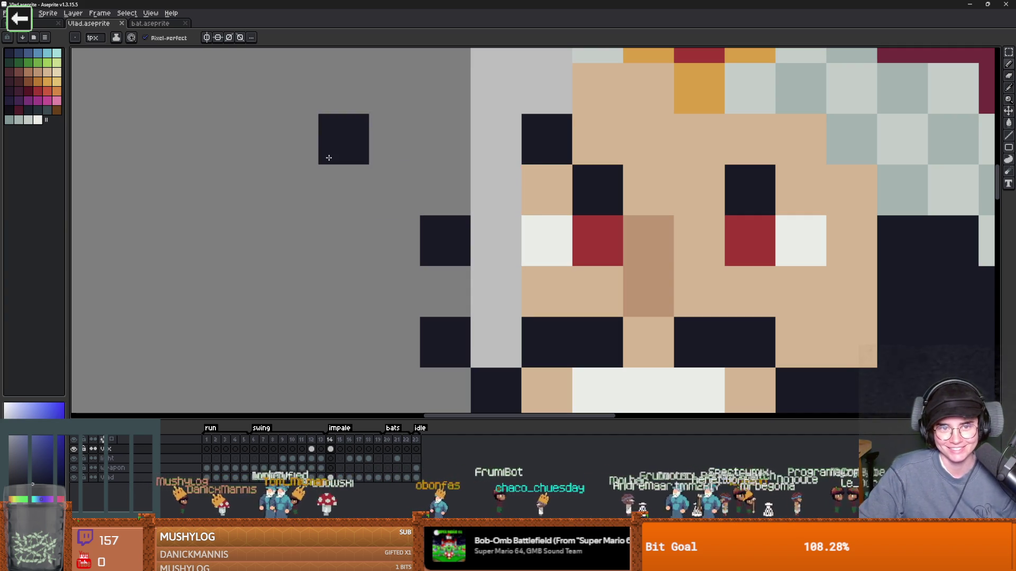
- Play Vlad's bats animation from frame 20 and glance at the bat sprite document
scroll(384, 278, "down", 5)
scroll(383, 279, "down", 2)
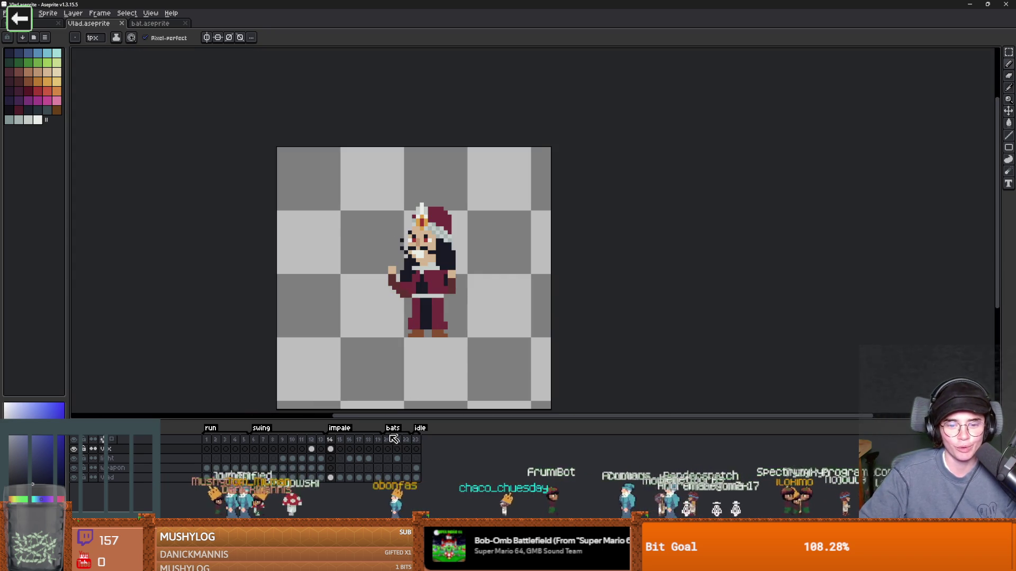
left_click(388, 443)
key("Return")
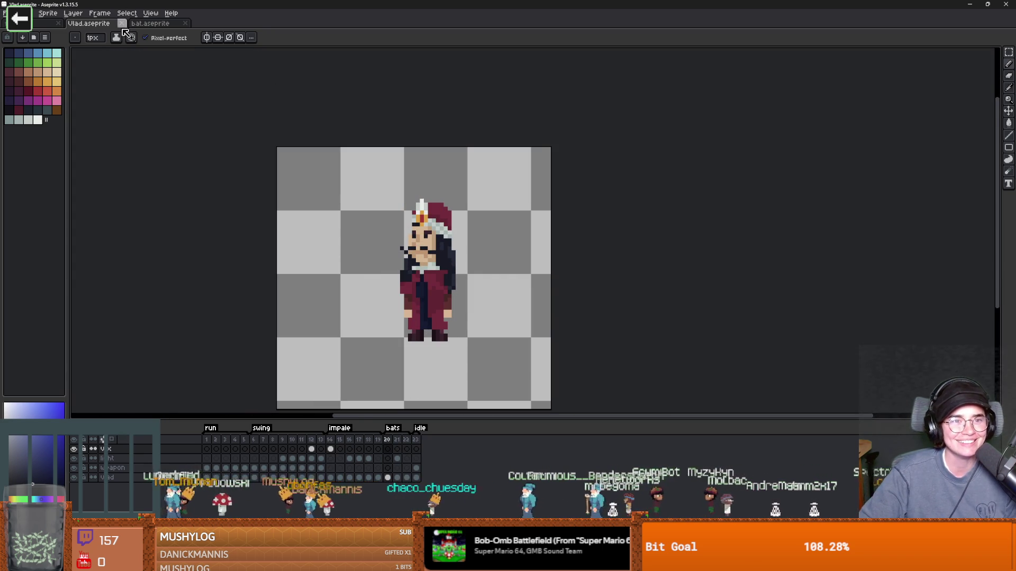
left_click(139, 24)
scroll(289, 194, "up", 1)
left_click(86, 27)
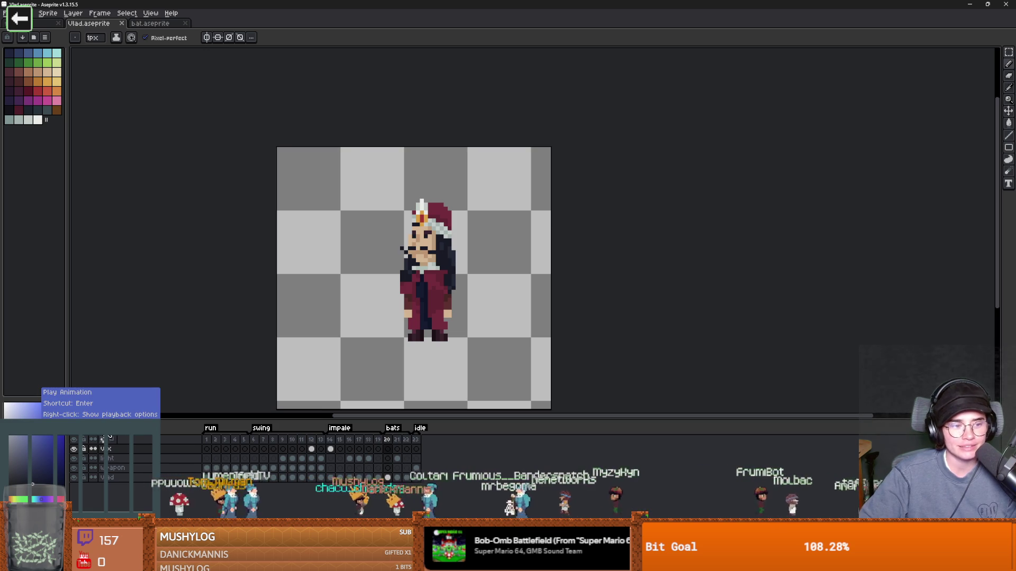
key("Return")
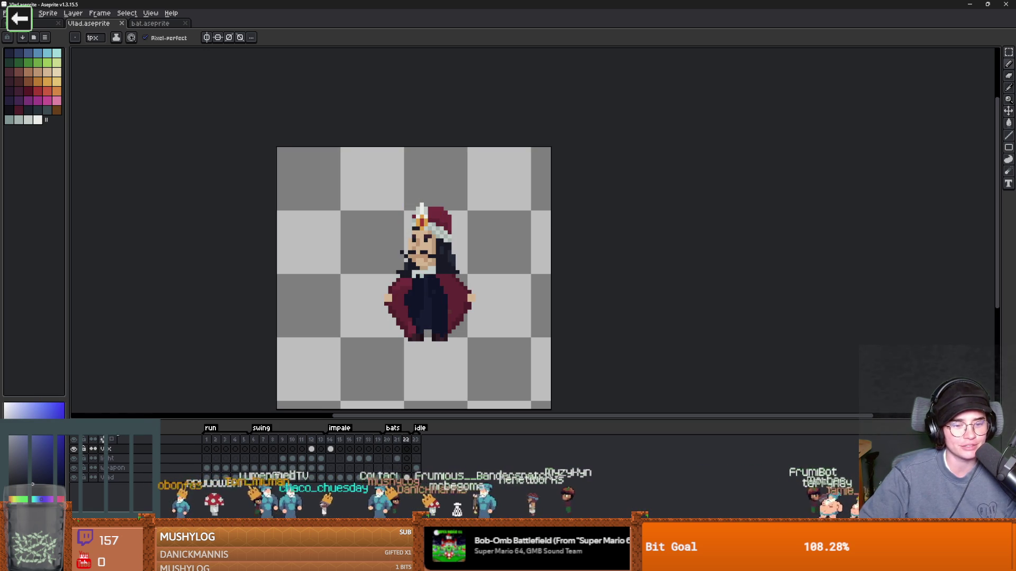
- Export bat.aseprite as the sprite sheet bat_spritesheet.png into the VladTheImpaler folder
left_click(146, 25)
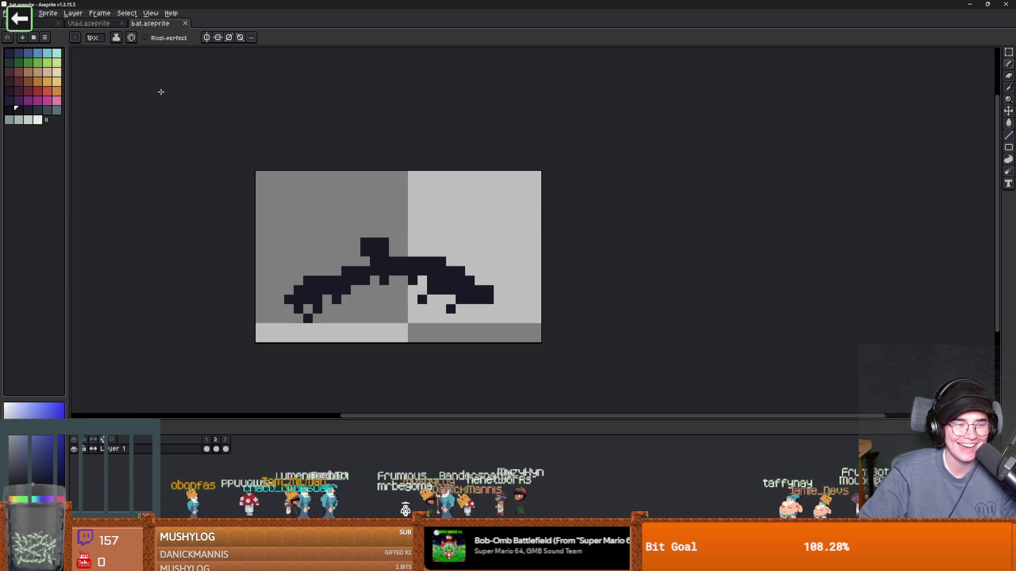
left_click(3, 13)
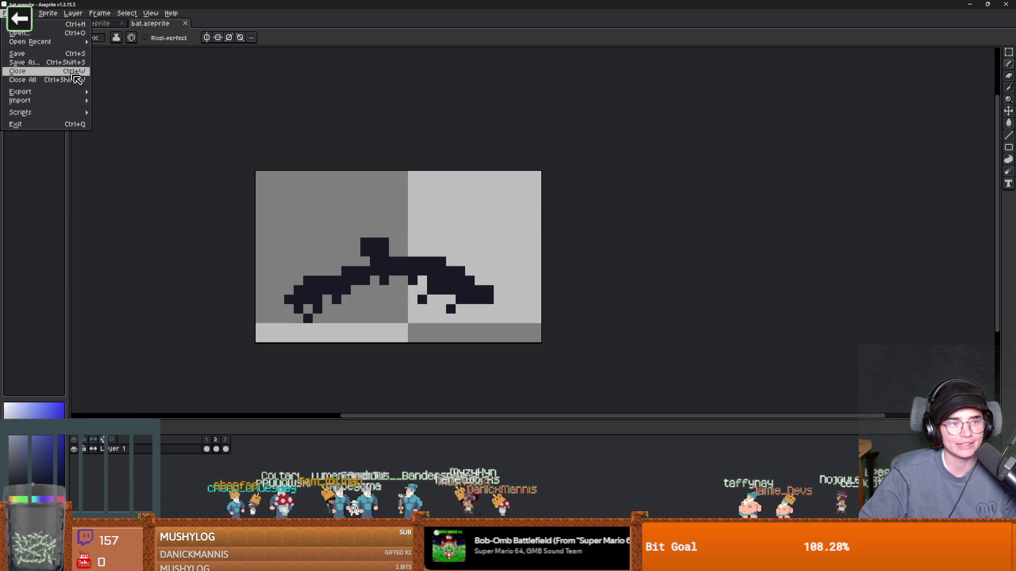
mouse_move(82, 94)
left_click(134, 103)
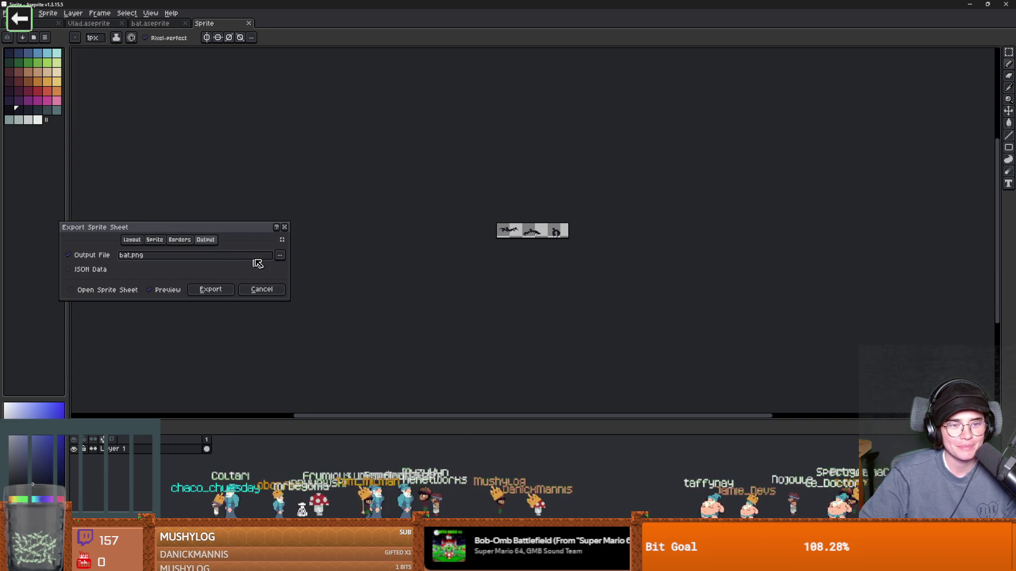
left_click(280, 255)
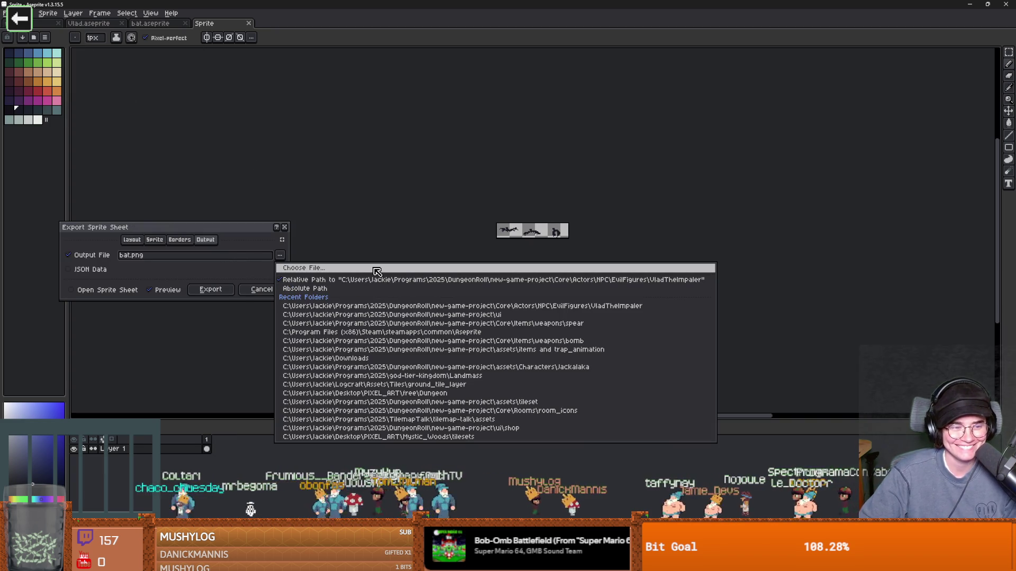
left_click(377, 269)
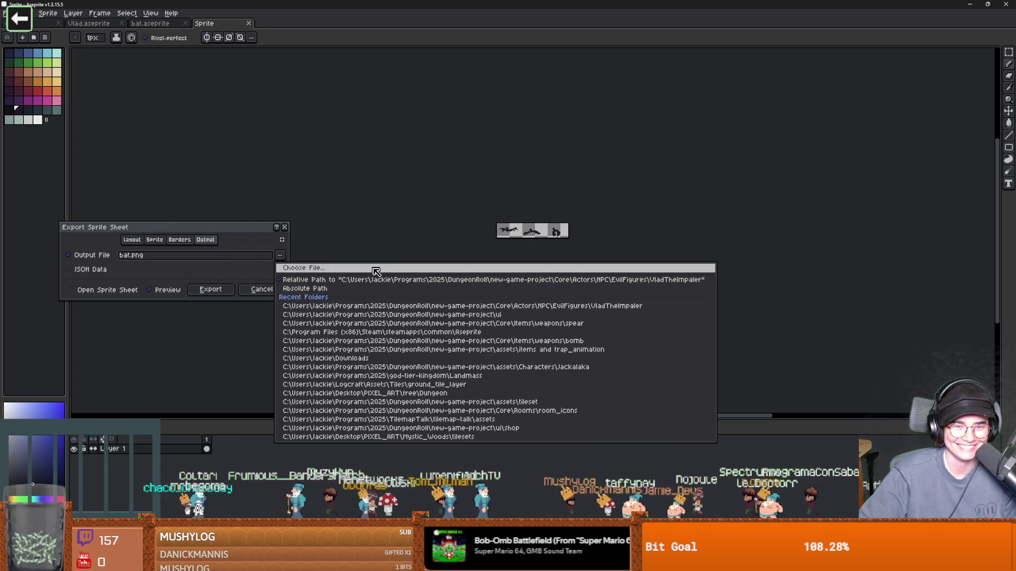
left_click(373, 268)
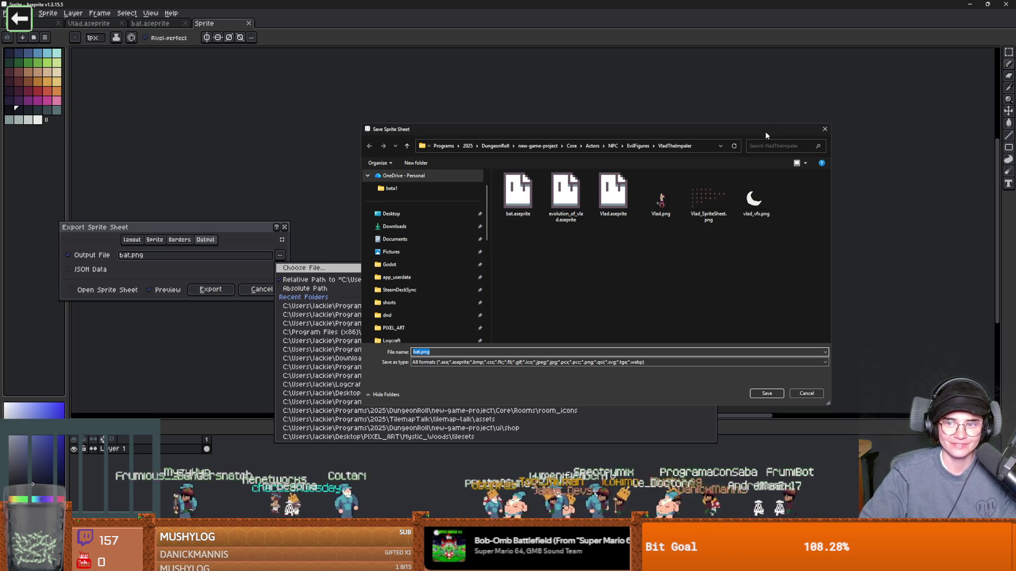
left_click_drag(765, 133, 993, 228)
left_click_drag(662, 217, 328, 75)
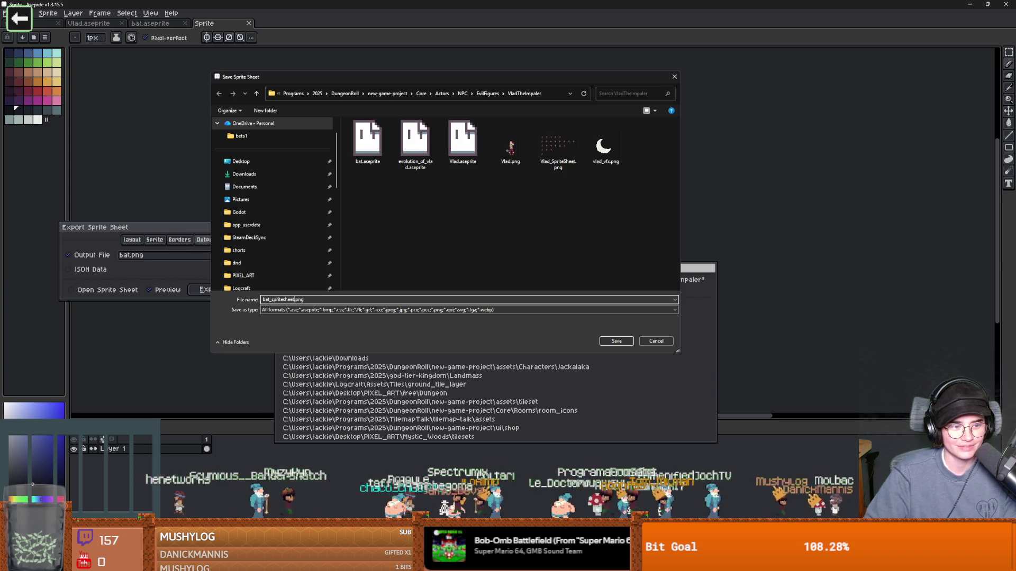
key("Return")
left_click(214, 291)
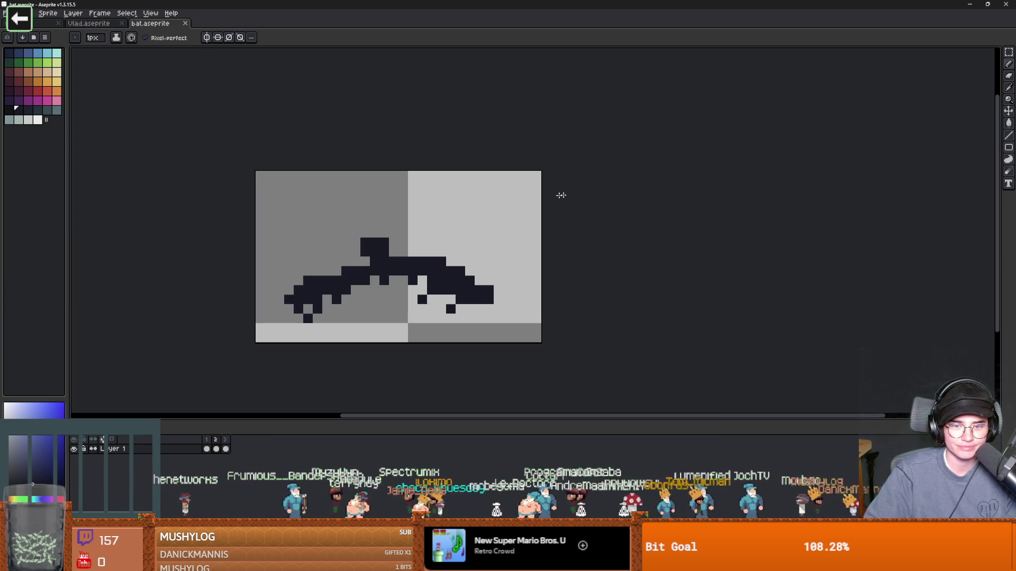
key("alt+Tab")
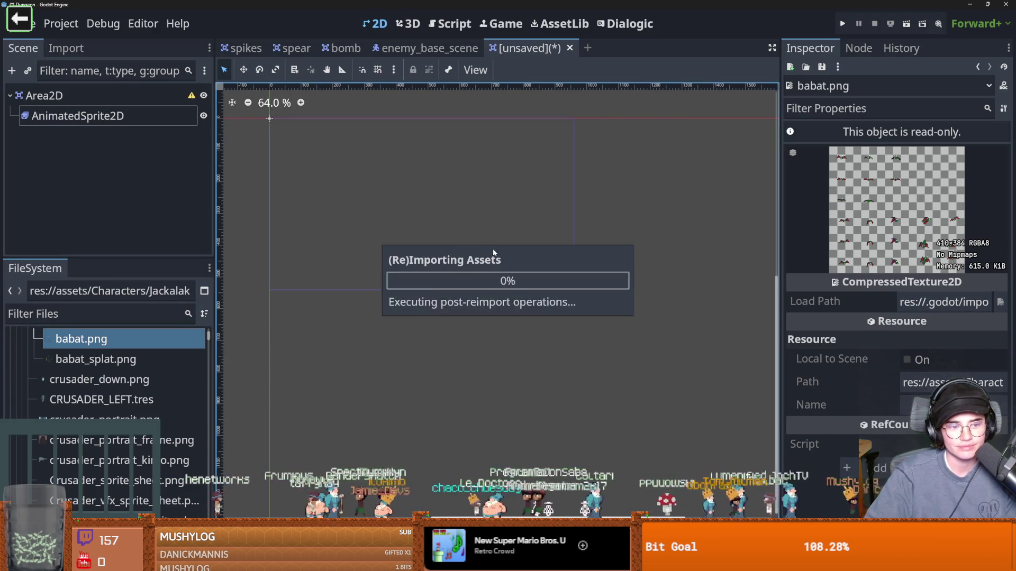
- Load bat_spritesheet.png from VladTheImpaler into the AnimatedSprite2D's sprite-sheet slicer and zoom in
left_click(135, 120)
left_click(525, 385)
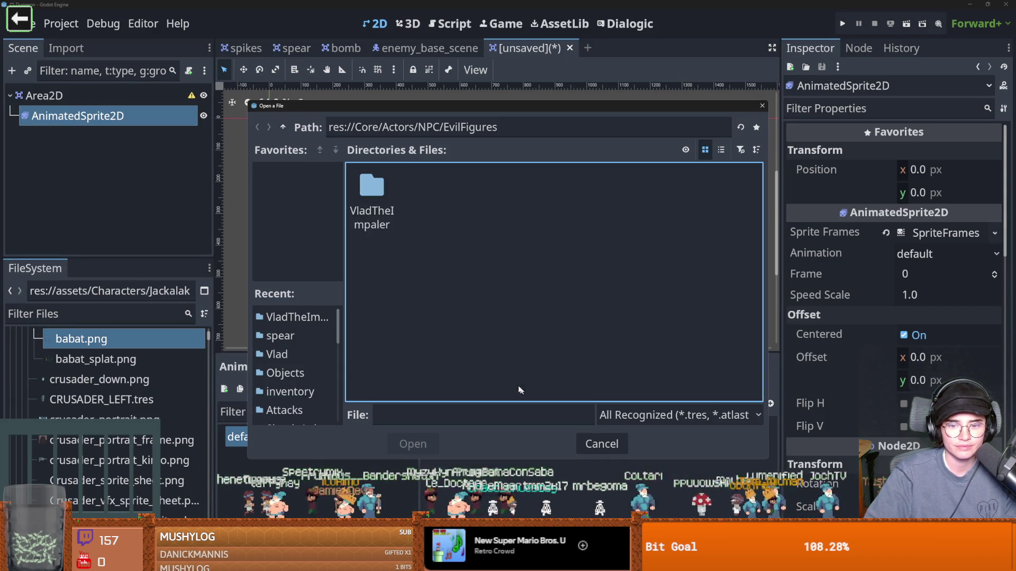
double_click(360, 180)
double_click(373, 191)
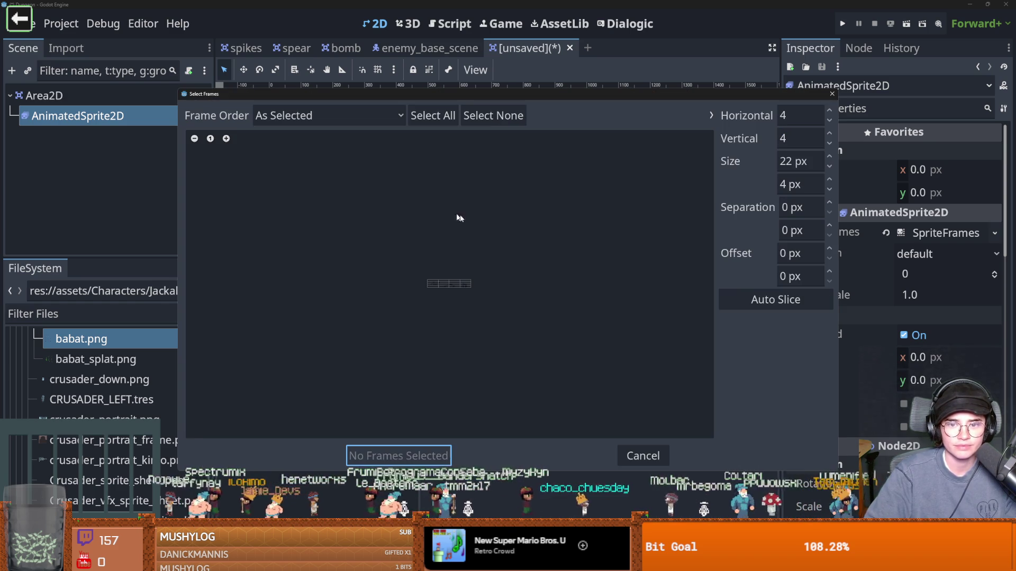
left_click(226, 138)
left_click(226, 139)
left_click(226, 139)
left_click(226, 138)
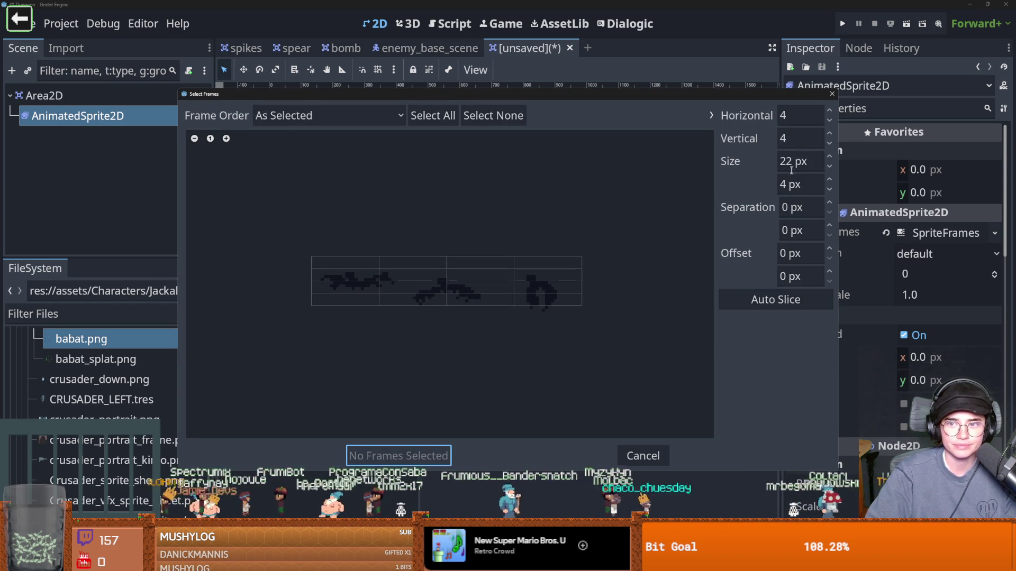
- Slice the sheet into a single row, add the three bat frames, and enable autoplay
left_click(829, 143)
left_click(830, 142)
left_click(830, 143)
left_click(829, 120)
left_click(357, 283)
left_click(449, 283)
left_click(539, 283)
left_click(398, 455)
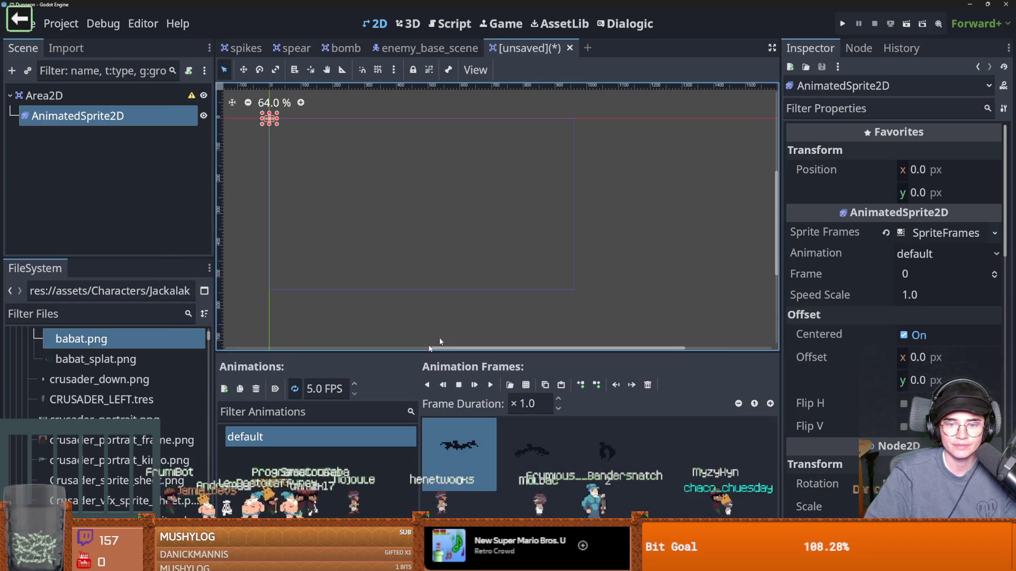
left_click(274, 389)
- Play the bat animation and raise its speed from 5 to 8 FPS
key("shift+f")
scroll(419, 324, "up", 10)
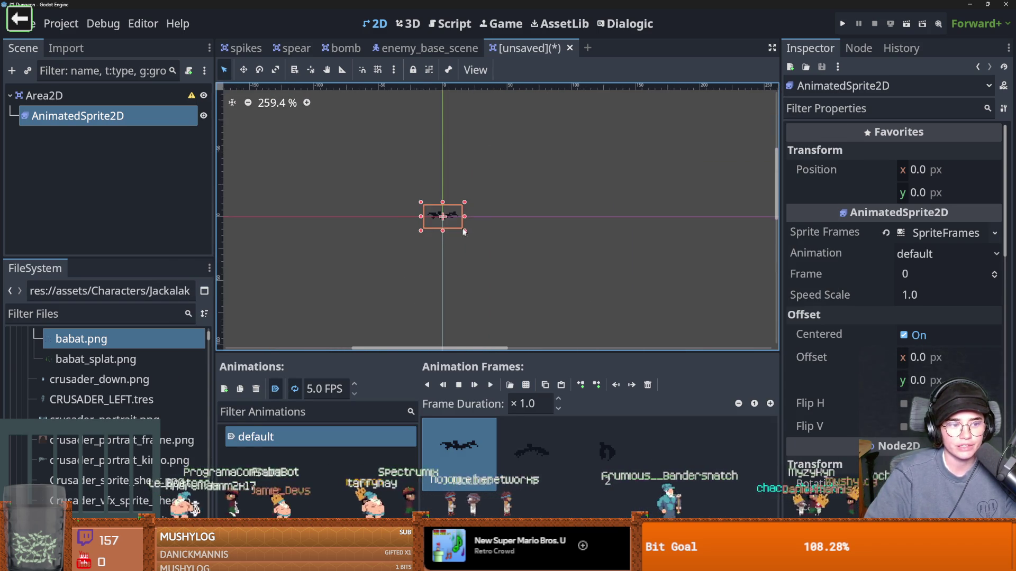
left_click(490, 385)
scroll(392, 294, "up", 5)
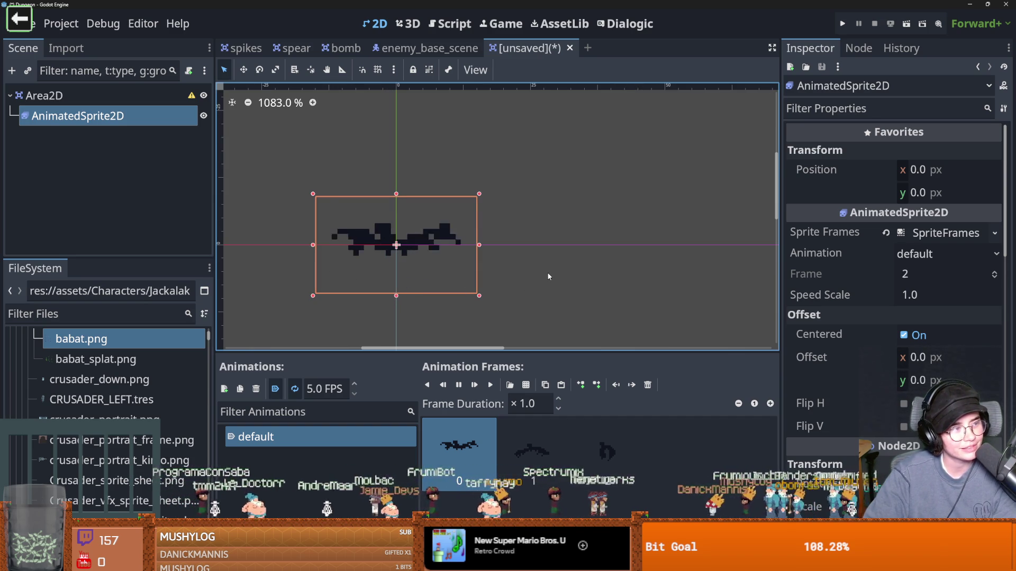
left_click(504, 317)
scroll(492, 331, "down", 3)
scroll(477, 317, "up", 2)
left_click(125, 118)
left_click(354, 385)
left_click(354, 385)
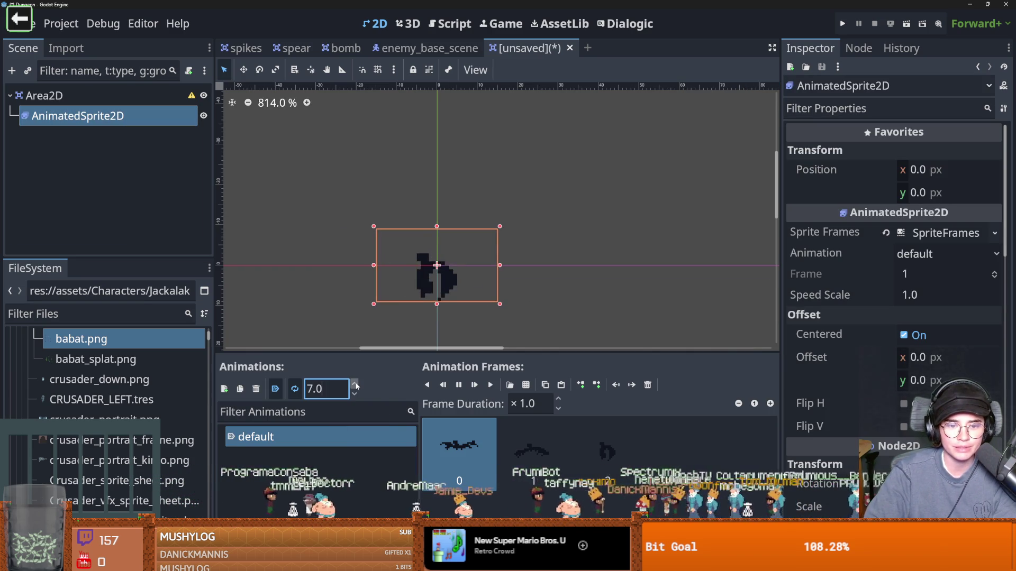
left_click(355, 385)
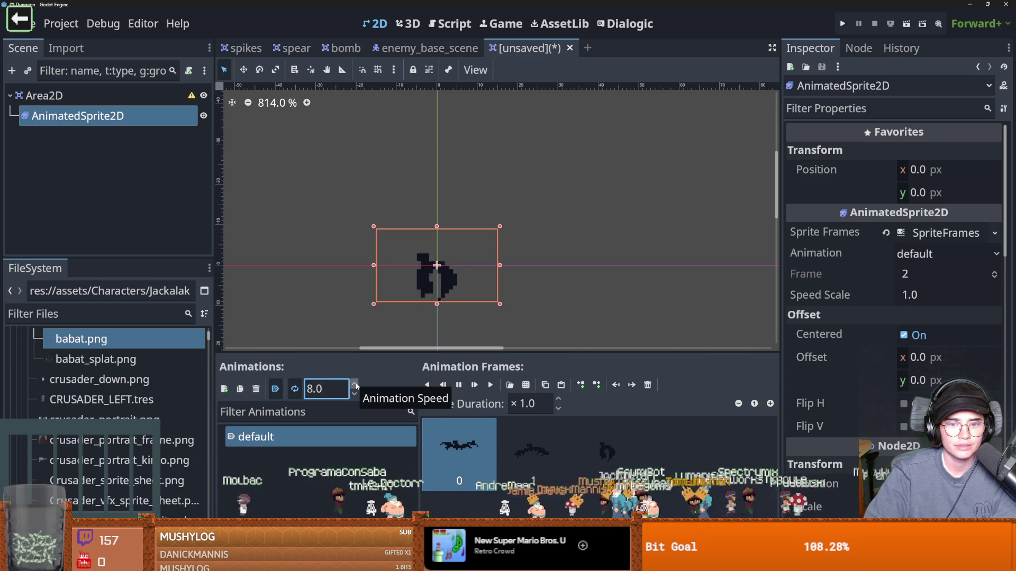
left_click(323, 287)
scroll(333, 295, "up", 2)
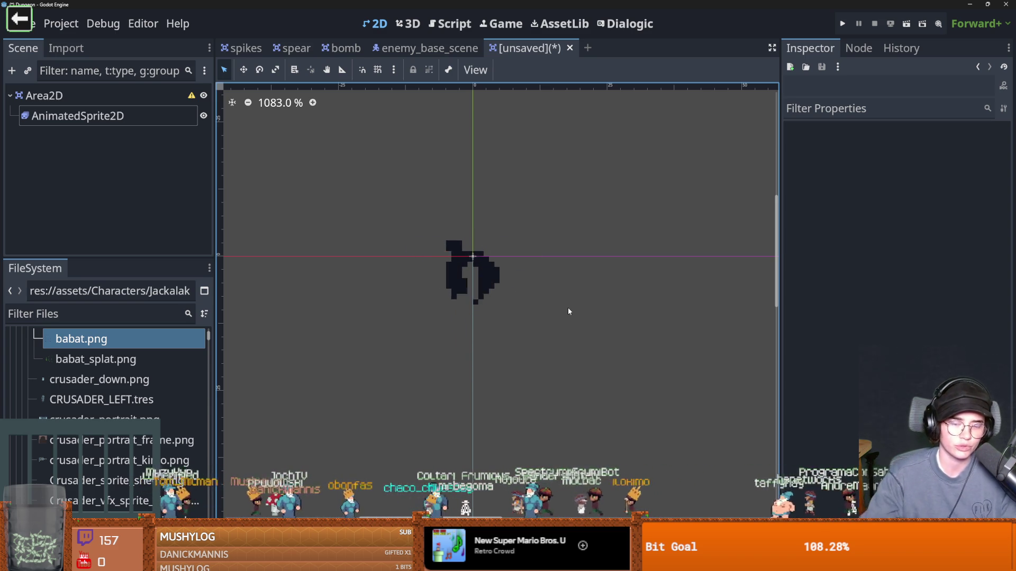
left_click_drag(573, 333, 535, 369)
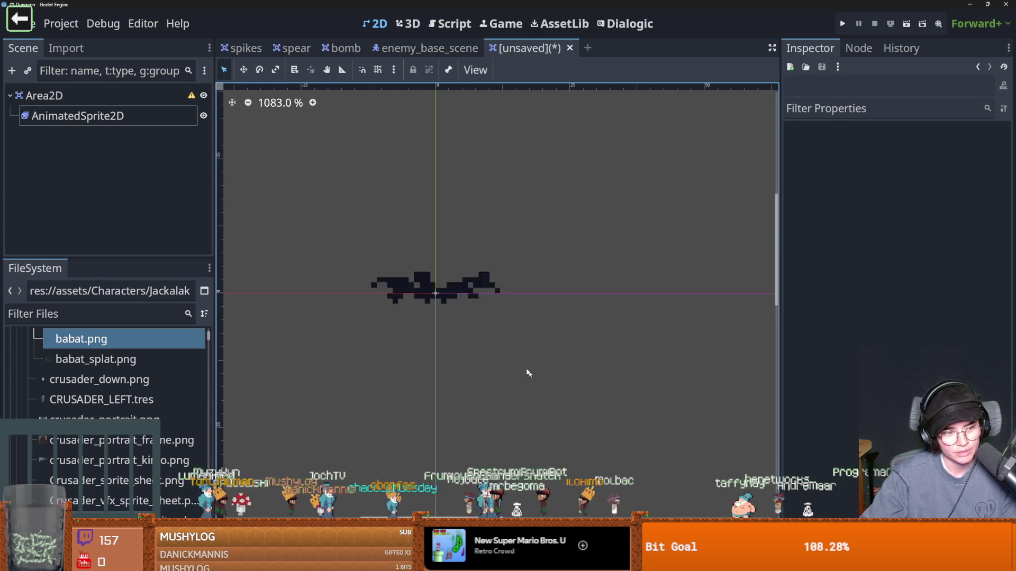
- Bring up the Save Scene As dialog targeting the Vlad attacks folder
key("ctrl+s")
left_click(623, 444)
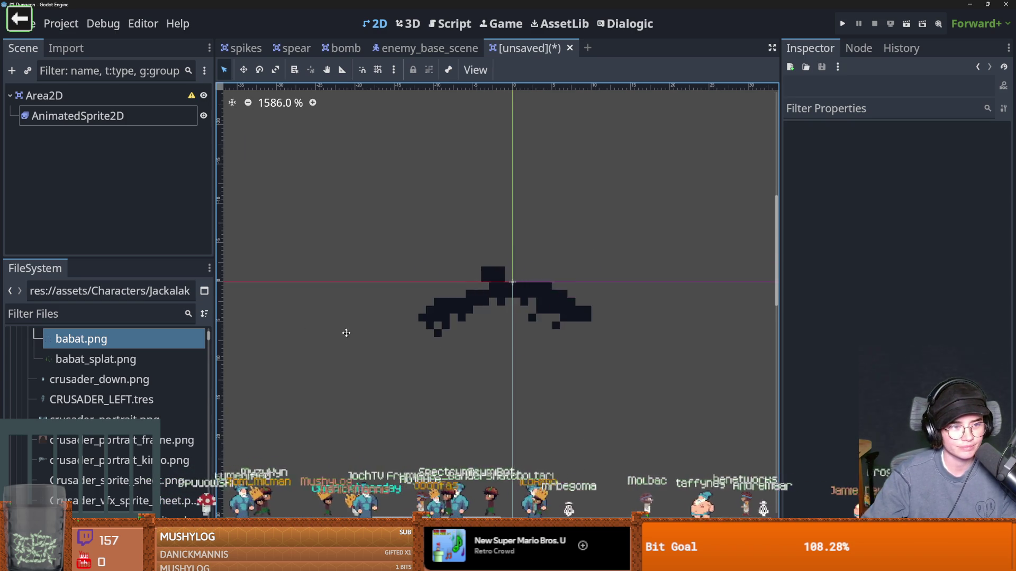
scroll(416, 348, "up", 8)
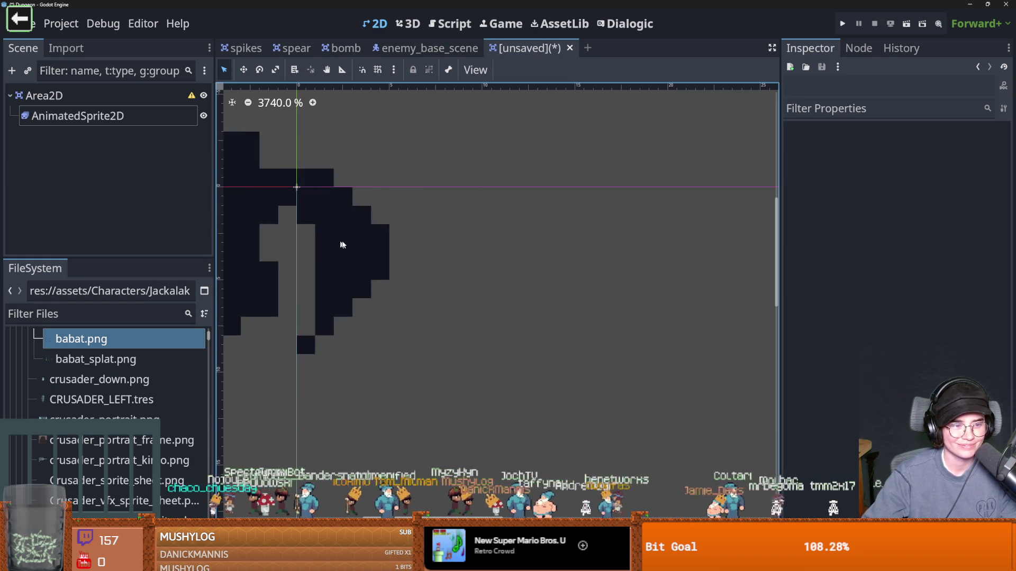
scroll(391, 228, "down", 2)
key("ctrl+s")
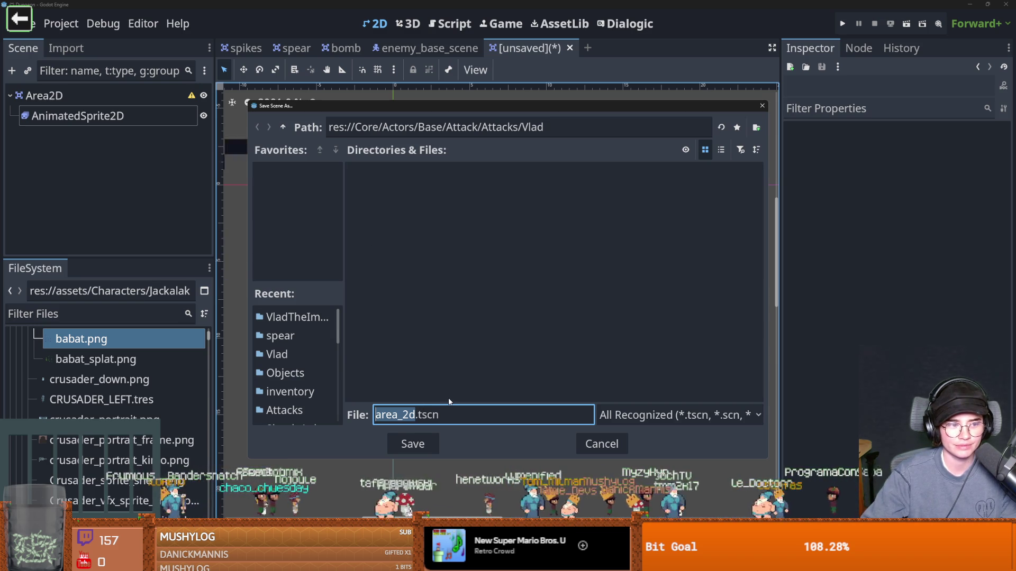
- Save the scene as Bat.tscn
key("BackSpace")
type("Bat")
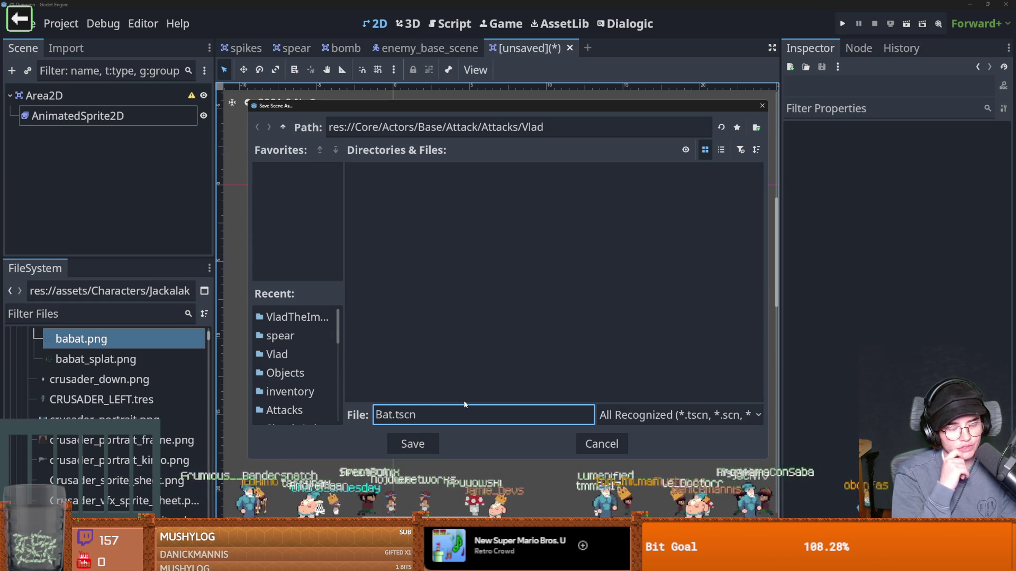
key("Return")
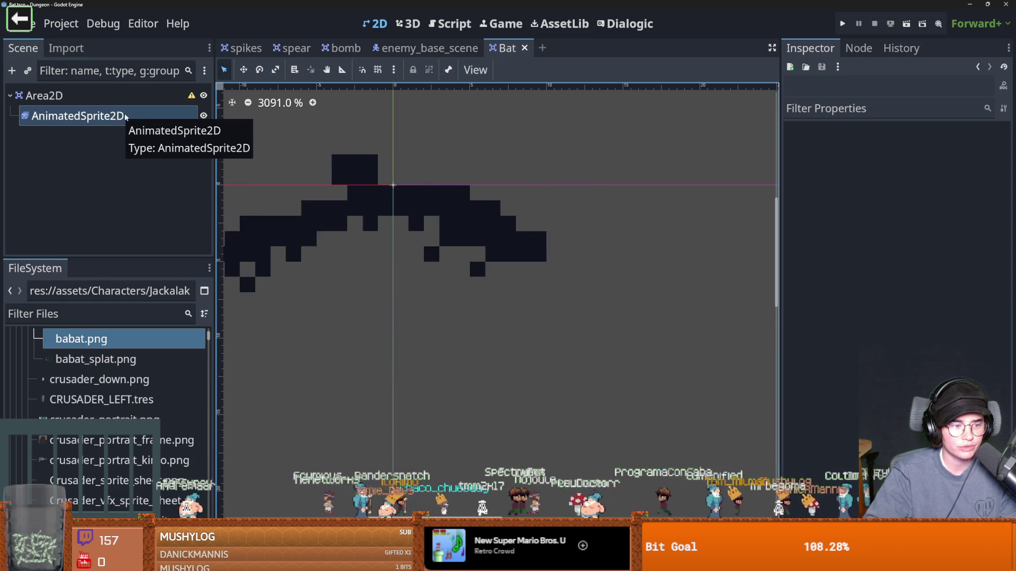
- Rename the Area2D root node to Bat and save the scene
left_click(93, 95)
left_click(93, 95)
type("Bat")
key("Return")
scroll(399, 256, "down", 3)
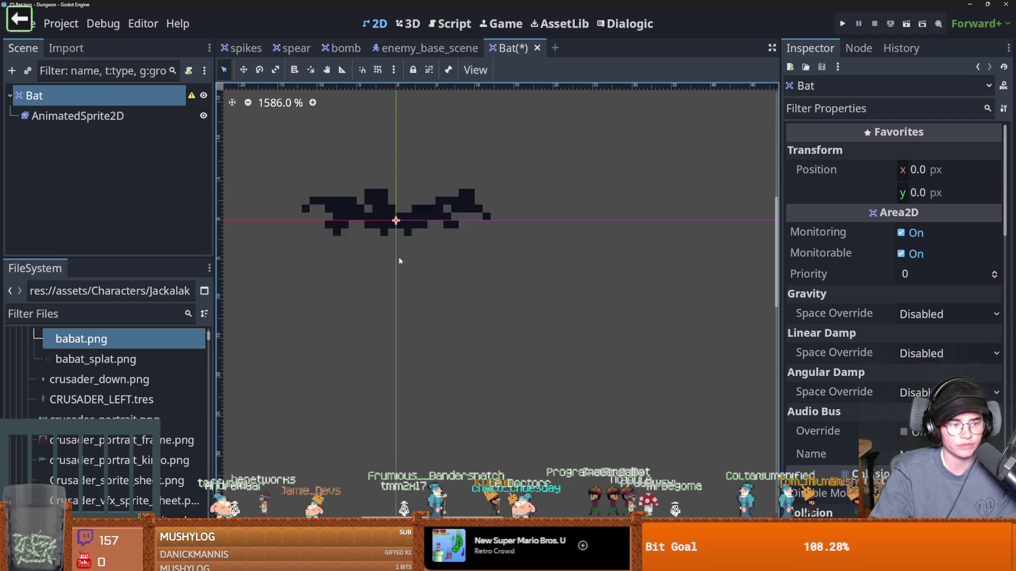
key("ctrl+s")
scroll(510, 326, "up", 4)
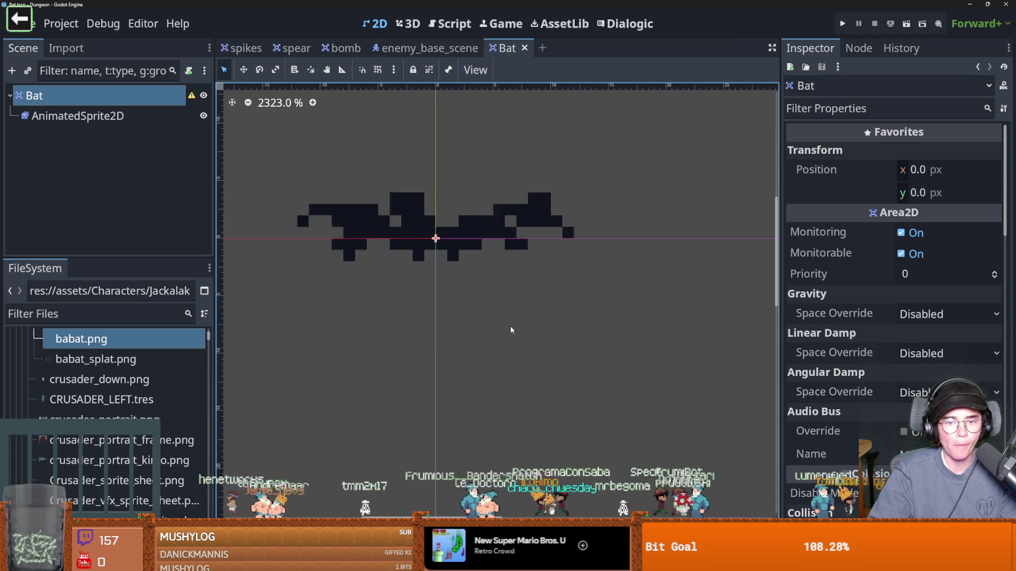
key("alt+Tab")
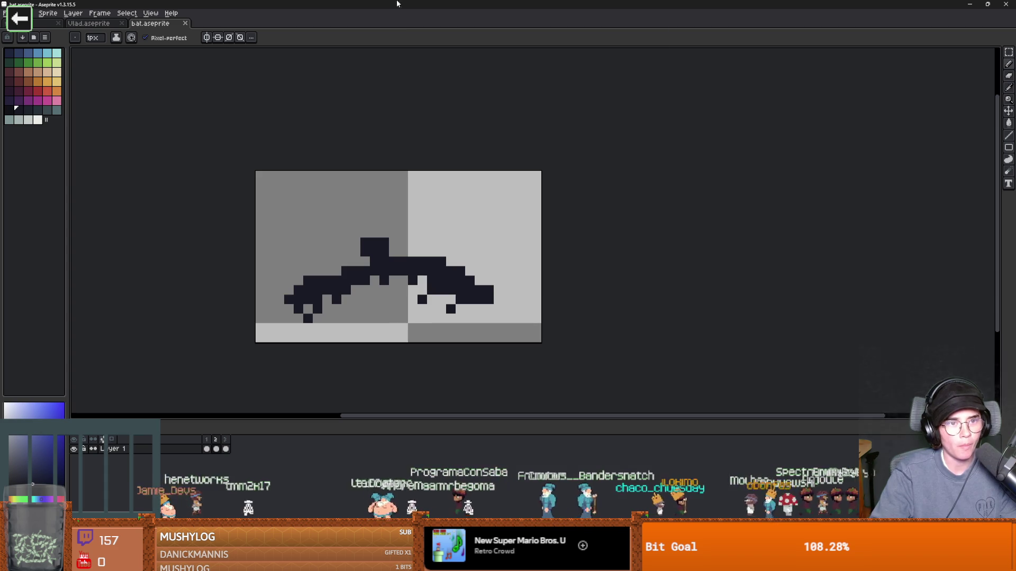
key("alt+Tab")
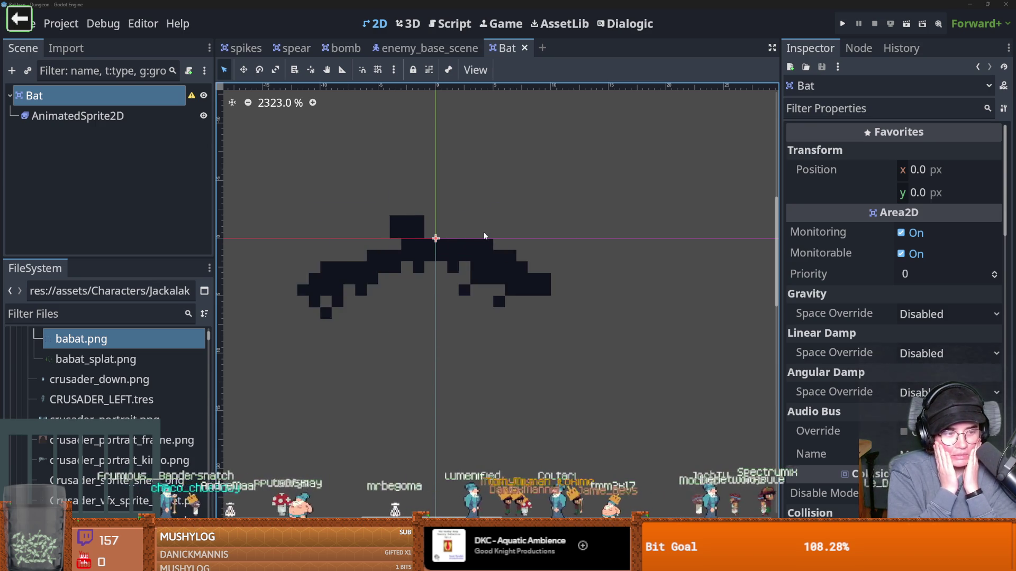
- Save the Bat scene
scroll(415, 294, "up", 1)
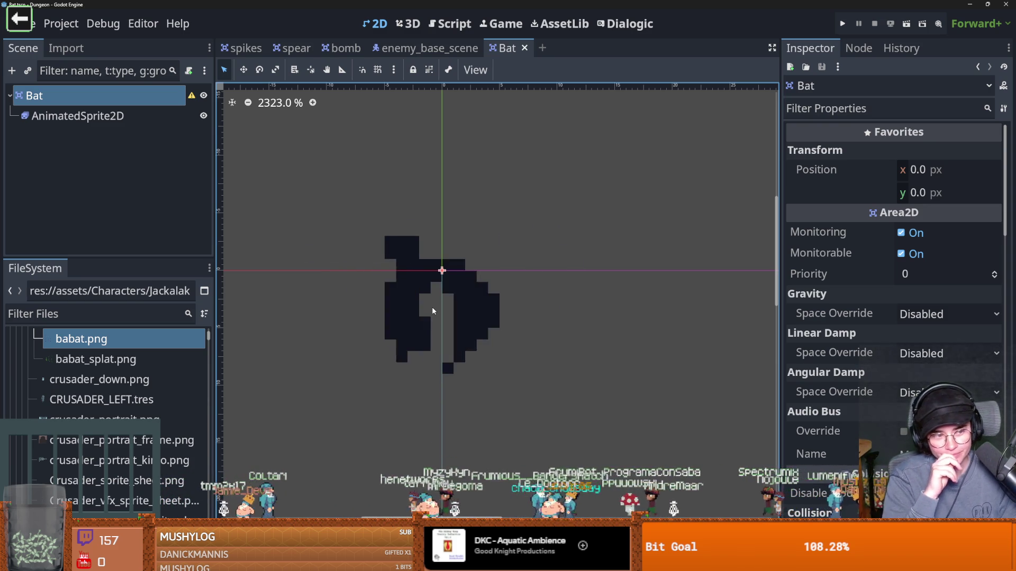
key("ctrl+s")
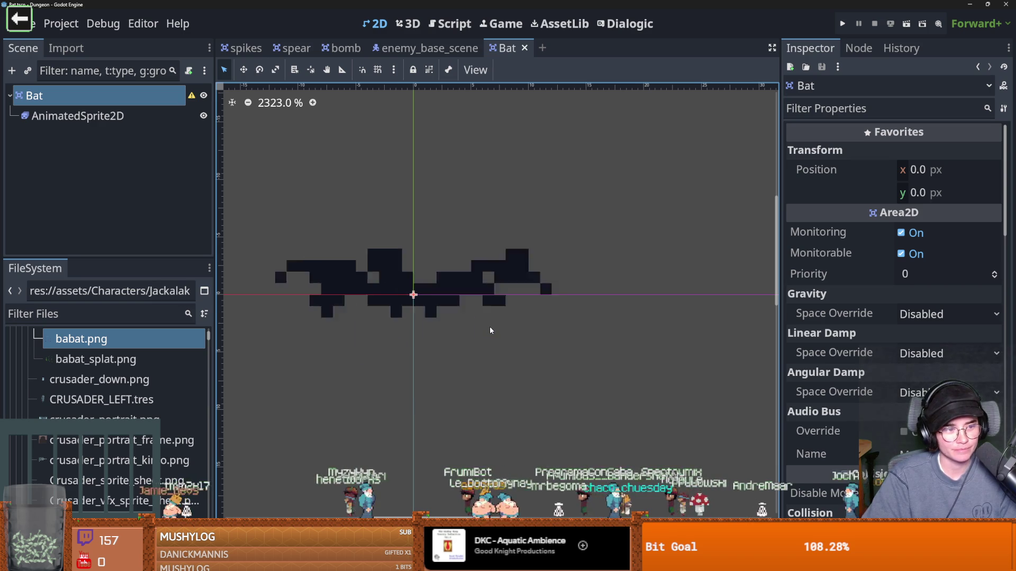
scroll(434, 326, "up", 1)
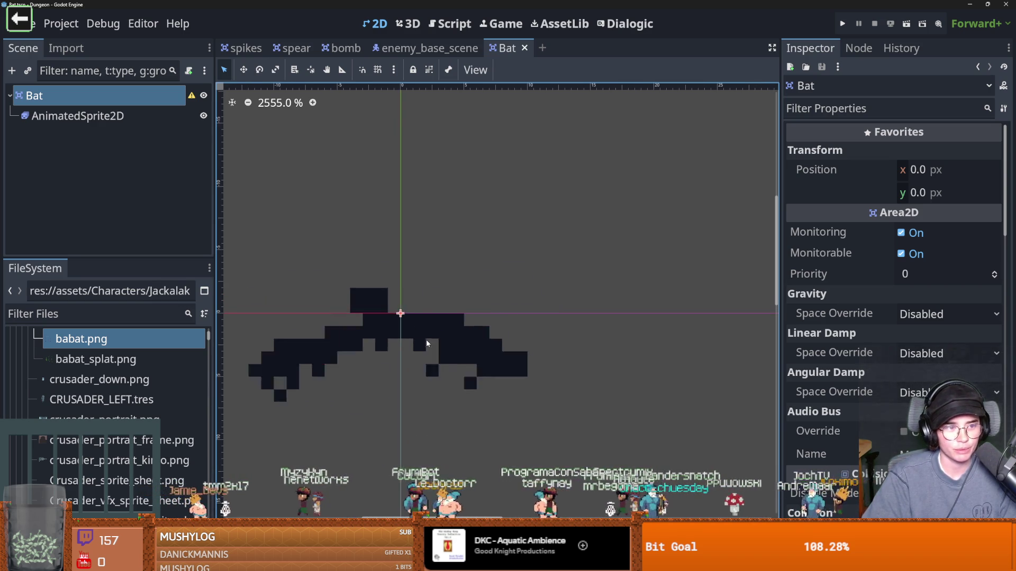
key("ctrl+s")
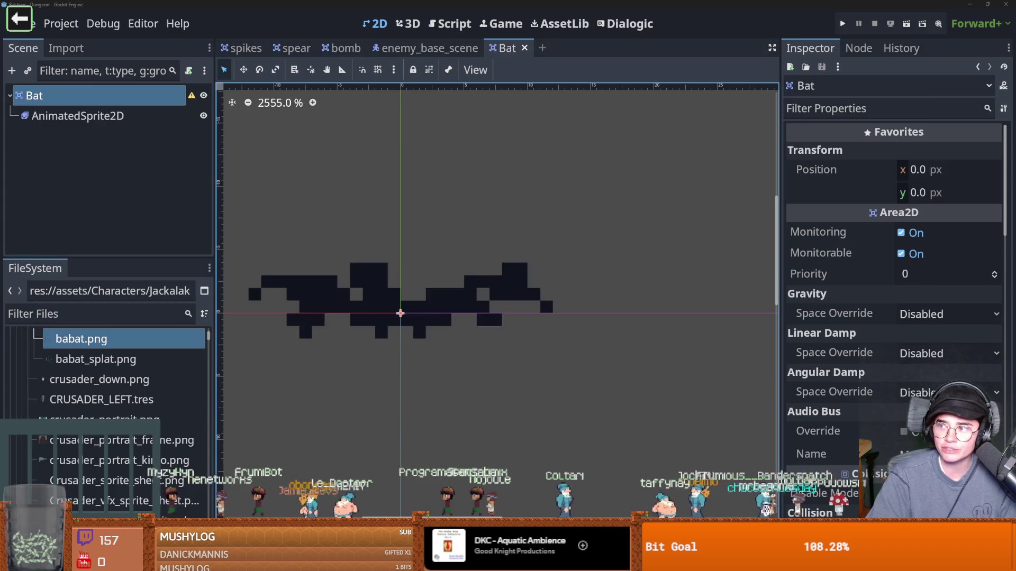
- Check Vlad's wide-cape pose frame in Aseprite, then switch to the enemy base scene
key("alt+Tab")
scroll(385, 364, "up", 2)
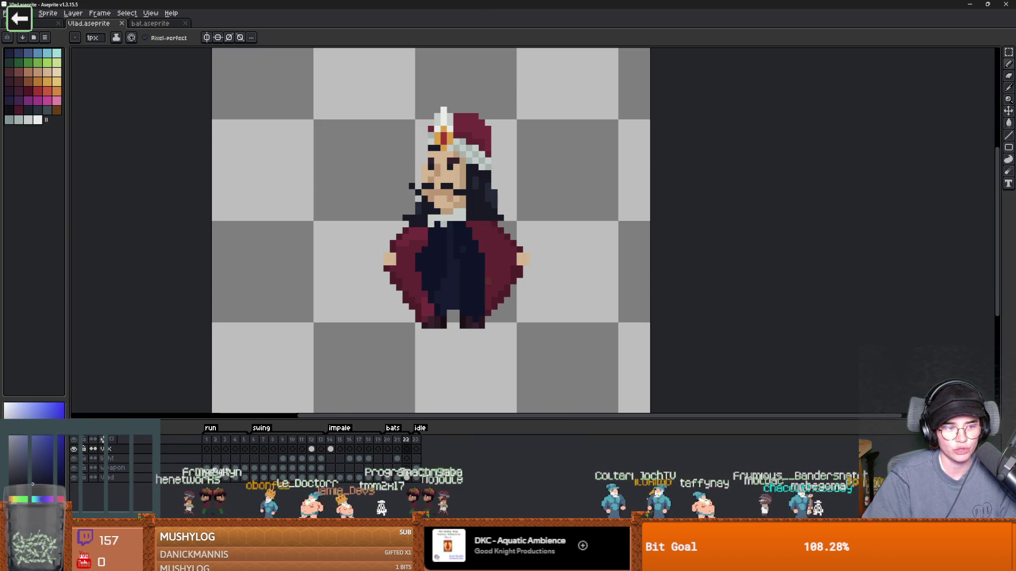
key("Left")
key("Right")
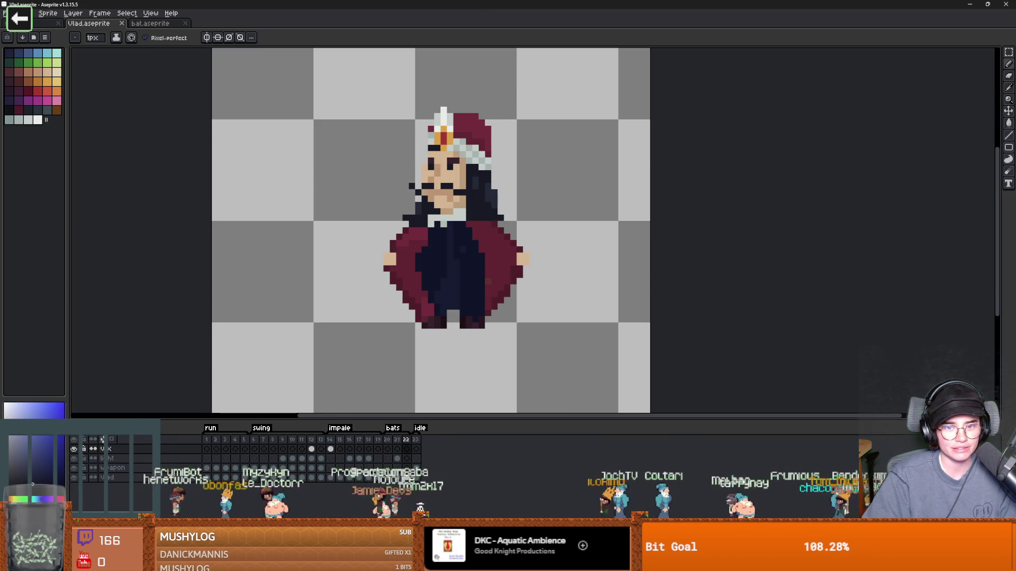
key("alt+Tab")
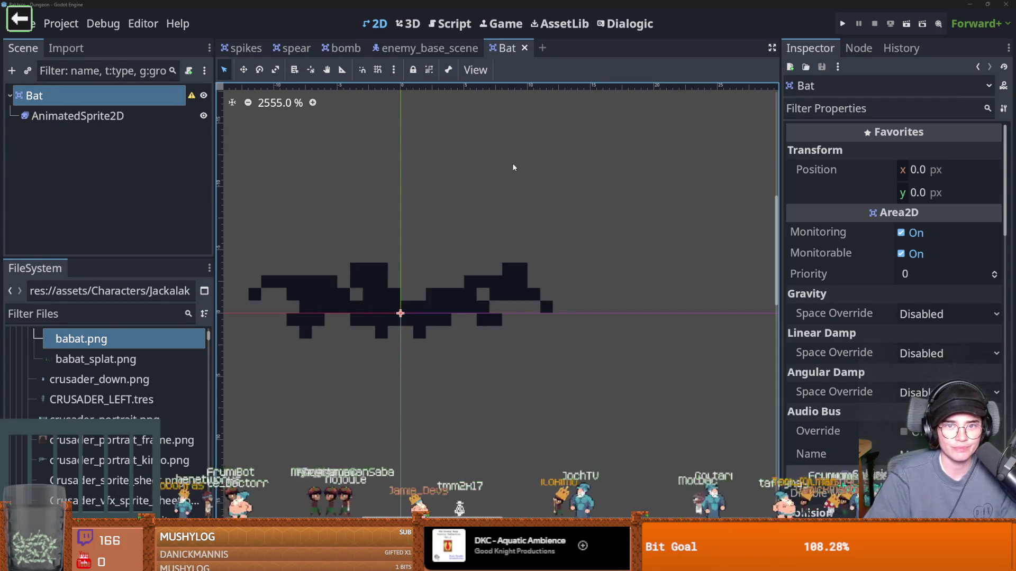
left_click(430, 48)
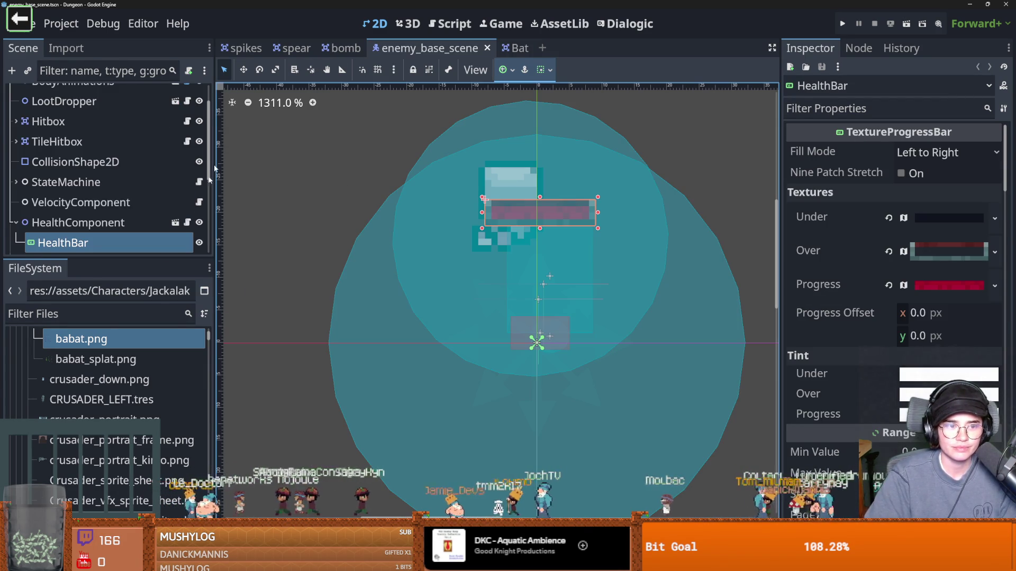
scroll(106, 353, "up", 3)
key("ctrl+f")
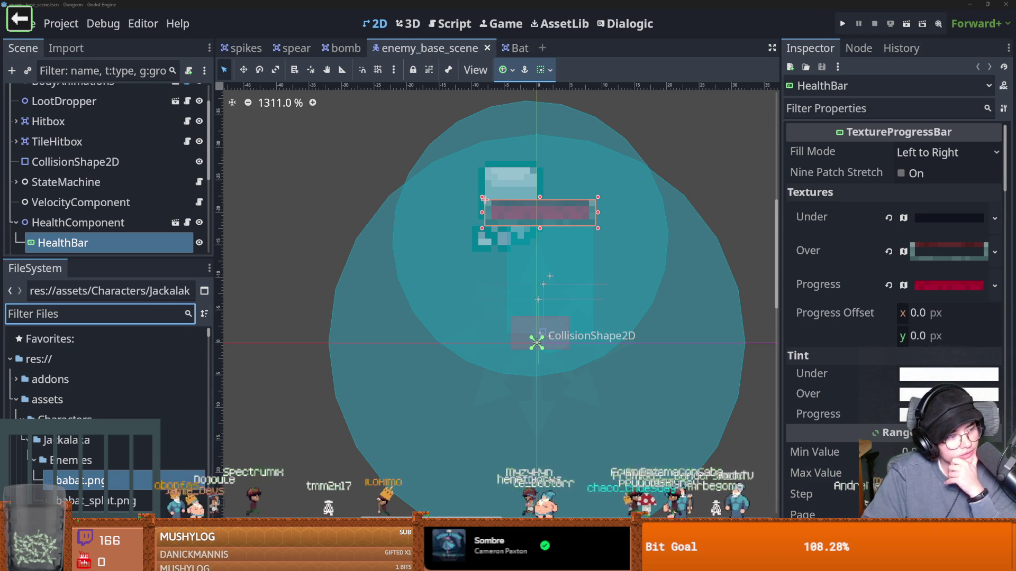
- Filter files for 'vla' and open Vlad's scene from the VladTheImpaler folder
left_click_drag(411, 340, 331, 334)
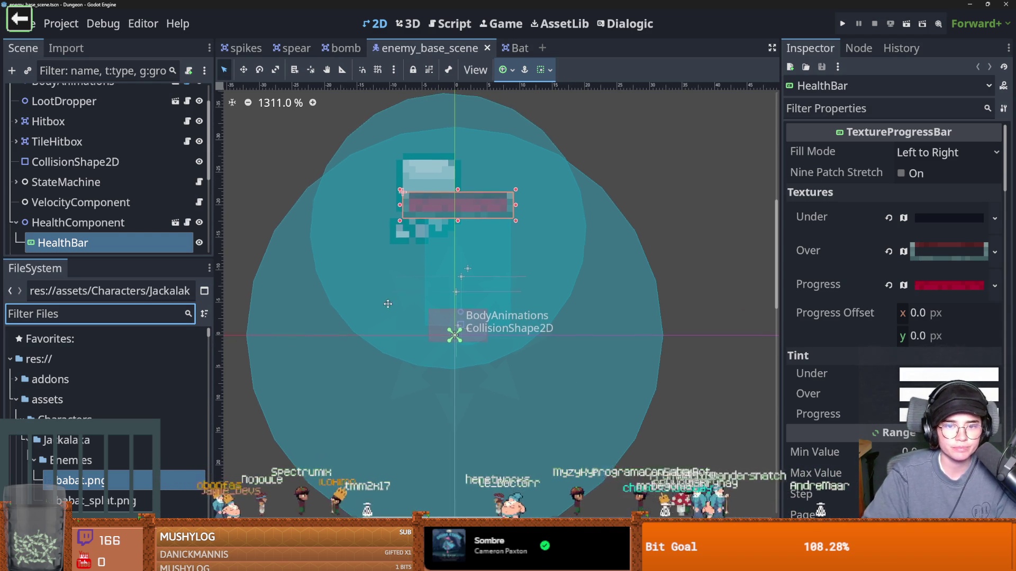
mouse_move(106, 257)
left_mouse_down()
mouse_move(105, 373)
mouse_move(100, 197)
left_mouse_up()
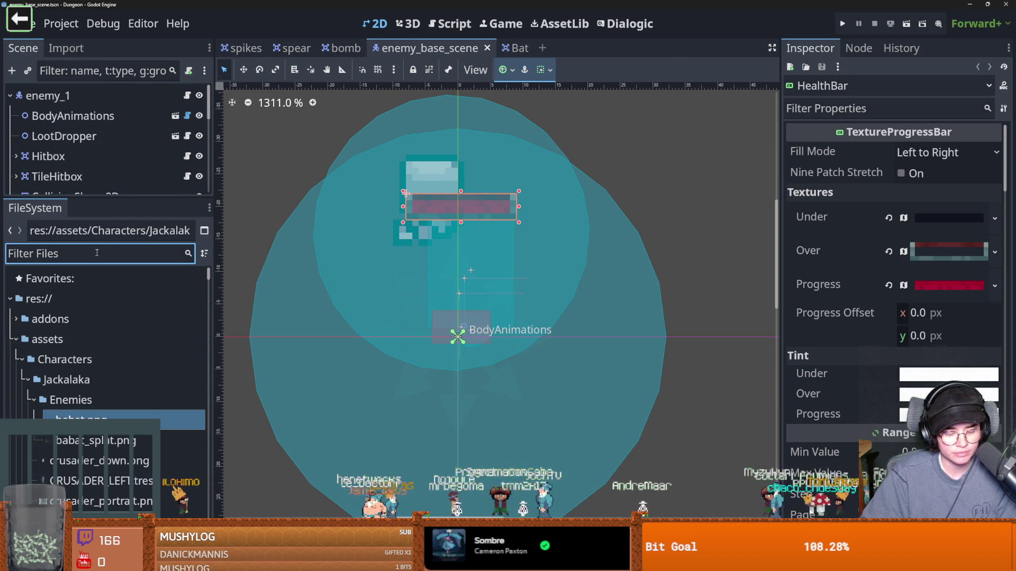
type("vlad")
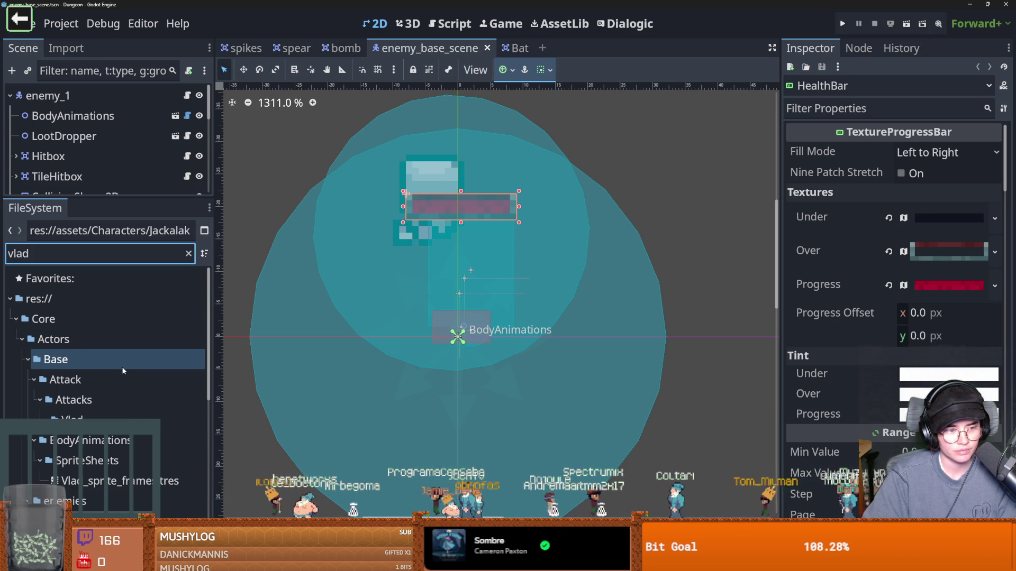
scroll(118, 371, "down", 5)
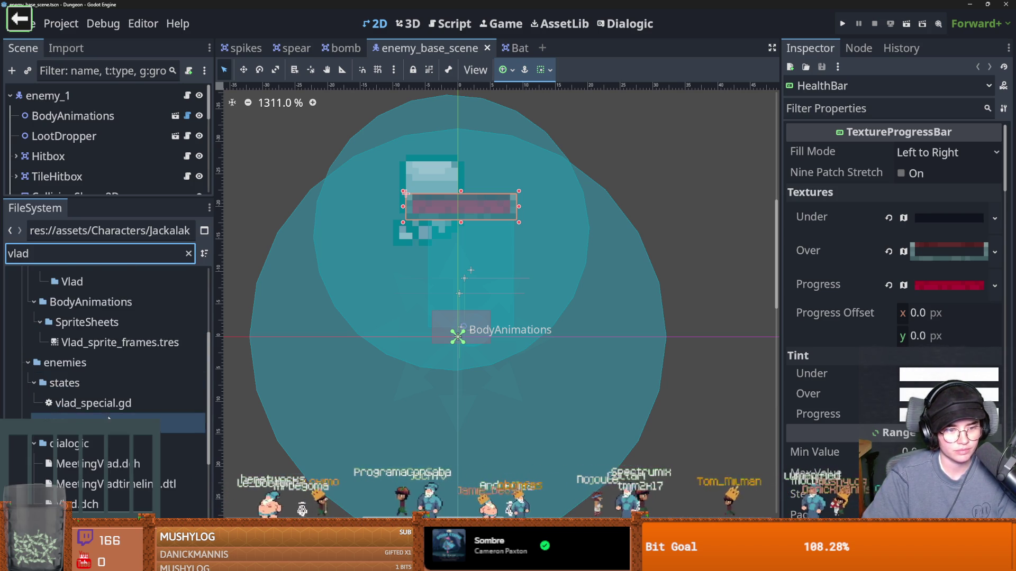
scroll(125, 410, "down", 4)
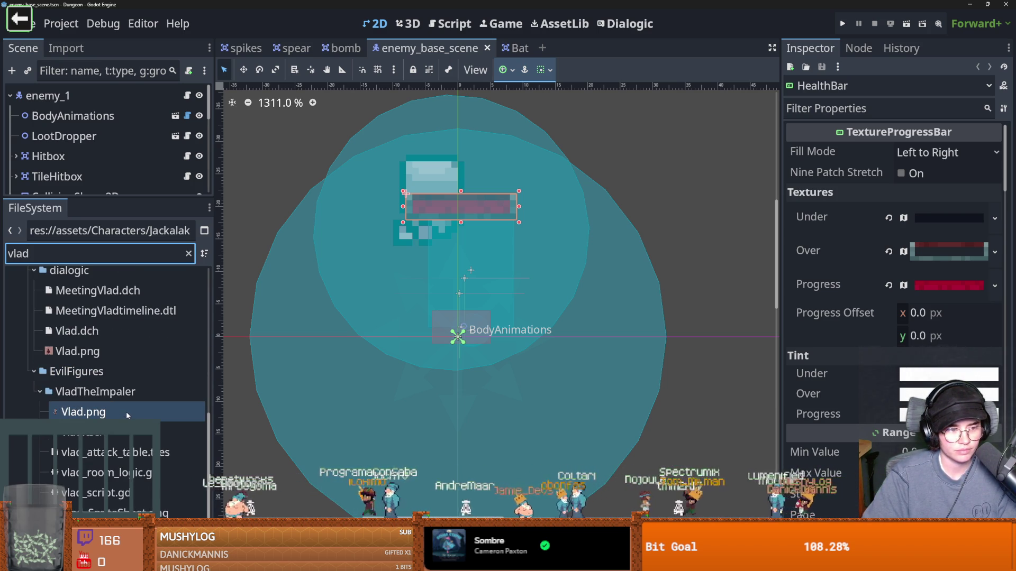
left_click(118, 434)
double_click(119, 434)
mouse_move(99, 197)
left_mouse_down()
mouse_move(105, 330)
mouse_move(125, 265)
left_mouse_up()
scroll(128, 411, "down", 2)
scroll(130, 408, "up", 8)
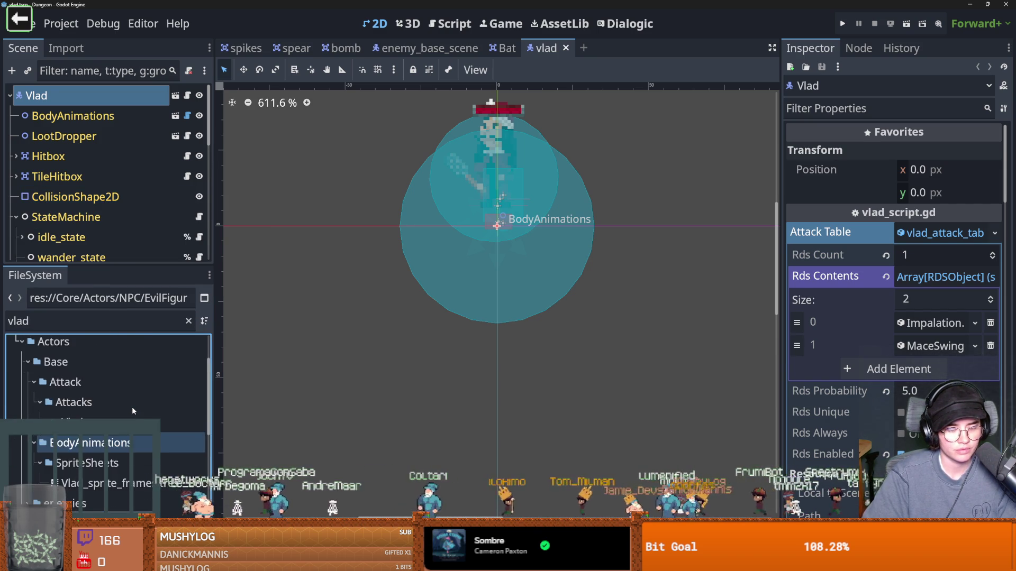
- Set Vlad's attack table Rds Contents Size to 3, leaving an empty slot 2
scroll(132, 407, "up", 3)
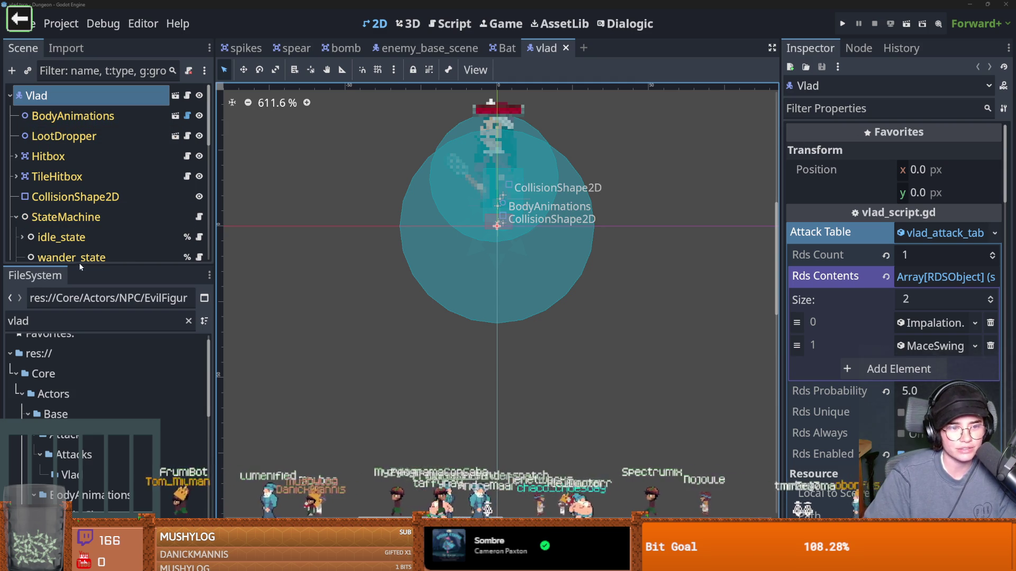
left_click(922, 300)
type("3")
key("Return")
left_click(923, 369)
left_click(808, 369)
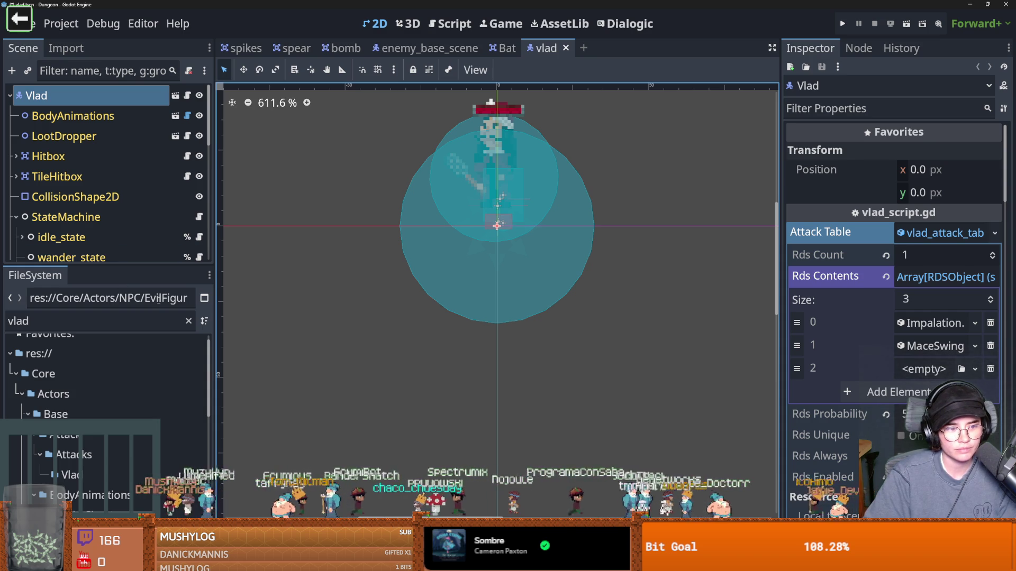
- Clear the FileSystem filter and select BatFlash.tres in Core/Actors/Base/Attack/Attacks/Vlad
left_click(100, 325)
key("ctrl+a")
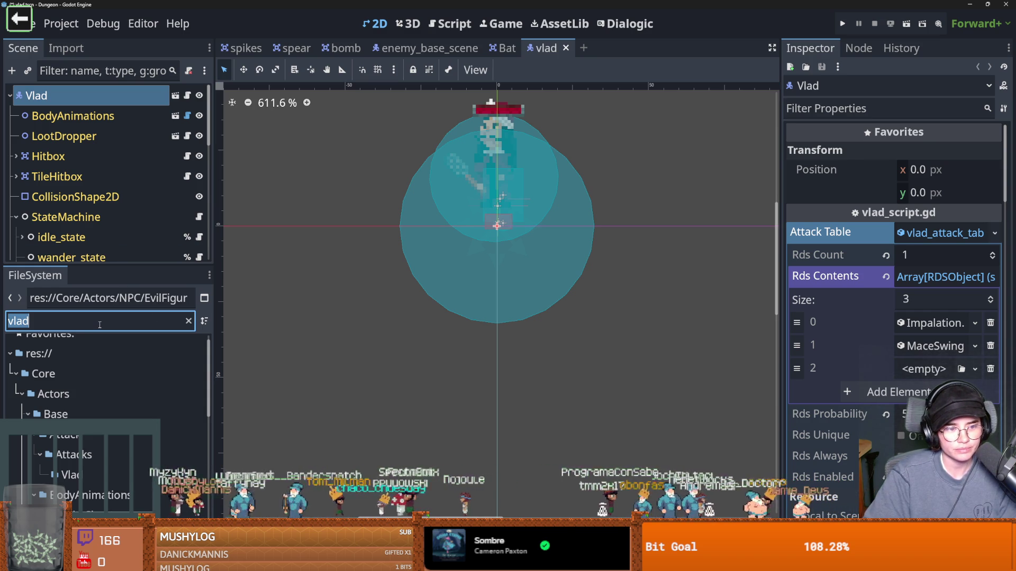
key("BackSpace")
scroll(166, 447, "up", 15)
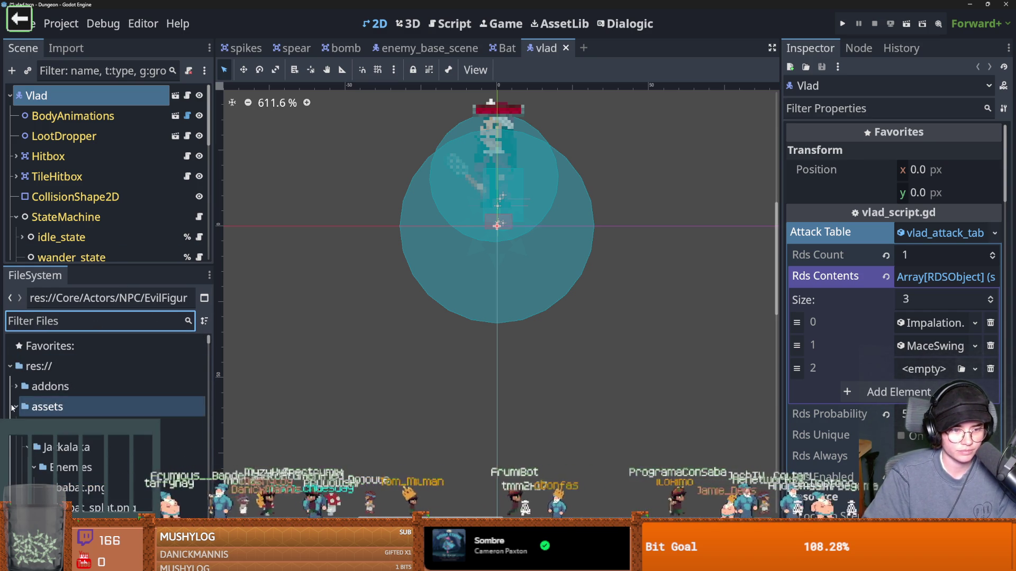
left_click(16, 407)
left_click(25, 447)
double_click(24, 447)
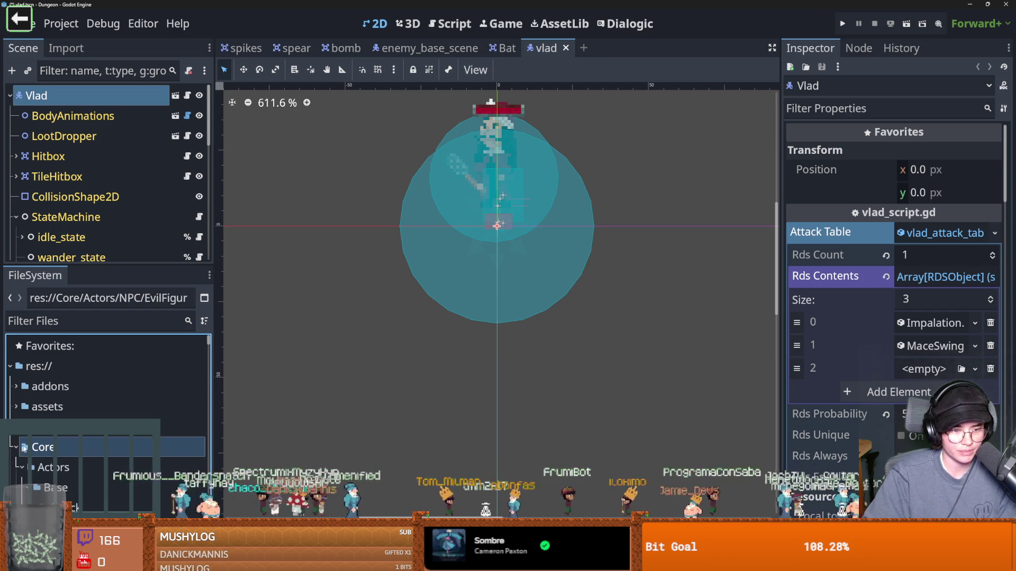
scroll(32, 424, "down", 3)
left_click(44, 403)
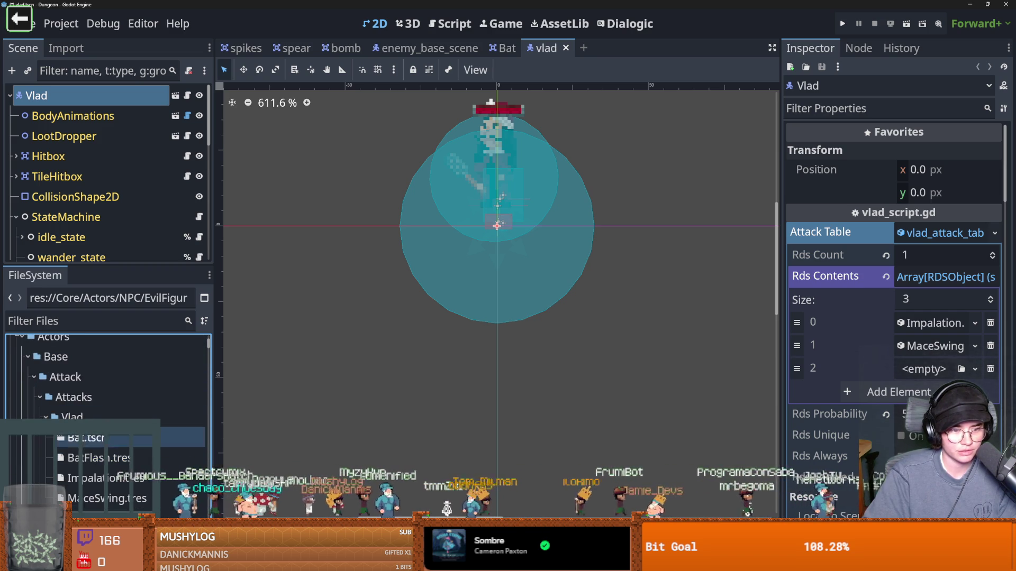
scroll(45, 403, "down", 2)
left_click(88, 412)
left_click(105, 431)
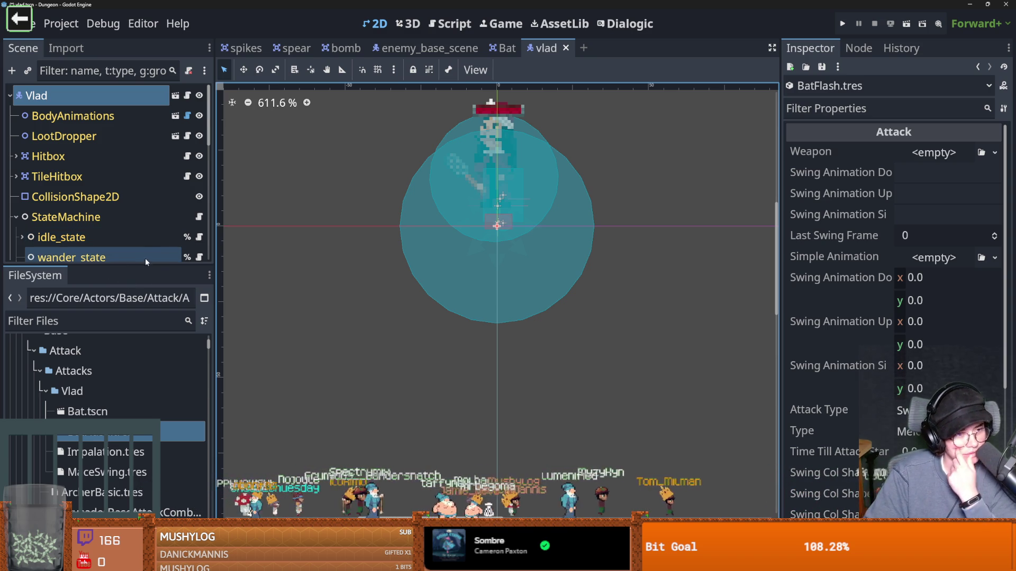
- Open Vlad's BodyAnimations scene and preview take_damage_sideways, roll_up, attack_3_sideways and attack_3_down
left_click(175, 116)
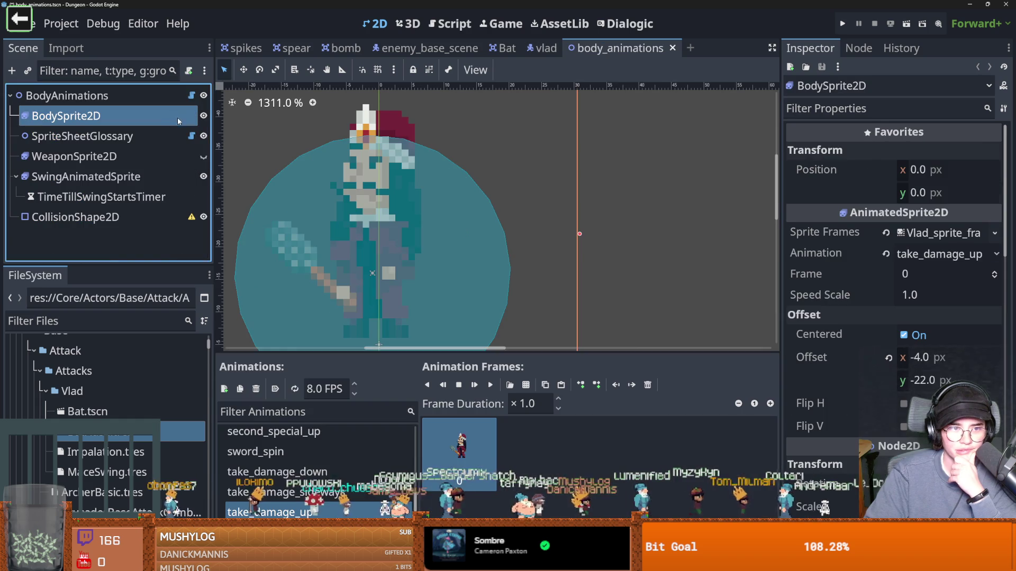
left_click(317, 492)
scroll(318, 481, "up", 2)
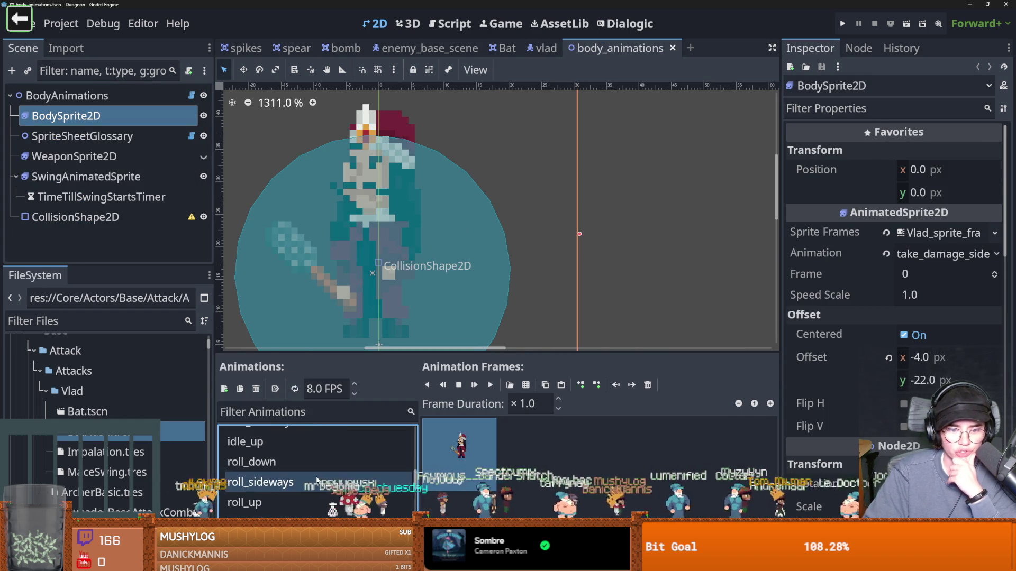
scroll(314, 465, "down", 2)
left_click(314, 454)
left_click(313, 475)
scroll(312, 474, "up", 5)
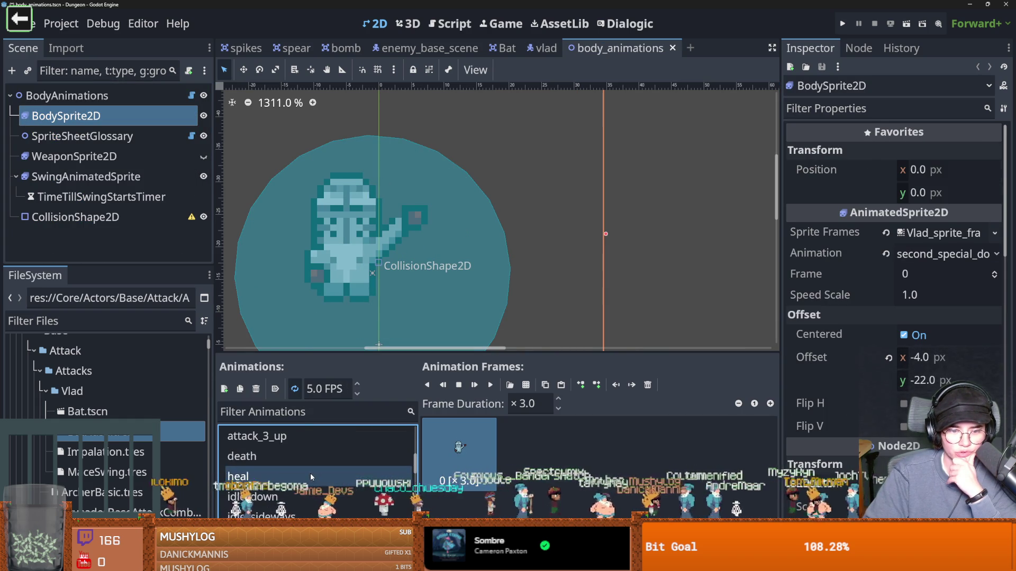
left_click(311, 472)
key("Up")
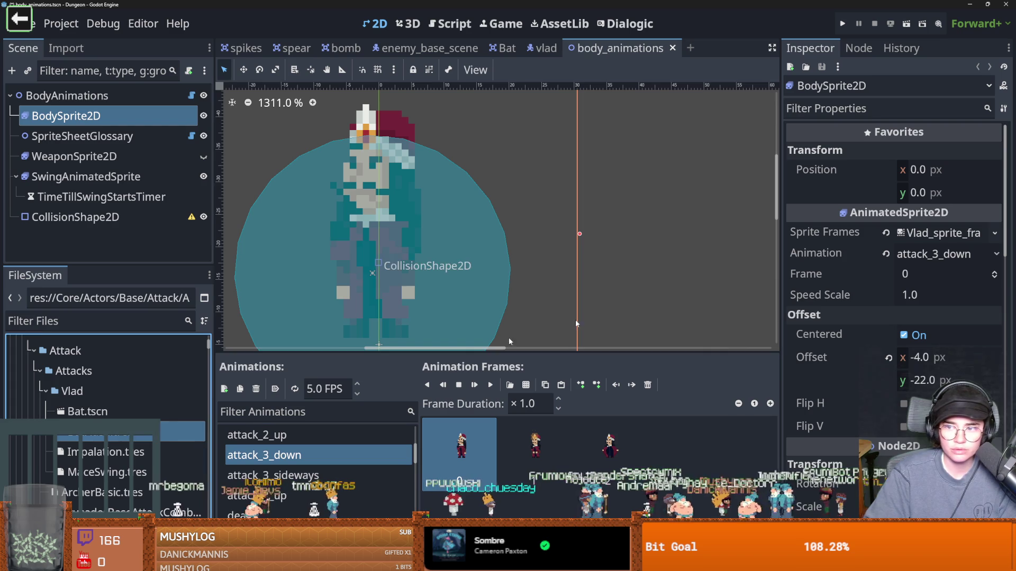
- Try the sprite's heal animation, undo it, and return to the vlad scene
left_click(930, 250)
left_click(930, 250)
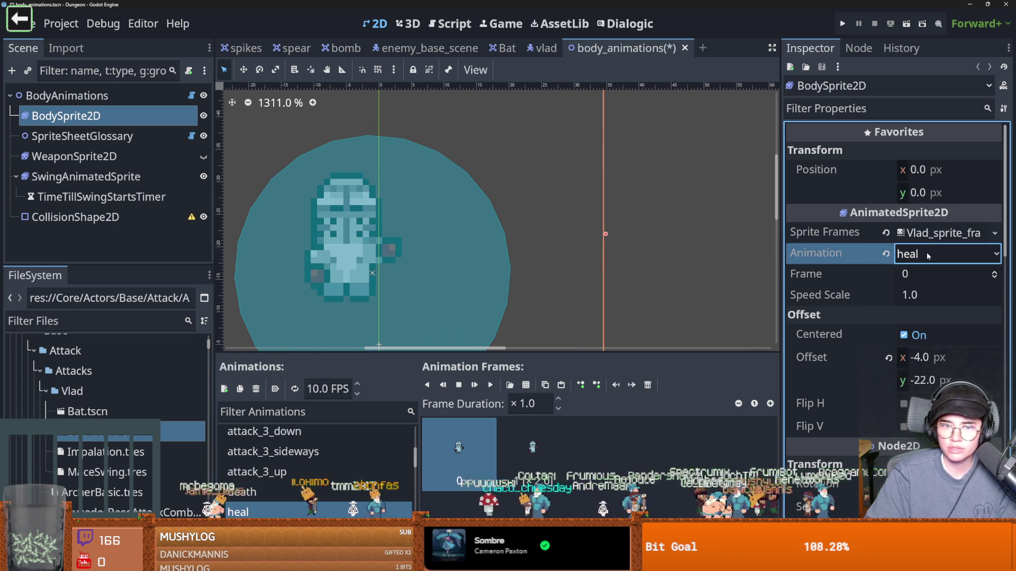
key("ctrl+z")
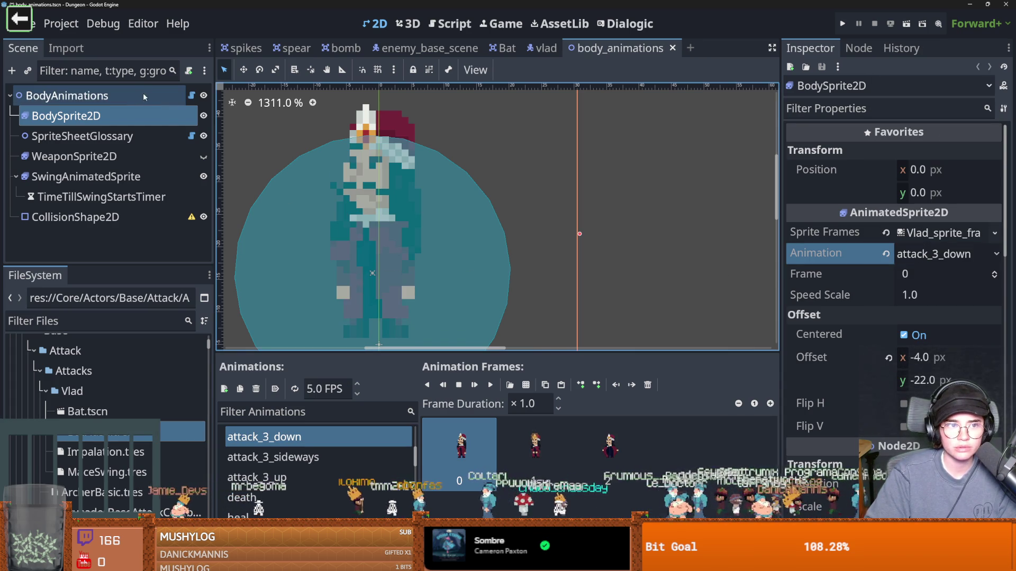
left_click(545, 47)
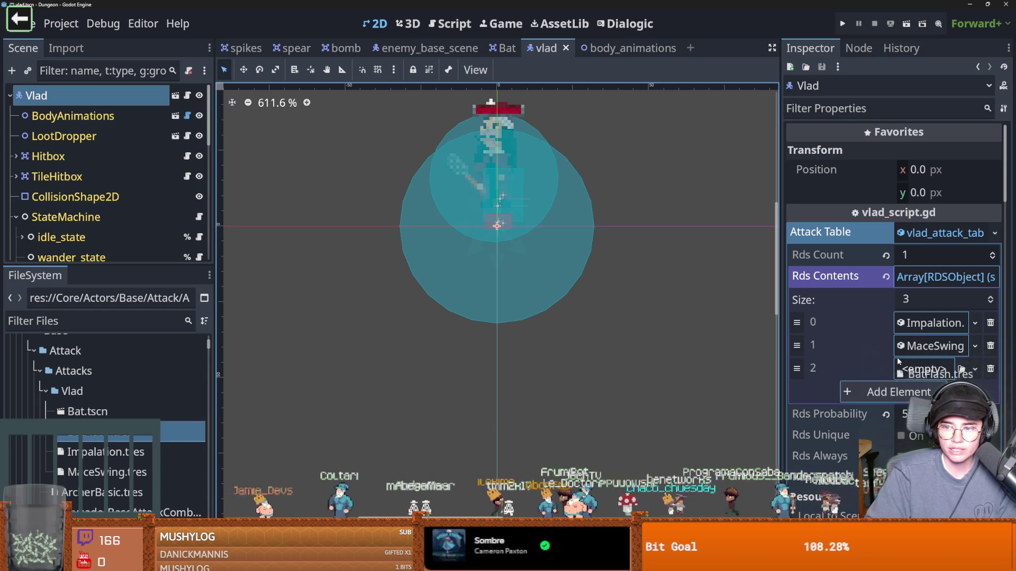
- Assign BatFlash.tres to attack slot 2 and give it the default sword weapon
left_click(912, 365)
left_click(931, 408)
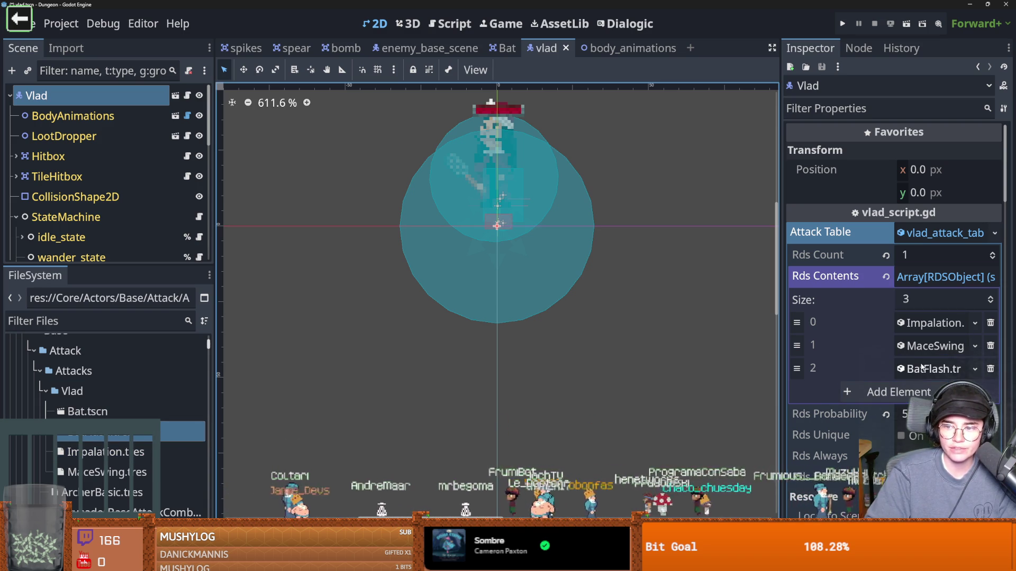
left_click(942, 369)
scroll(933, 344, "down", 4)
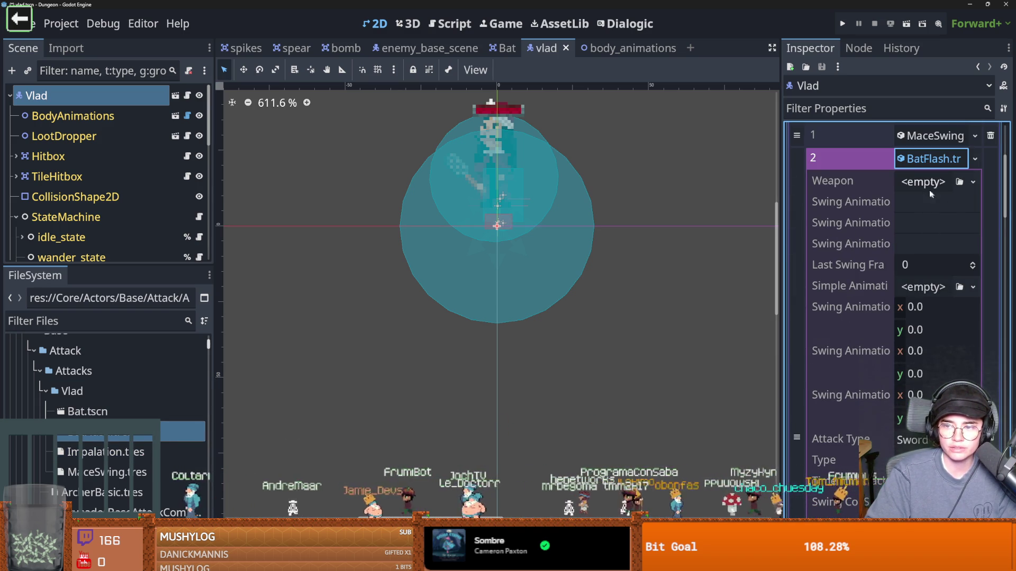
left_click(972, 182)
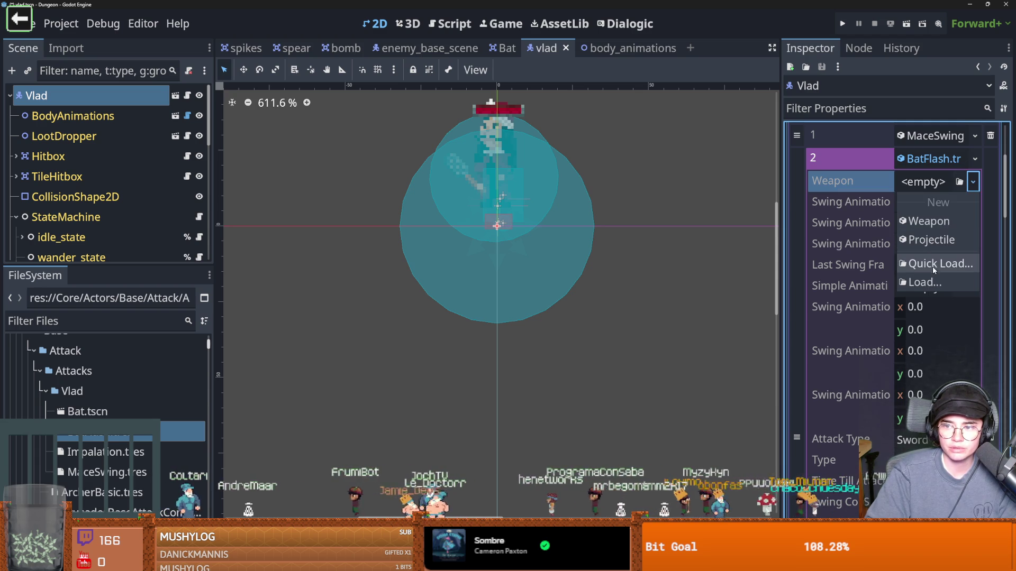
left_click(934, 263)
key("Return")
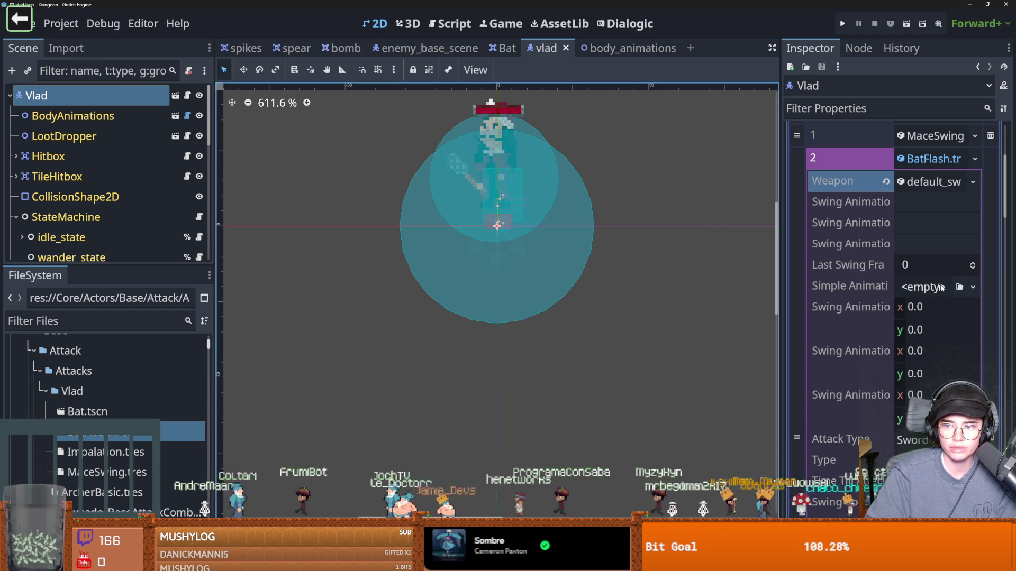
- Create a new simple animation for BatFlash with attack_3_down as the first body animation
left_click(941, 288)
left_click(942, 291)
left_click(931, 287)
left_click(930, 326)
left_click(928, 294)
left_click(924, 320)
type("attack_3_down")
key("Tab")
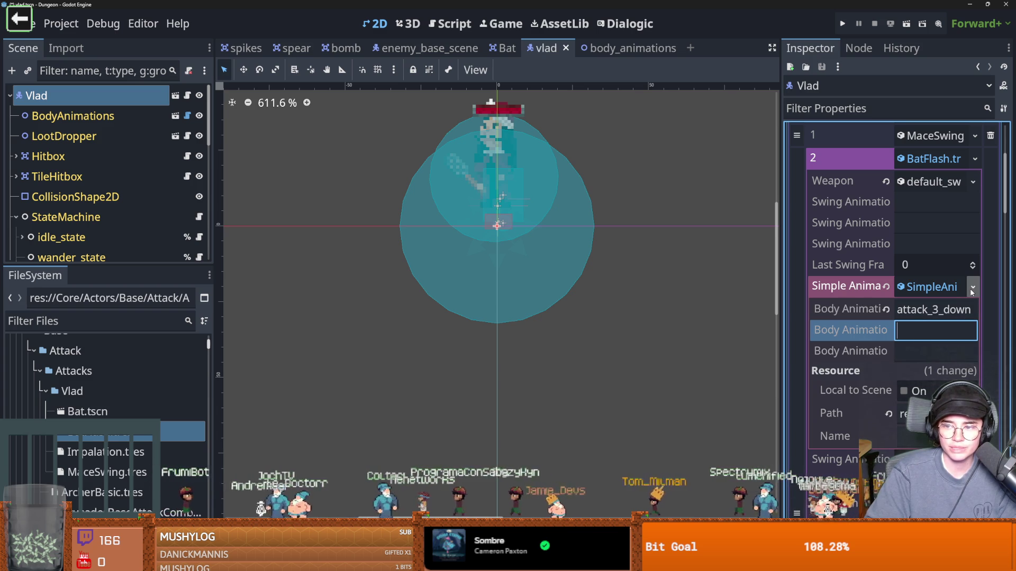
- Load crusader_attack_3 as BatFlash's simple animation instead
left_click(972, 288)
left_click(922, 298)
left_click(972, 287)
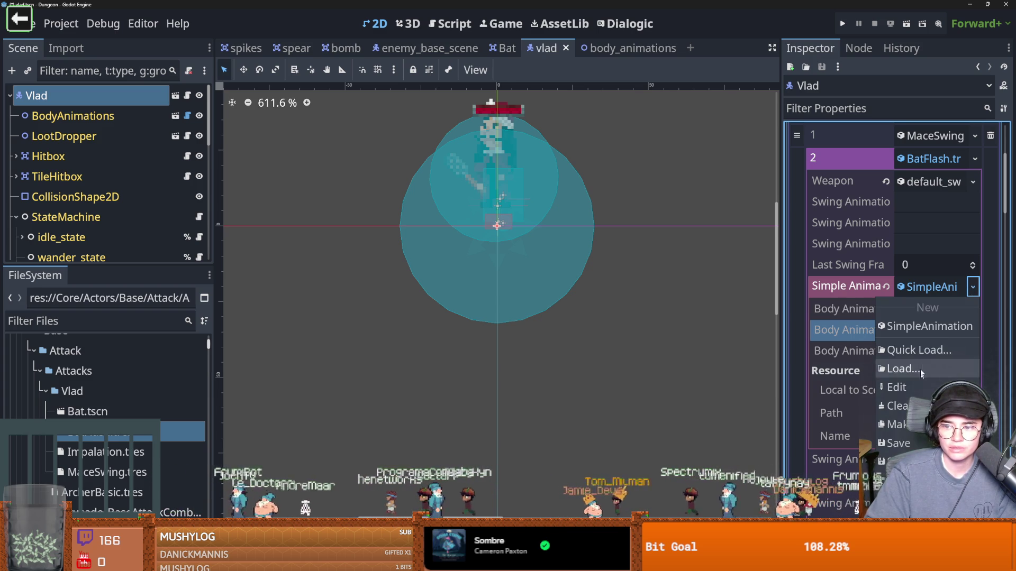
left_click(918, 350)
scroll(442, 285, "down", 5)
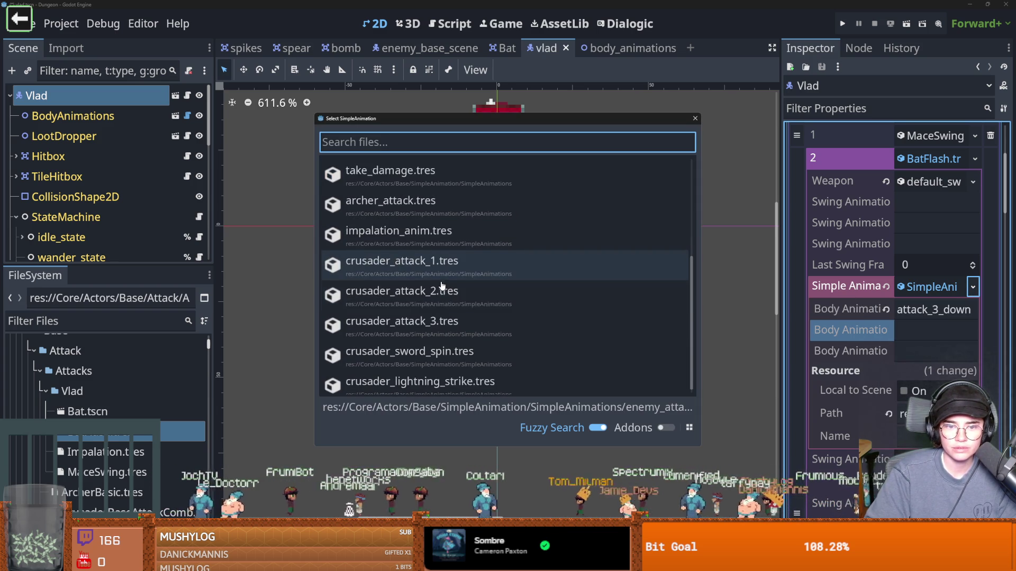
left_click(449, 321)
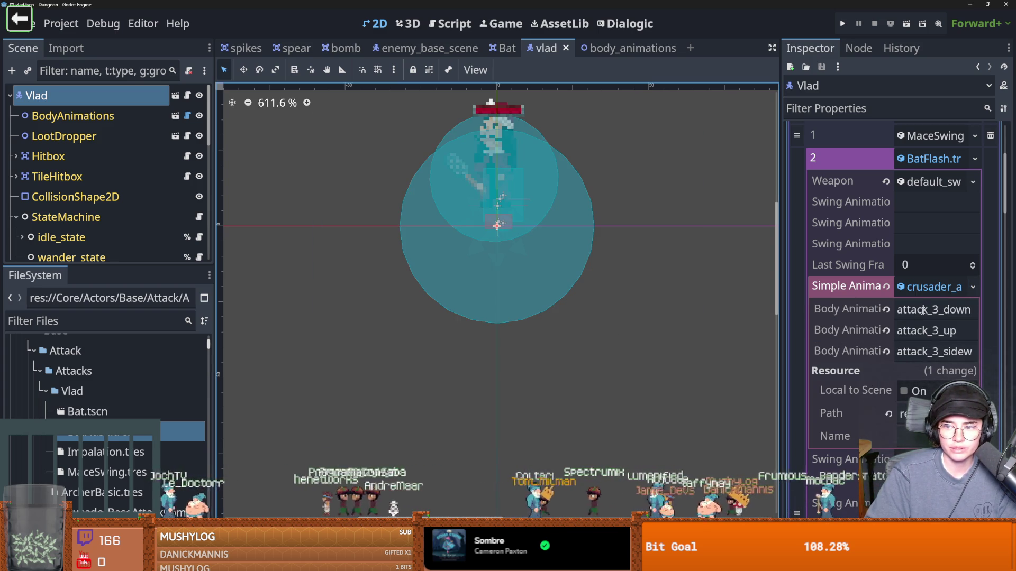
left_click(926, 289)
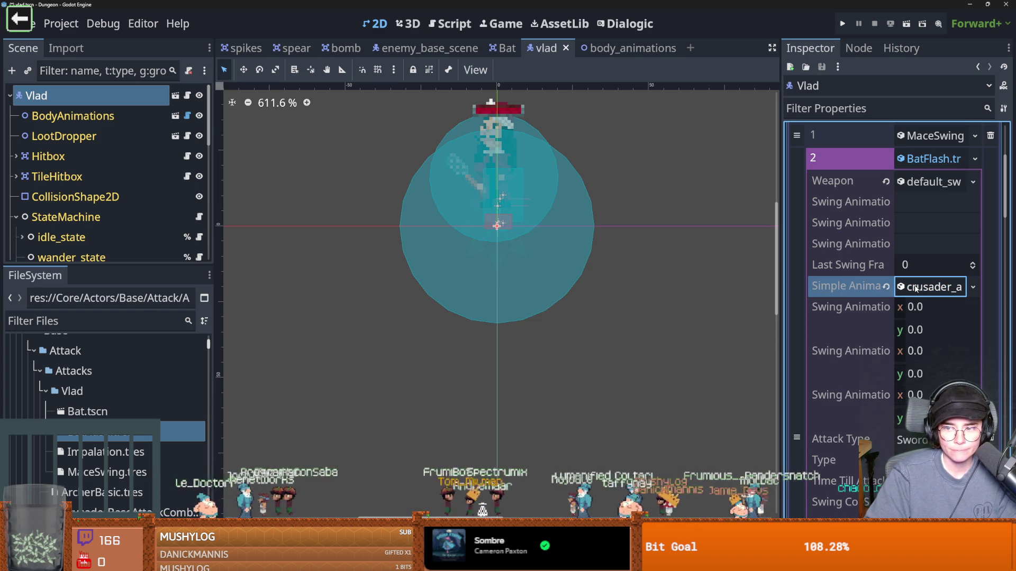
- Set BatFlash to Attack 2 with Rds Probability 3, enable Rds, and save
scroll(920, 296, "down", 3)
left_click(934, 334)
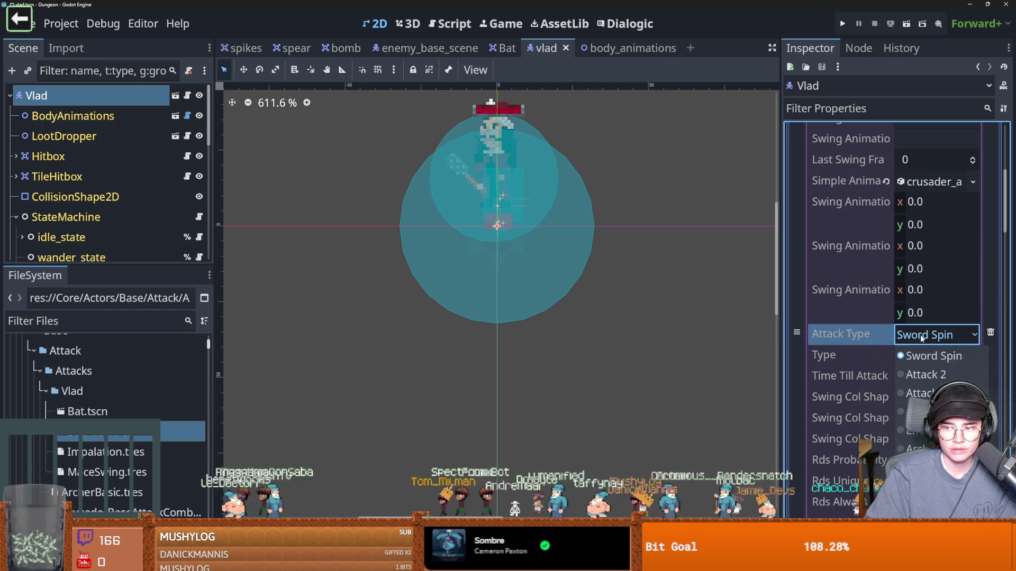
left_click(924, 375)
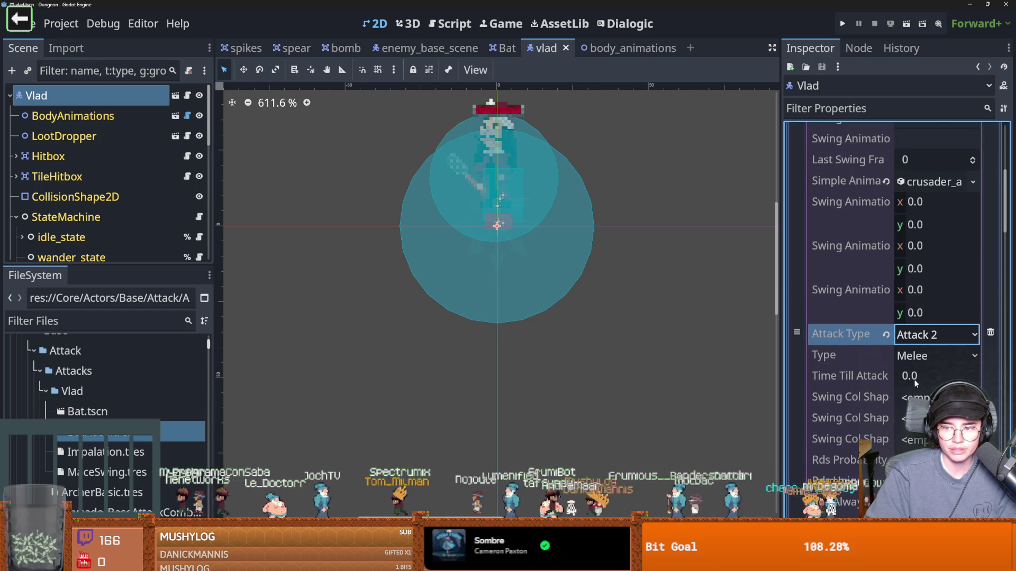
scroll(915, 381, "down", 2)
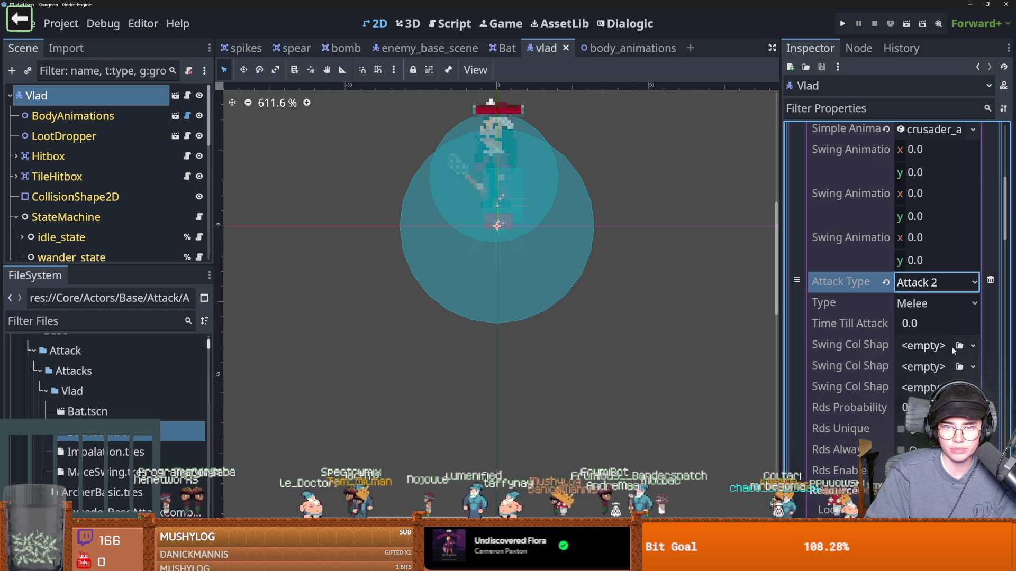
scroll(953, 347, "down", 2)
left_click(921, 355)
type("3")
key("Return")
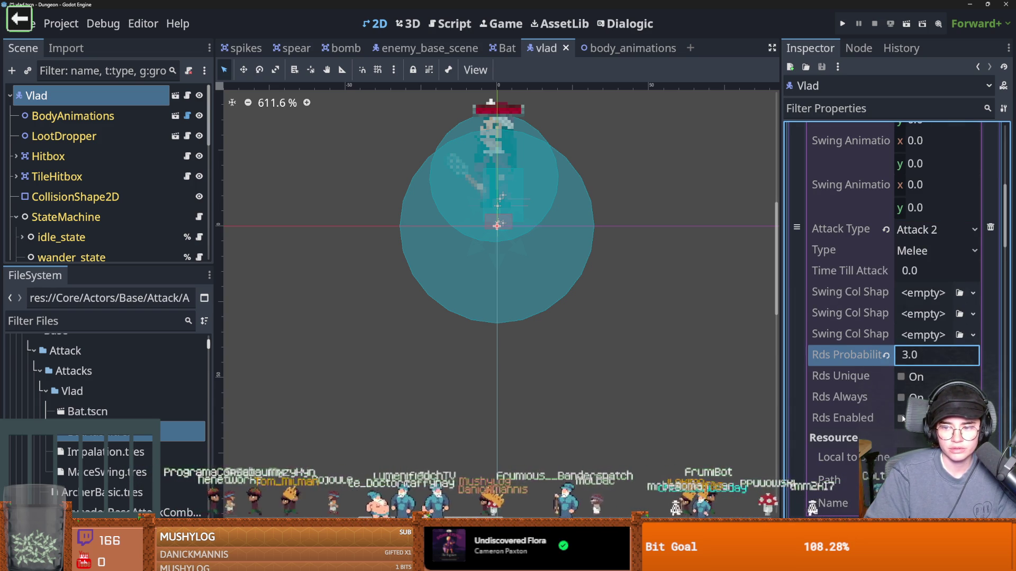
left_click(901, 417)
key("ctrl+s")
- Give MaceSwing.tres Rds Probability 1 and enable its Rds
left_click(128, 465)
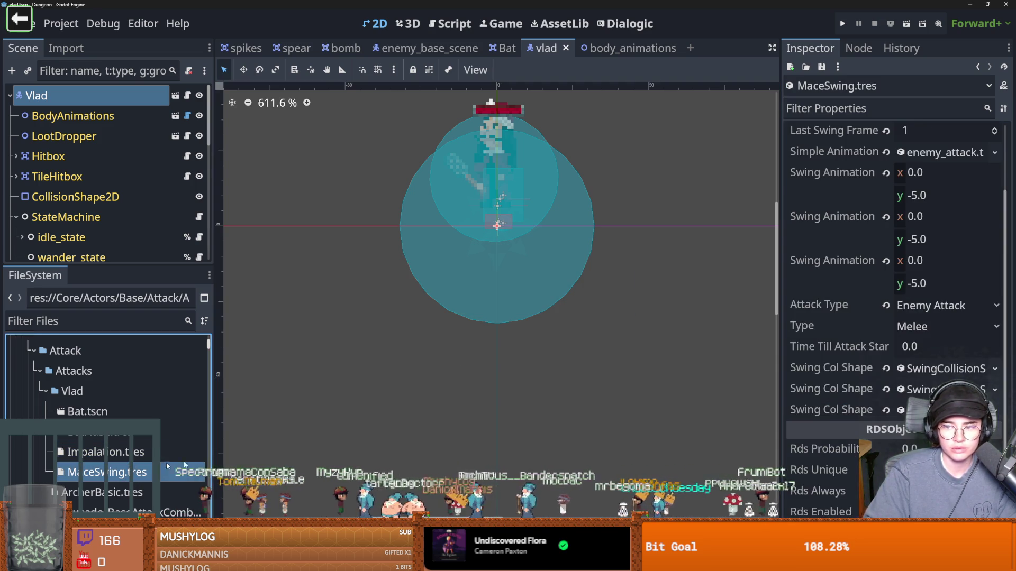
scroll(898, 317, "down", 3)
left_click(922, 343)
type("1")
key("Return")
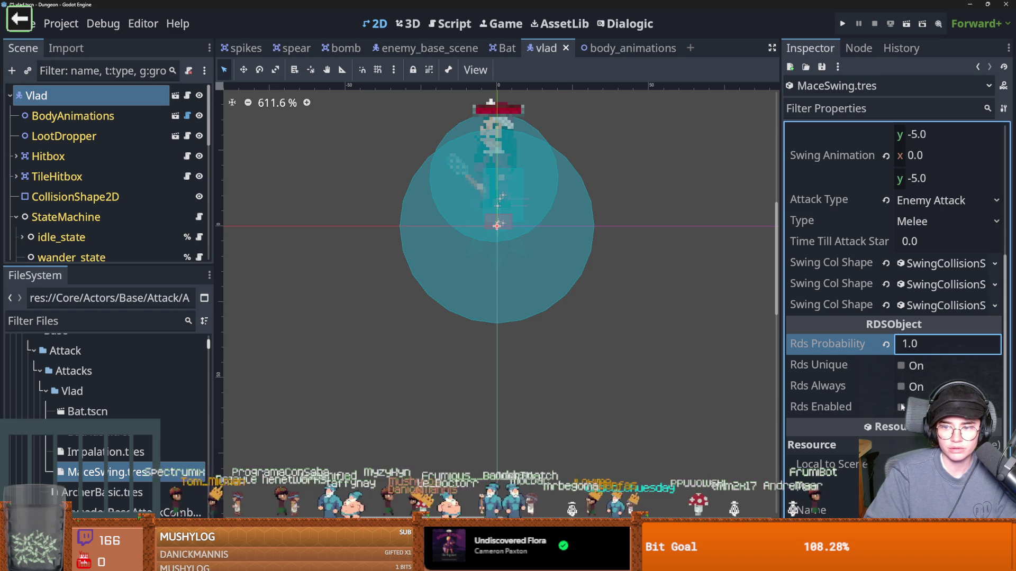
left_click(901, 405)
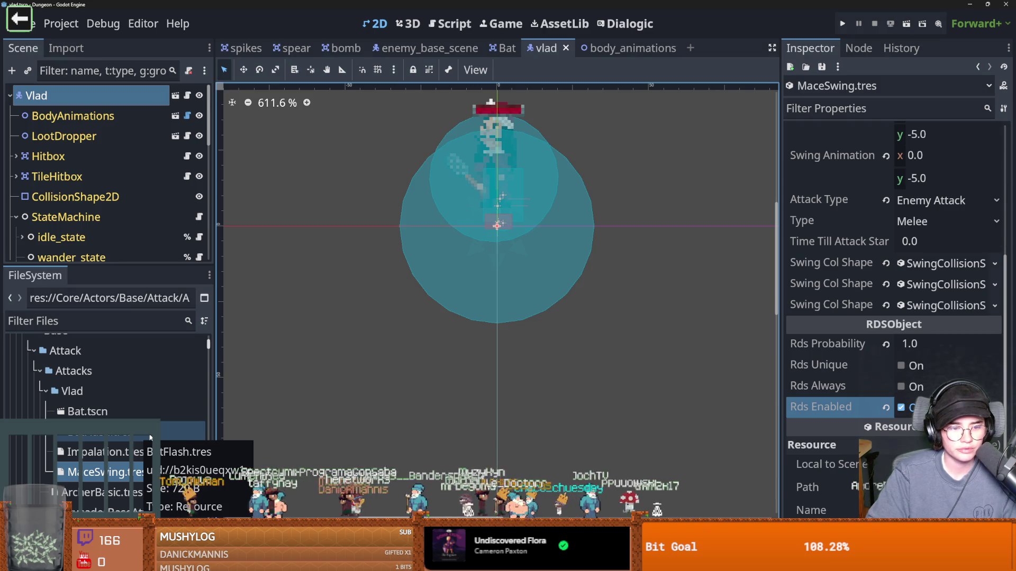
- Reopen BatFlash.tres and widen the property panel to read its settings
left_click(106, 432)
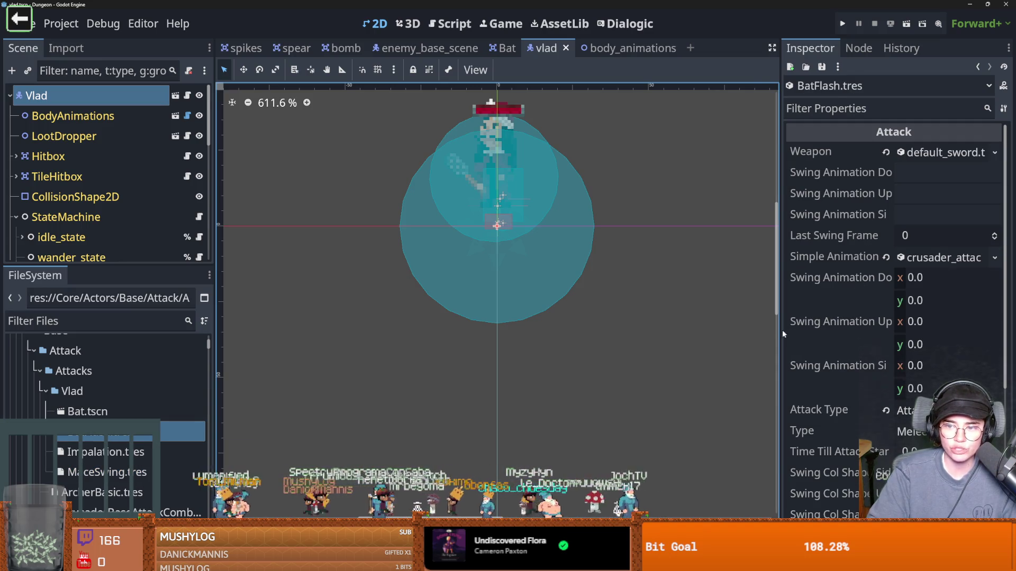
left_click_drag(782, 329, 755, 329)
left_click_drag(163, 269, 164, 411)
scroll(79, 238, "down", 4)
- Open Vlad's boss attack script vlad_special.gd from the StateMachine's attack_state
scroll(64, 290, "up", 3)
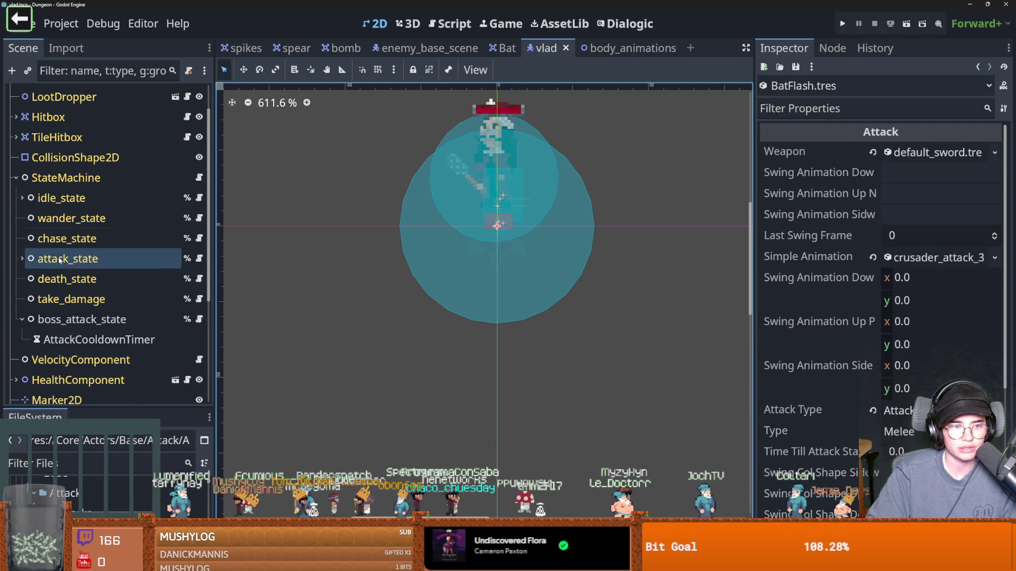
left_click(16, 178)
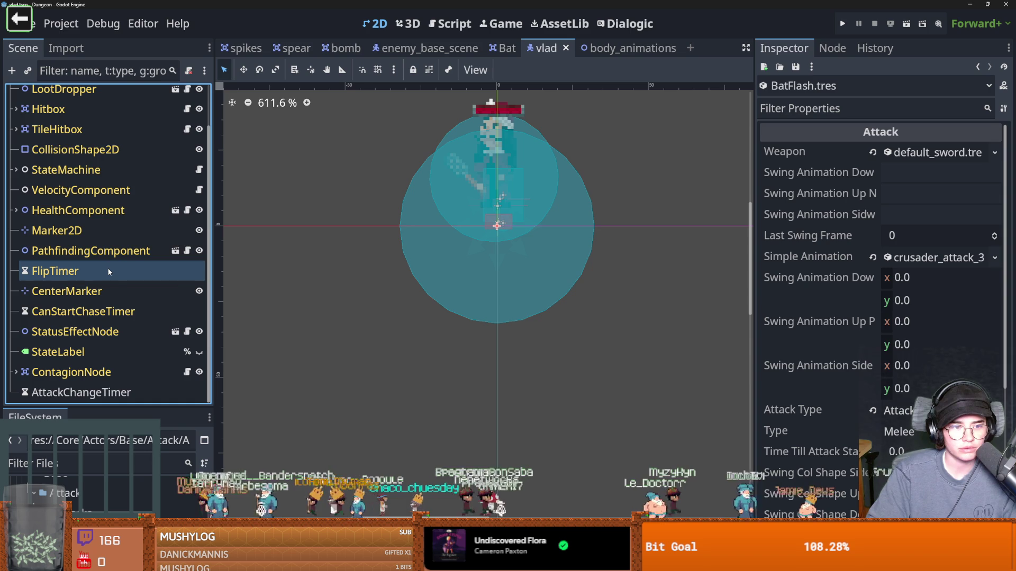
scroll(21, 238, "up", 2)
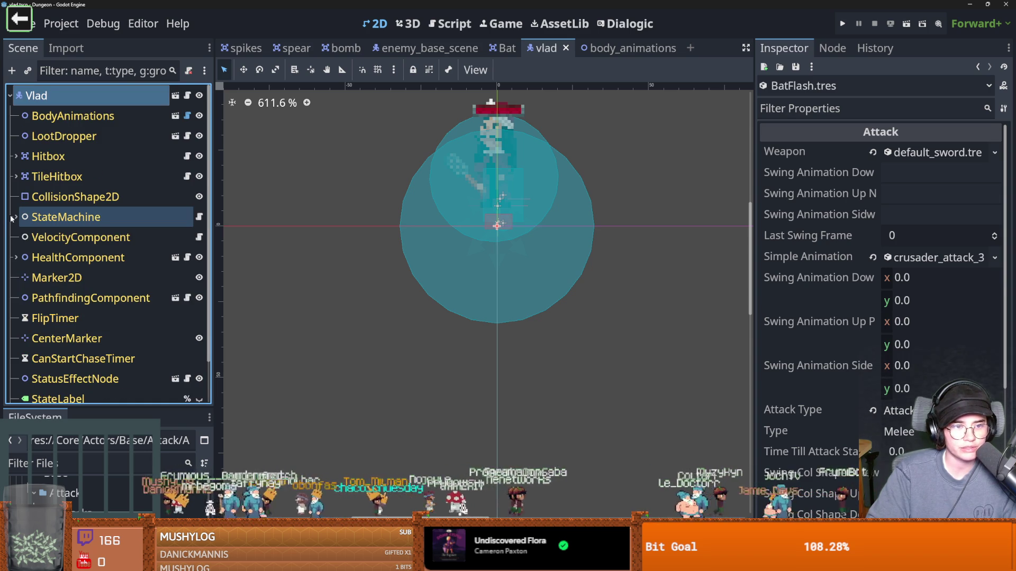
left_click(16, 217)
left_click(22, 298)
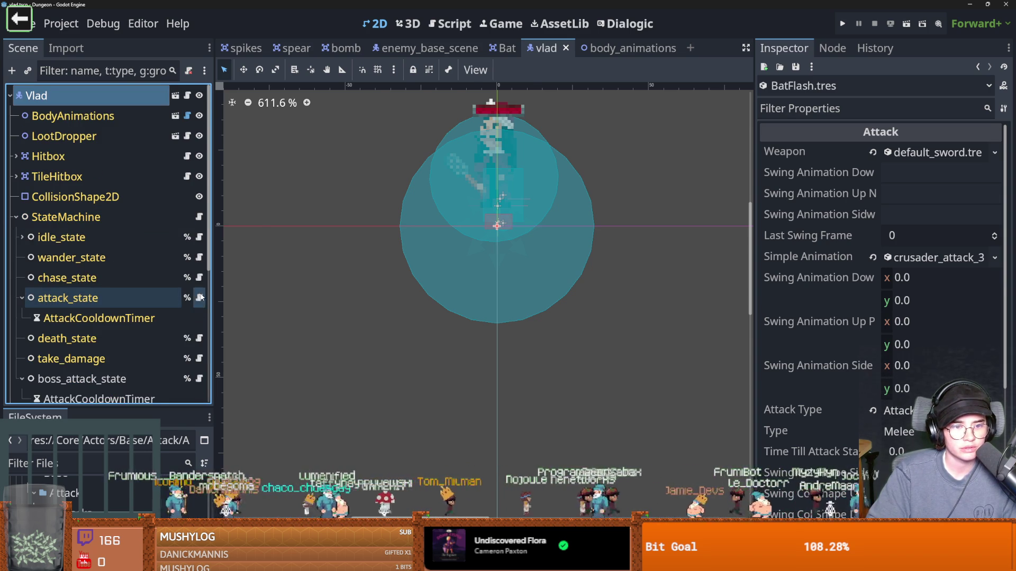
left_click(199, 298)
scroll(159, 344, "down", 2)
left_click(199, 339)
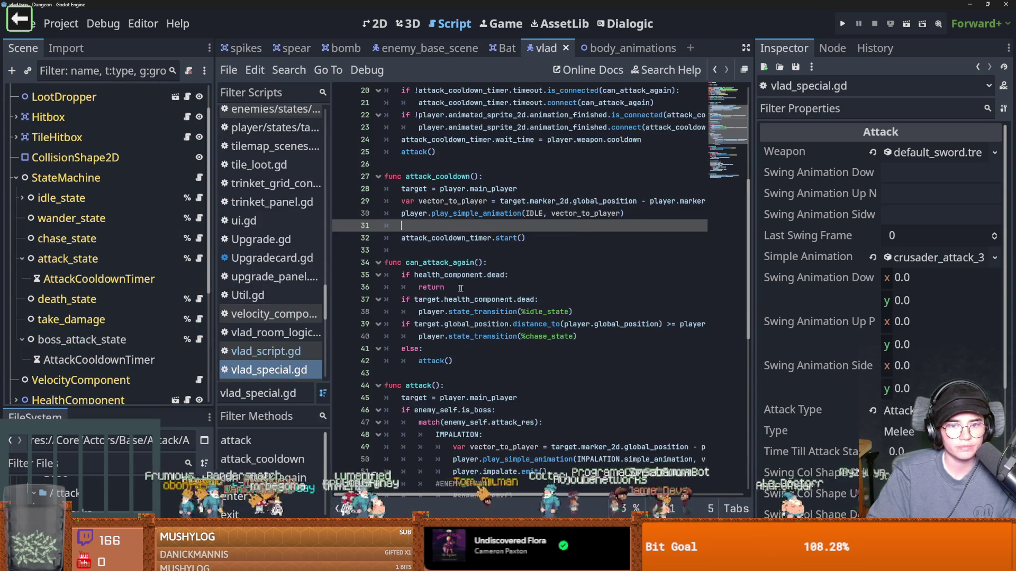
- Drag BatFlash.tres into vlad_special.gd to add a BAT_FLASH preload constant
scroll(451, 273, "down", 3)
scroll(450, 273, "down", 4)
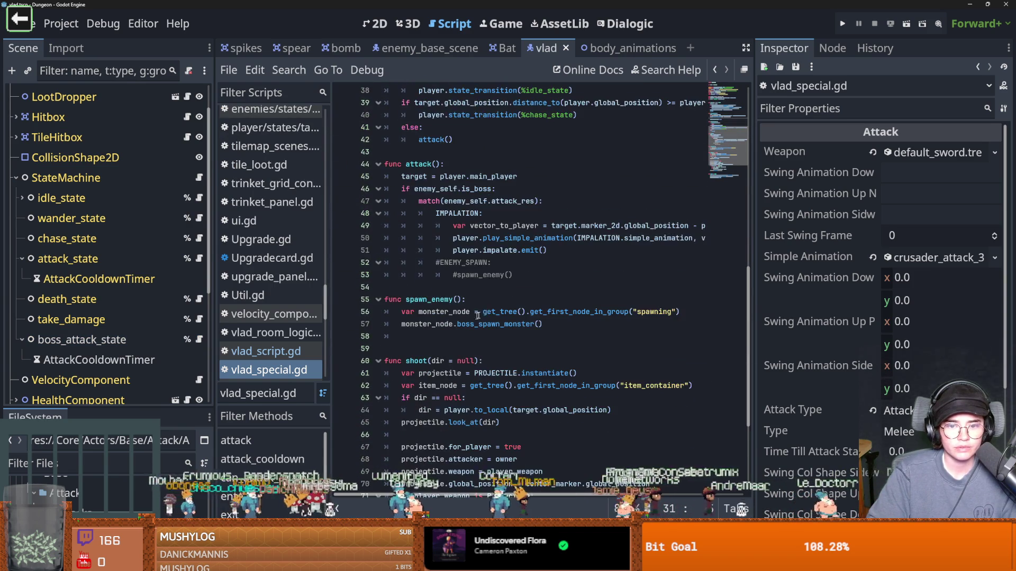
scroll(466, 297, "up", 12)
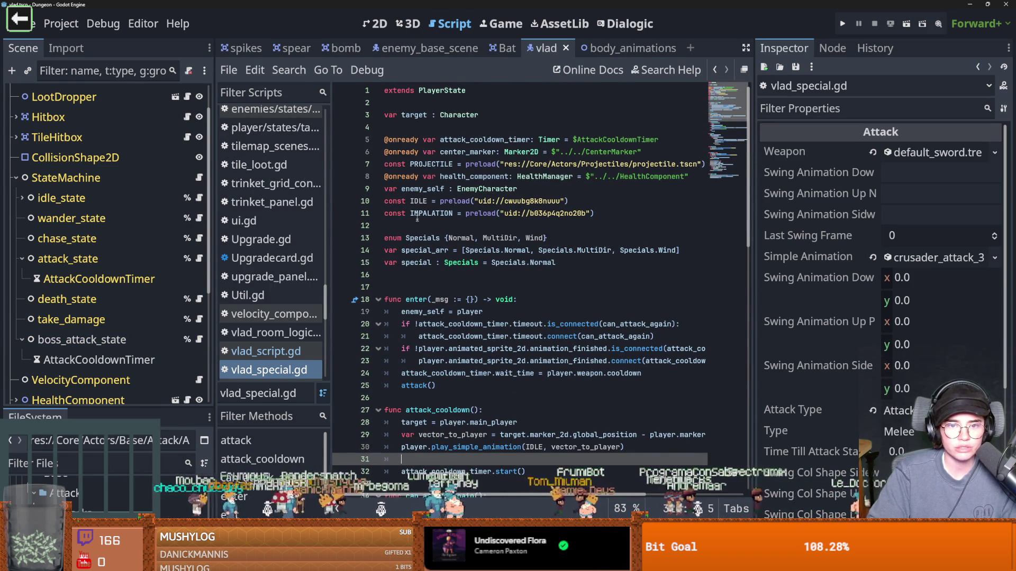
left_click_drag(91, 408, 90, 260)
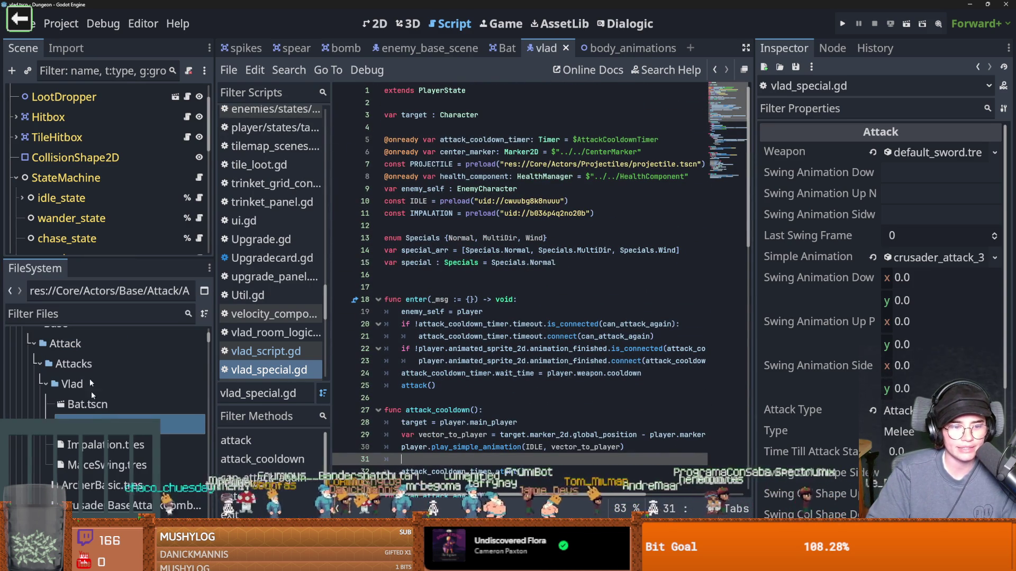
mouse_move(106, 425)
left_mouse_down()
mouse_move(424, 218)
mouse_move(443, 226)
left_mouse_up()
double_click(443, 226)
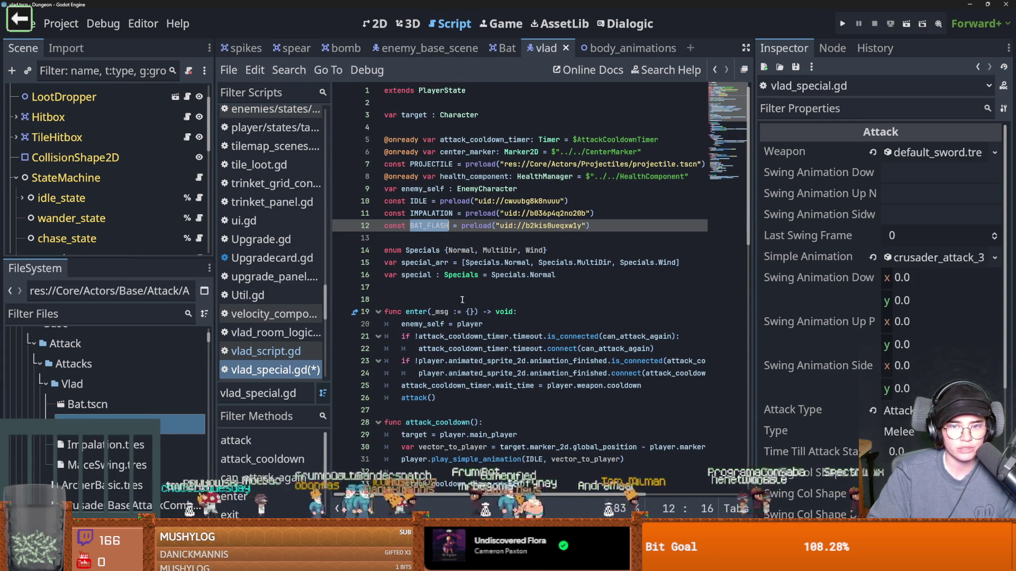
- Uncomment the ENEMY_SPAWN match case and rename it BAT_FLASH
scroll(474, 318, "down", 9)
scroll(473, 318, "down", 2)
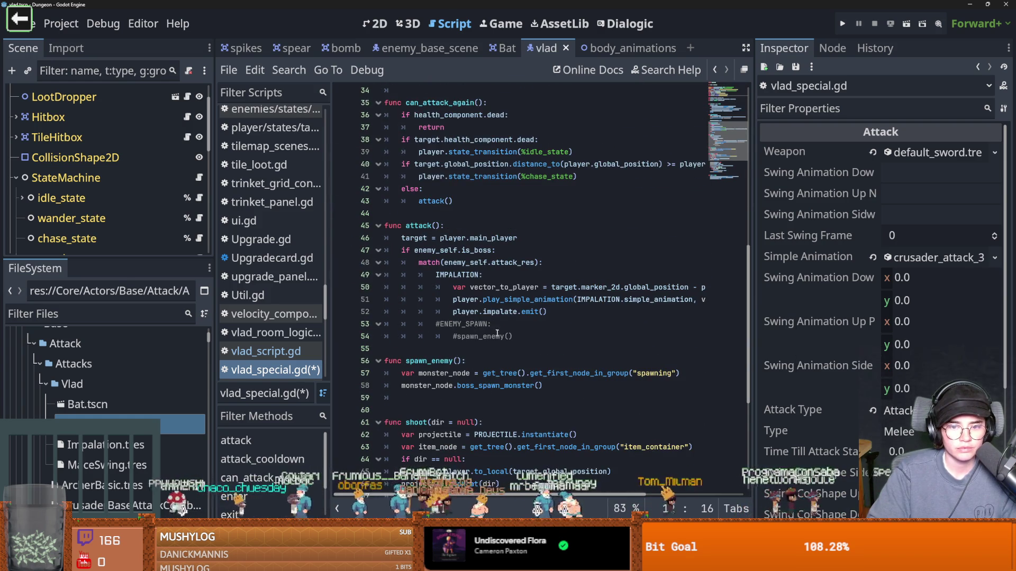
left_click(458, 325)
key("ctrl+k")
double_click(458, 325)
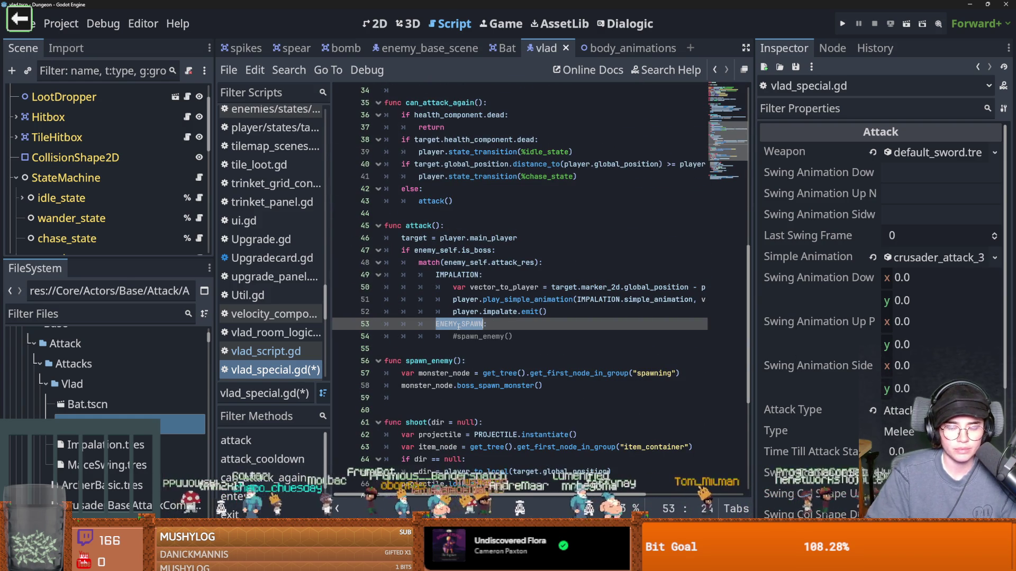
type("BAT_FLASH:")
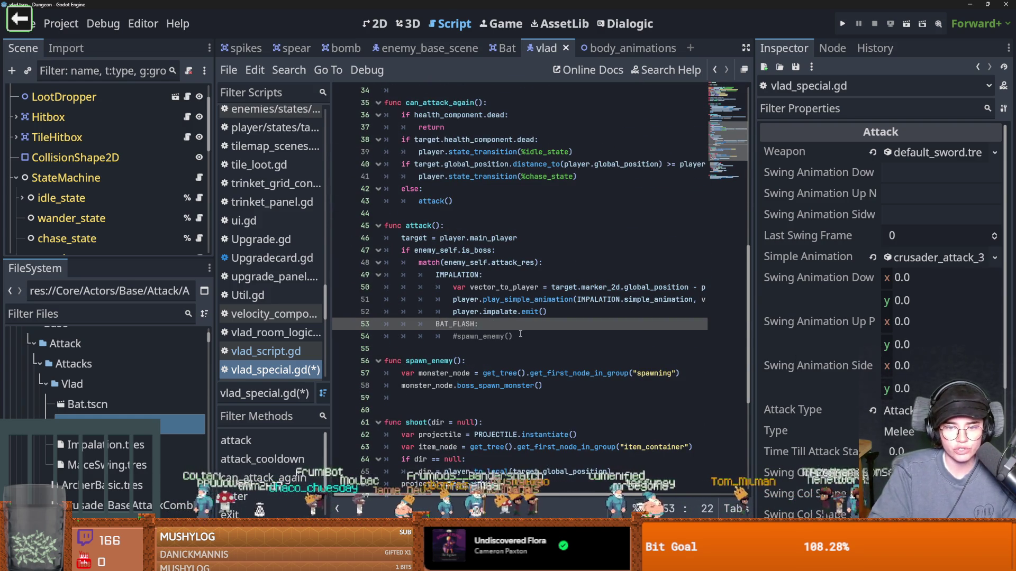
- Copy the impalation case's three lines and select the commented spawn_enemy call
mouse_move(547, 312)
left_mouse_down()
mouse_move(468, 312)
mouse_move(451, 302)
mouse_move(452, 287)
left_mouse_up()
key("ctrl+c")
left_click_drag(512, 337, 452, 337)
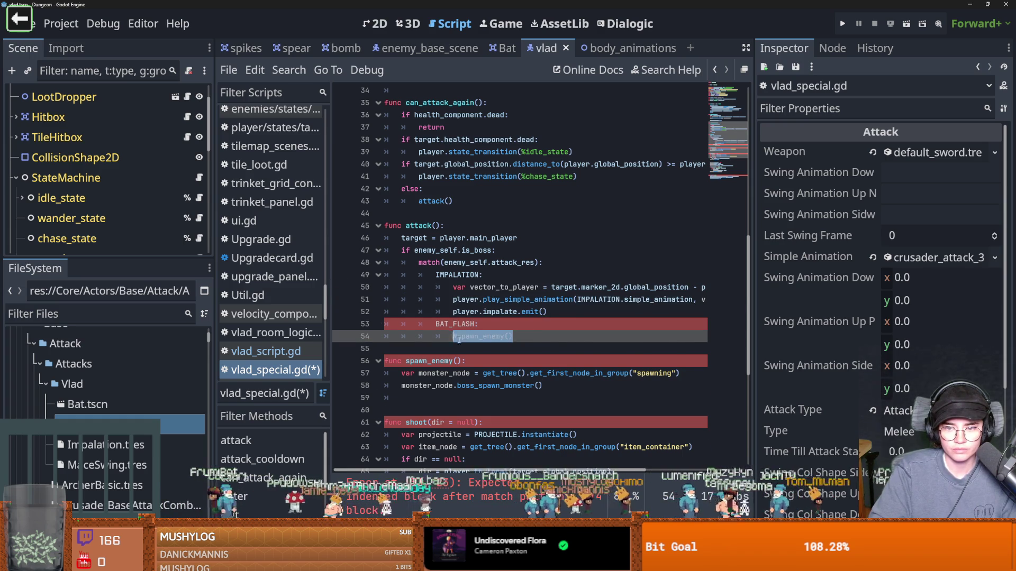
- Paste the impalation lines under BAT_FLASH, swapping IMPALATION for BAT_FLASH
key("ctrl+v")
scroll(534, 356, "right", 3)
double_click(518, 349)
type("BA")
key("Return")
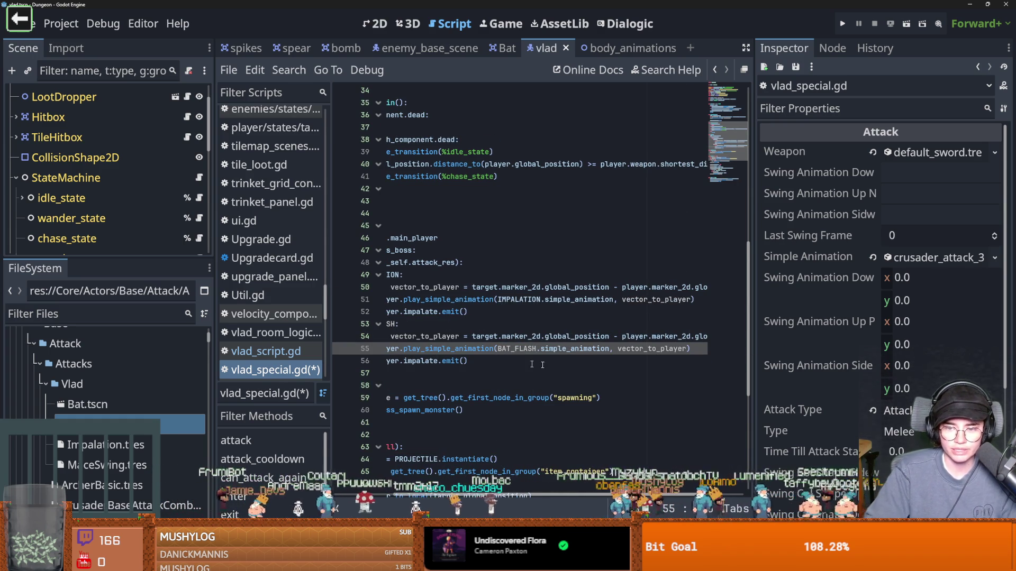
scroll(515, 356, "left", 3)
left_click(532, 349)
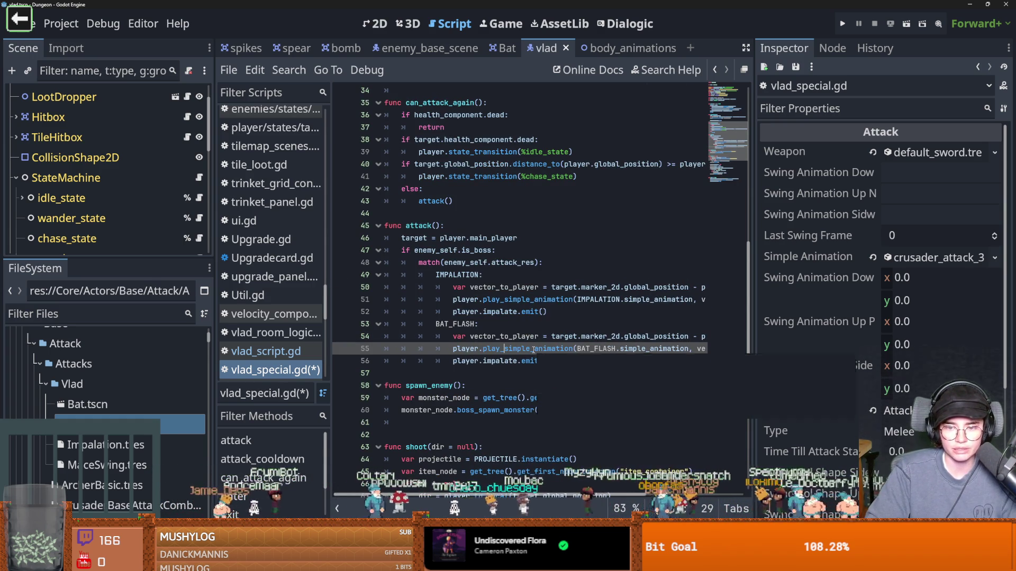
- Move the vector_to_player and play_simple_animation lines above the boss check in attack()
double_click(457, 275)
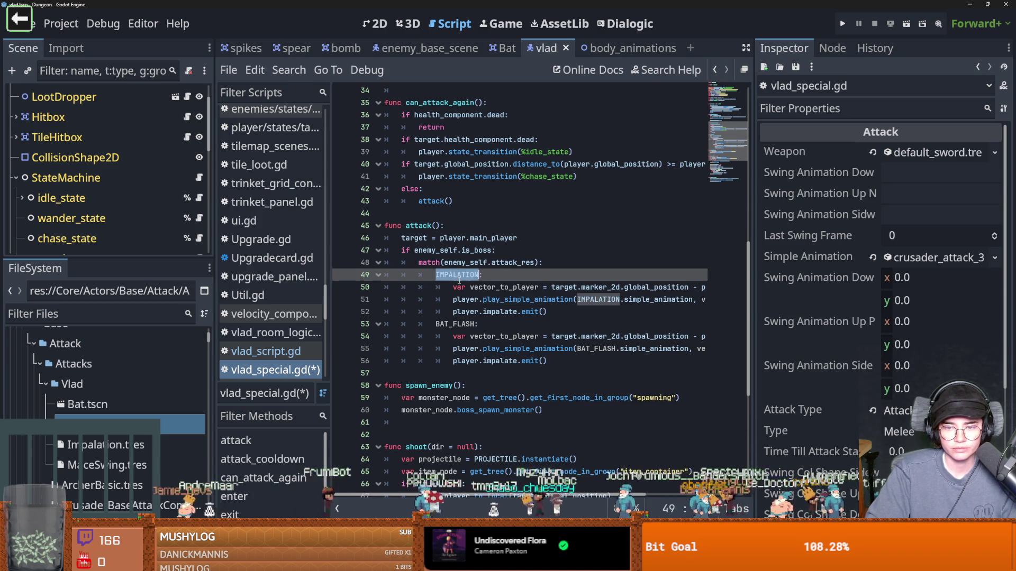
mouse_move(458, 279)
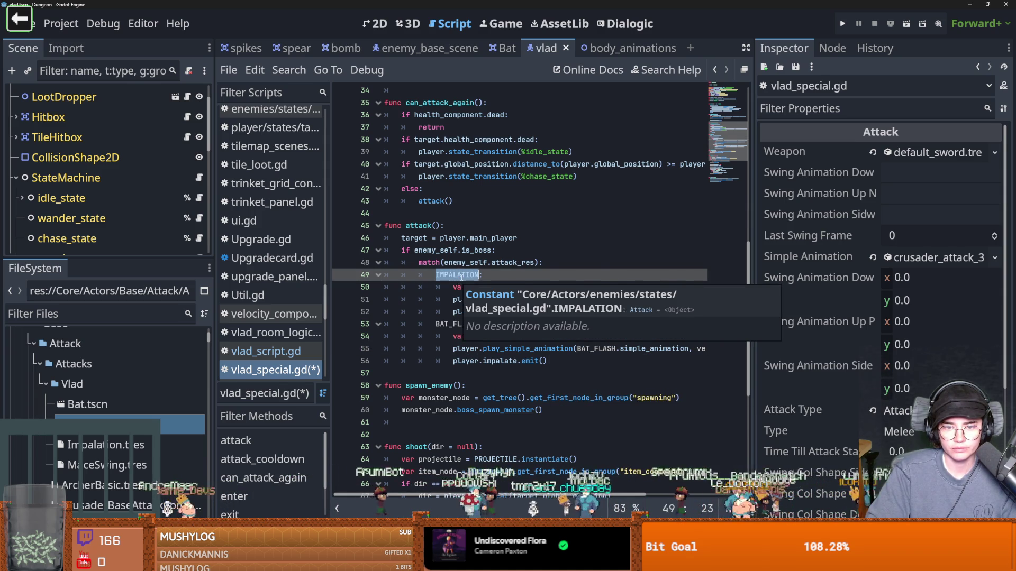
double_click(464, 263)
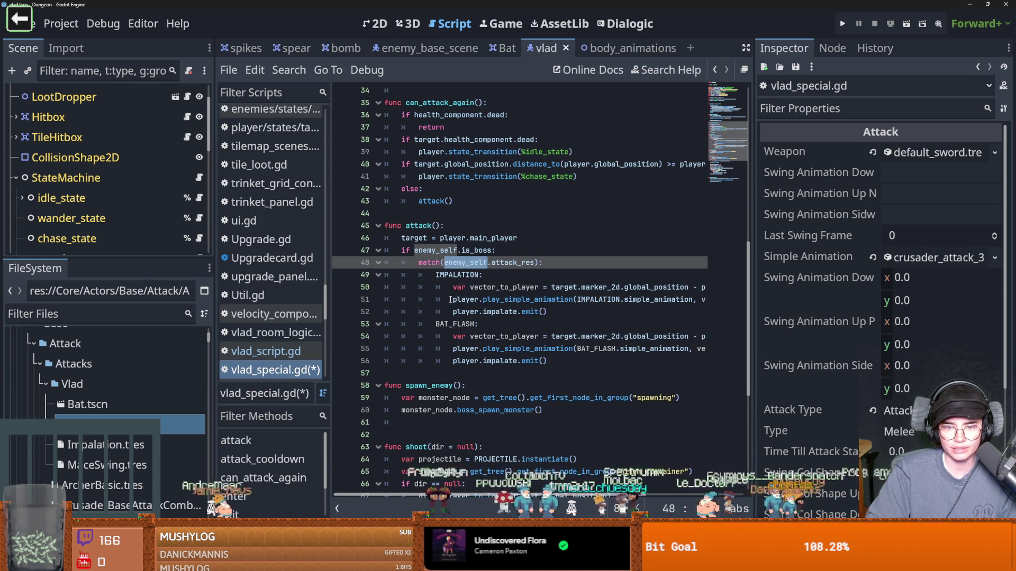
left_click_drag(449, 300, 764, 296)
mouse_move(694, 300)
left_mouse_down()
mouse_move(402, 300)
mouse_move(453, 290)
left_mouse_up()
key("ctrl+x")
left_click(524, 238)
key("Return")
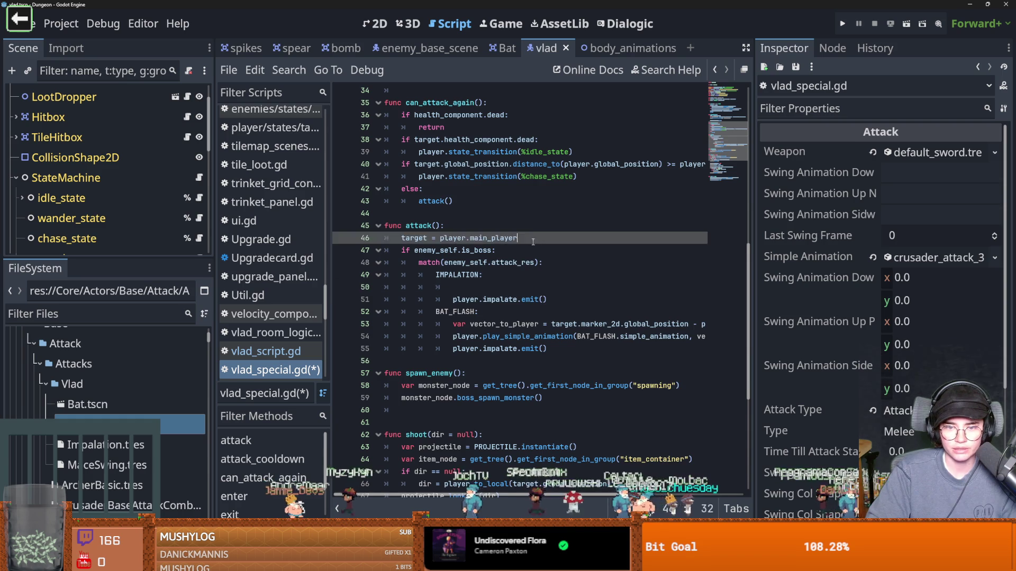
key("ctrl+v")
key("Home")
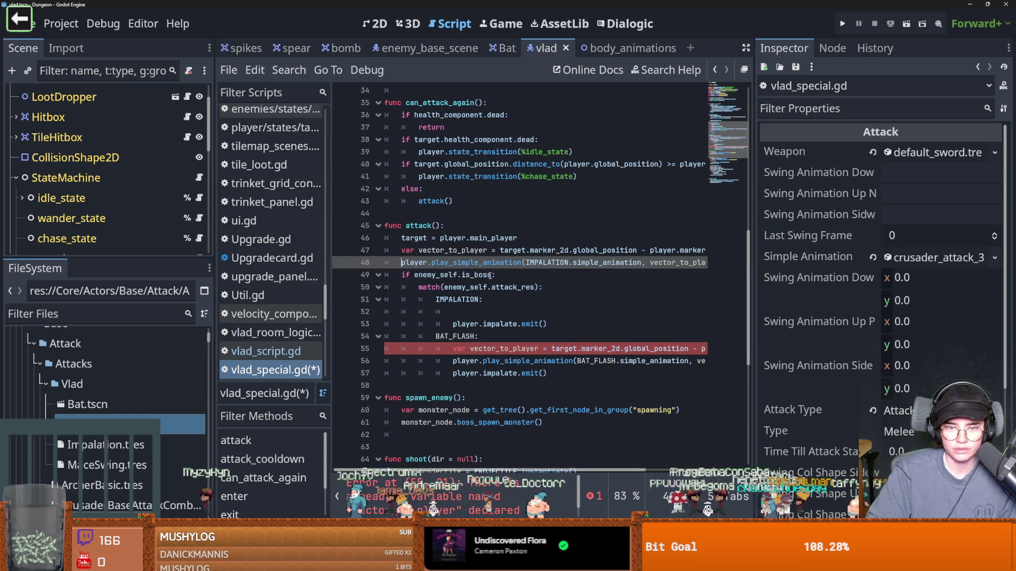
- Replace IMPALATION in the moved animation line with enemy_self.attack_res
mouse_move(535, 287)
left_mouse_down()
mouse_move(447, 287)
mouse_move(536, 287)
left_mouse_up()
left_click(445, 288)
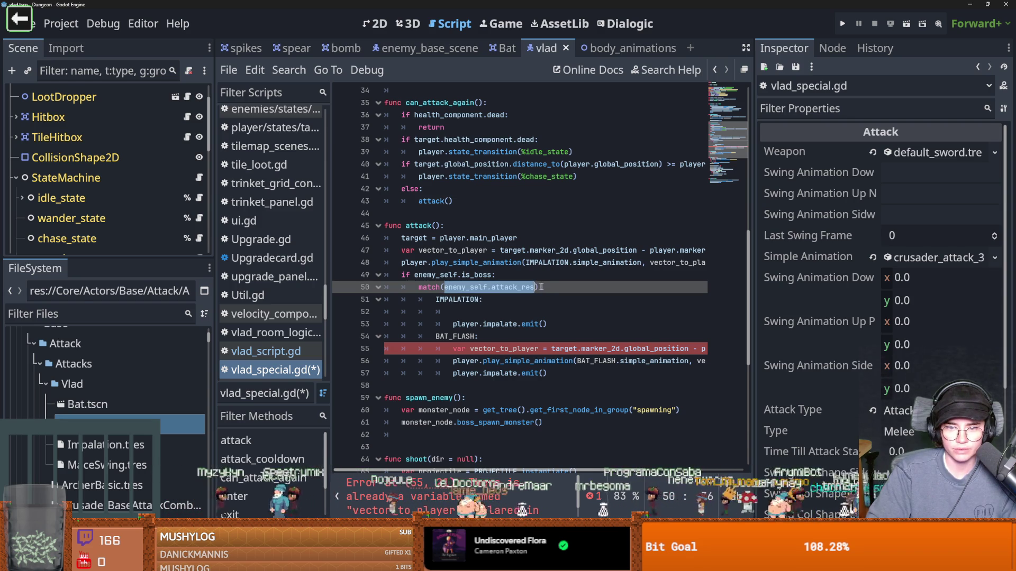
key("ctrl+c")
double_click(552, 263)
key("ctrl+v")
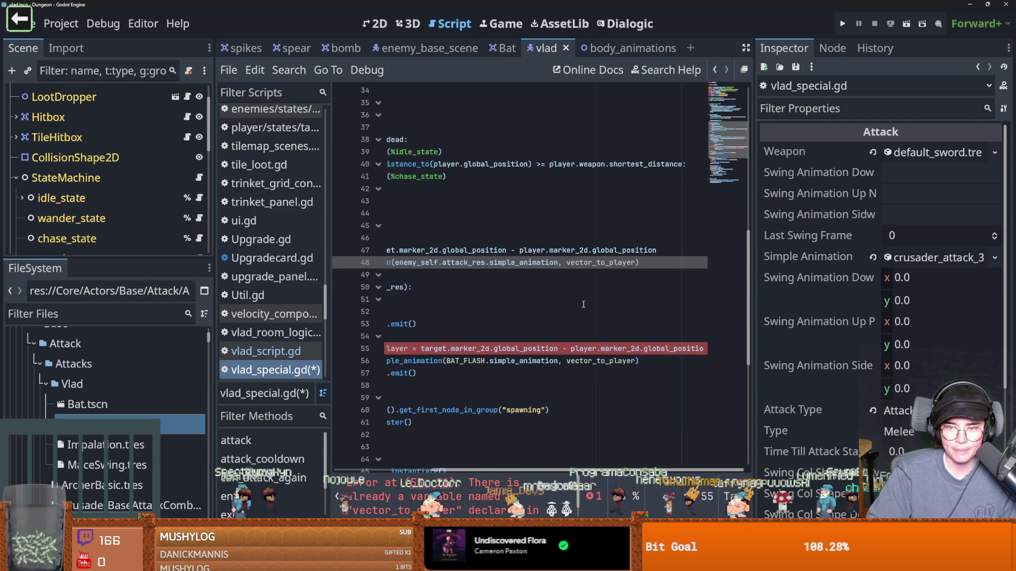
- Remove BAT_FLASH's duplicate lines, make it emit player.bat_flash, and save the script
mouse_move(453, 348)
left_mouse_down()
mouse_move(635, 352)
mouse_move(758, 369)
mouse_move(452, 373)
left_mouse_up()
key("BackSpace")
key("Return")
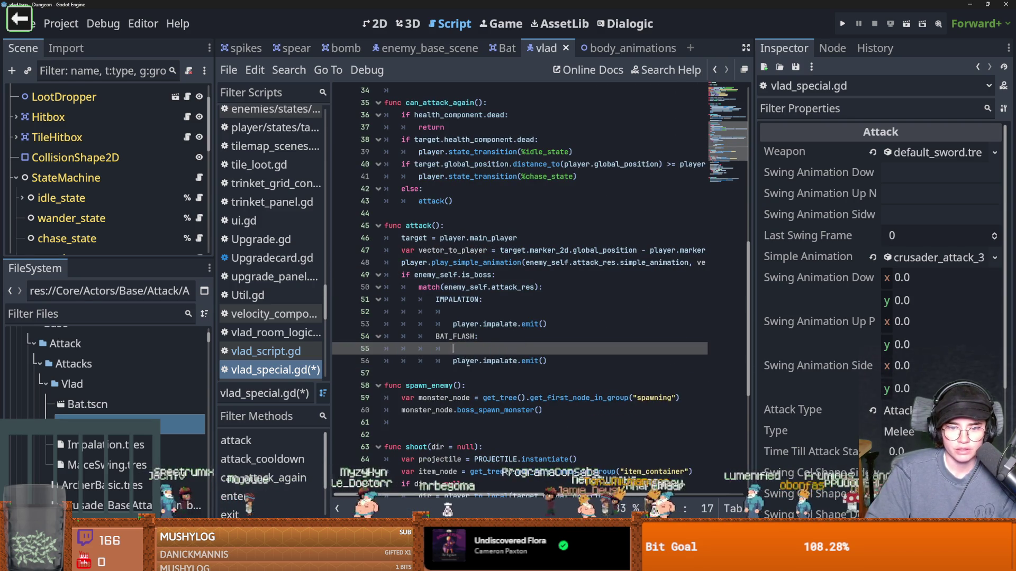
double_click(466, 361)
double_click(497, 360)
type("bat_")
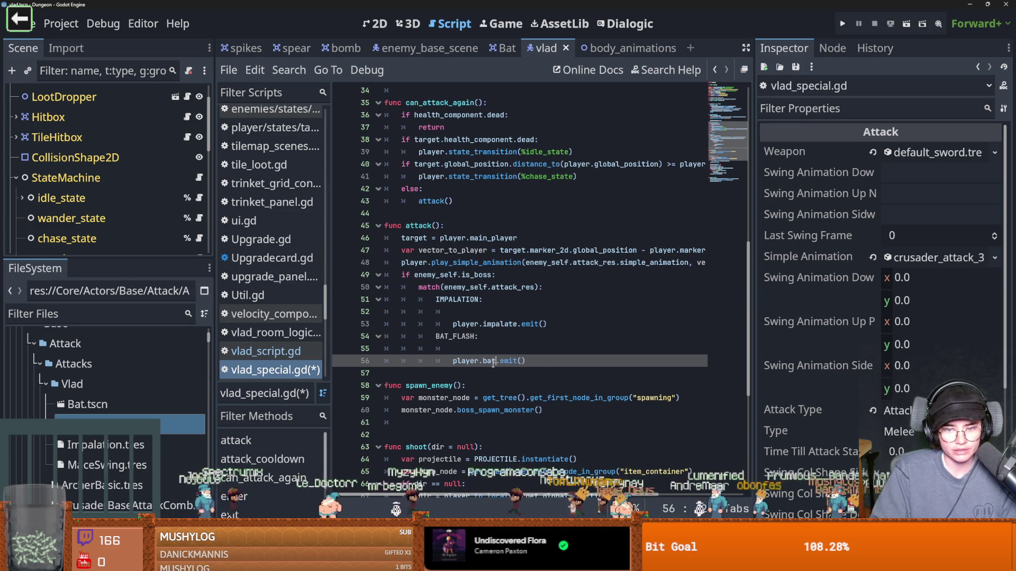
type("flah")
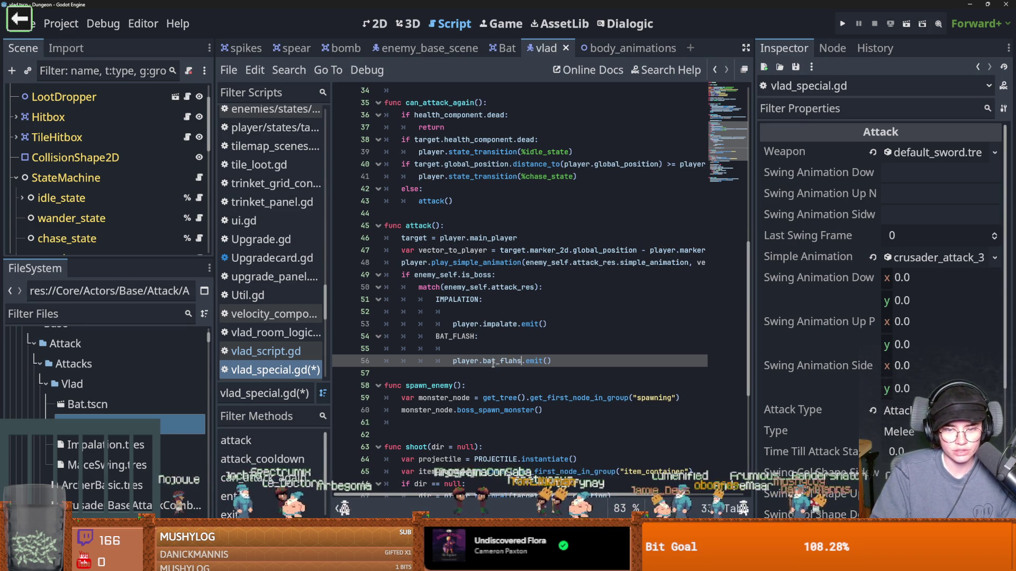
key("BackSpace")
type("sh")
double_click(493, 361)
key("ctrl+s")
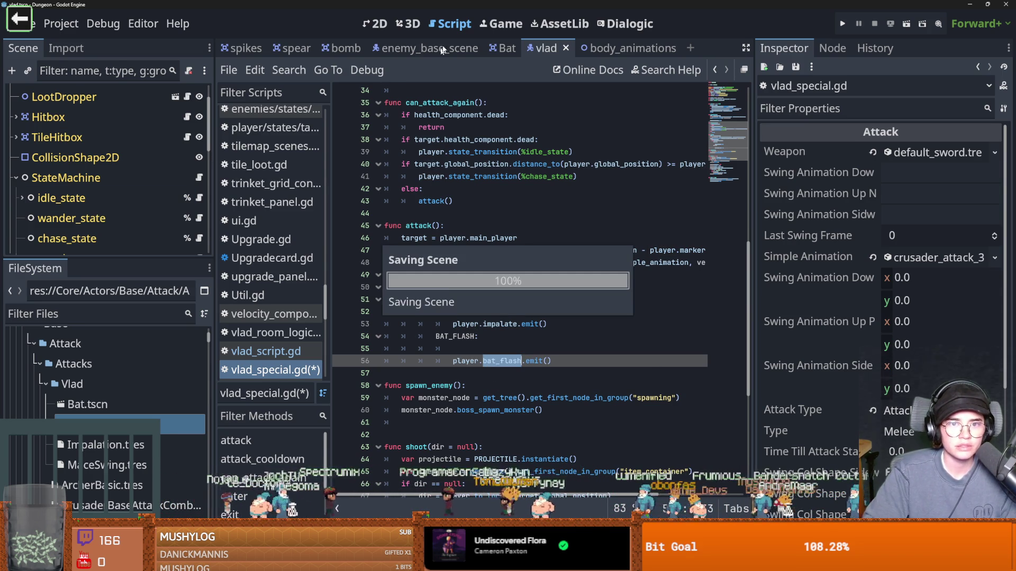
- Filter the FileSystem for 'boss_r' and open the boss_room.tscn scene
left_click(409, 48)
left_click(111, 313)
type("boss_r")
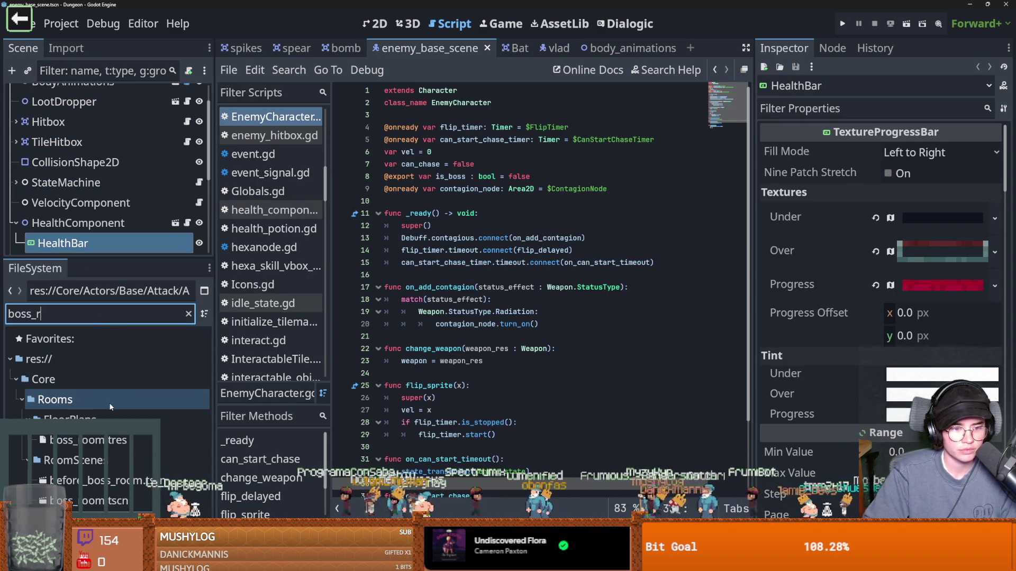
double_click(95, 501)
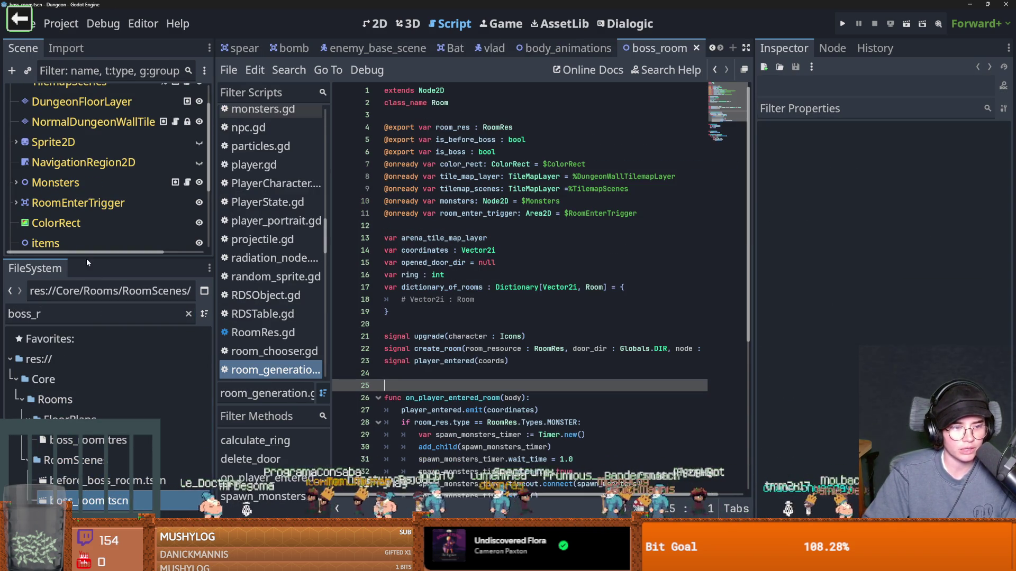
- Expand the BossRoom scene tree, select TilemapScenes and open its vlad_room_logic.gd script
left_click_drag(89, 253, 100, 476)
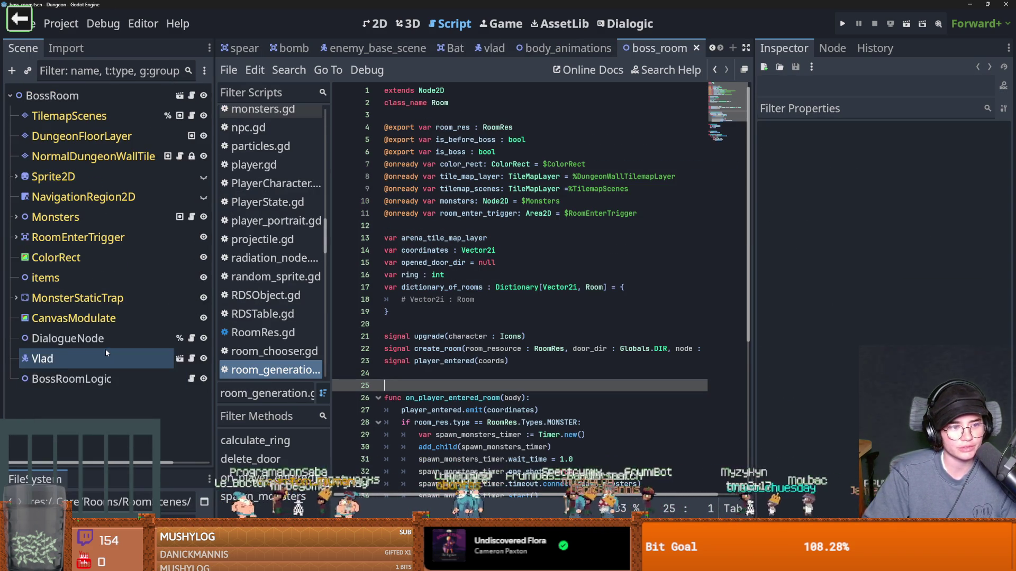
left_click(88, 97)
left_click(376, 23)
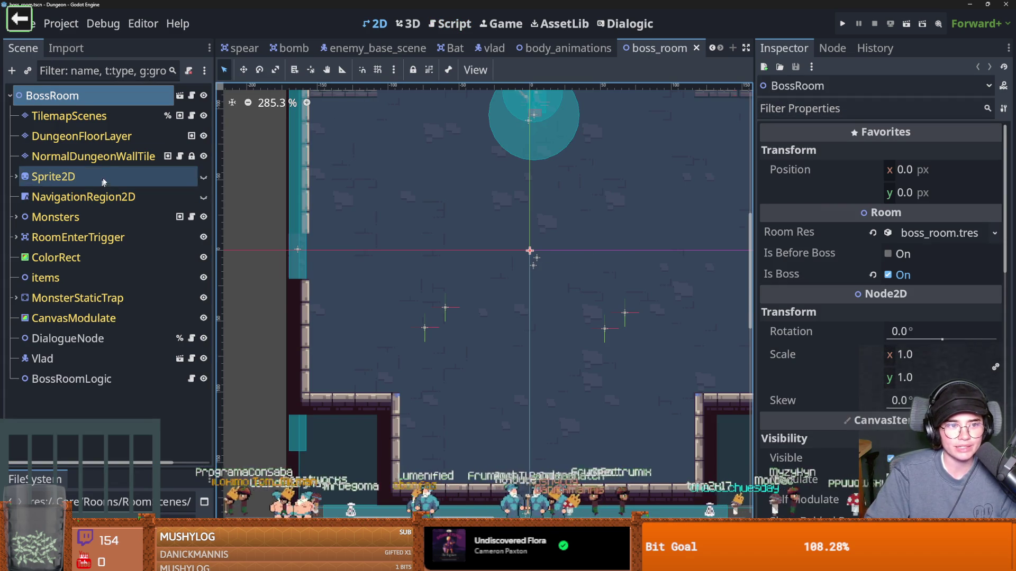
left_click(68, 116)
left_click(191, 379)
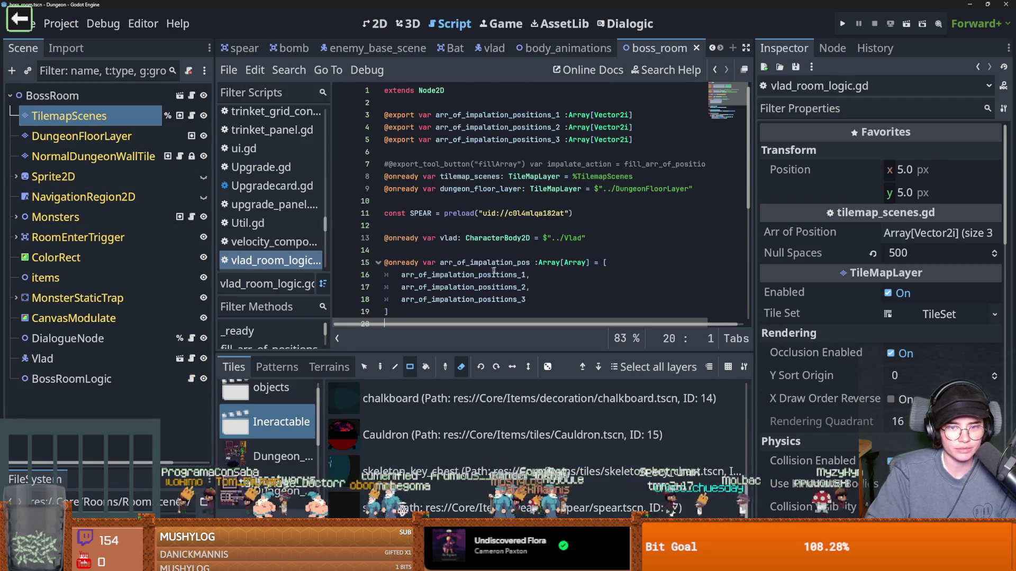
- Review the top of vlad_room_logic.gd, ending at the vlad variable line
scroll(510, 272, "up", 3)
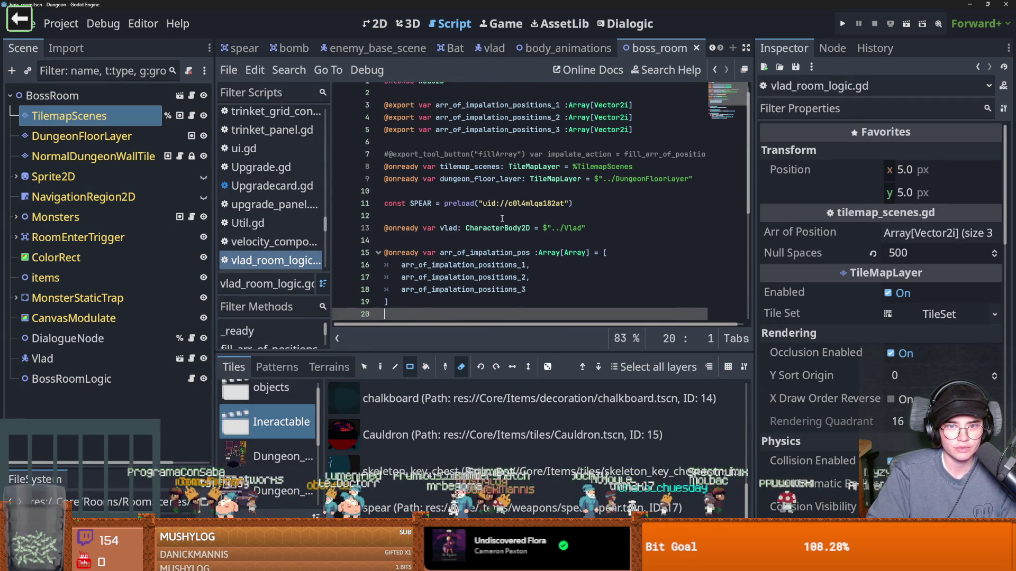
left_click(507, 201)
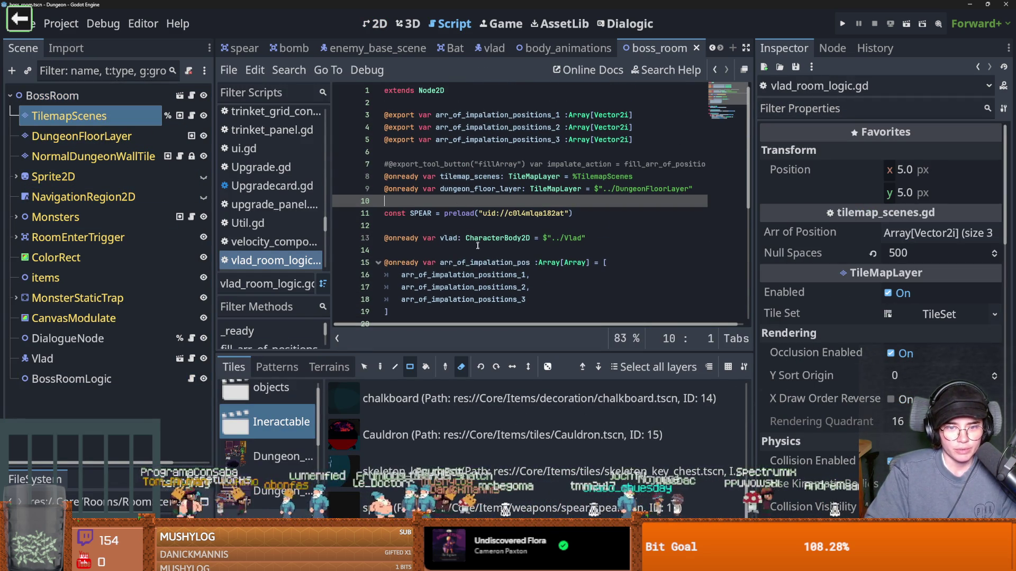
scroll(476, 253, "down", 1)
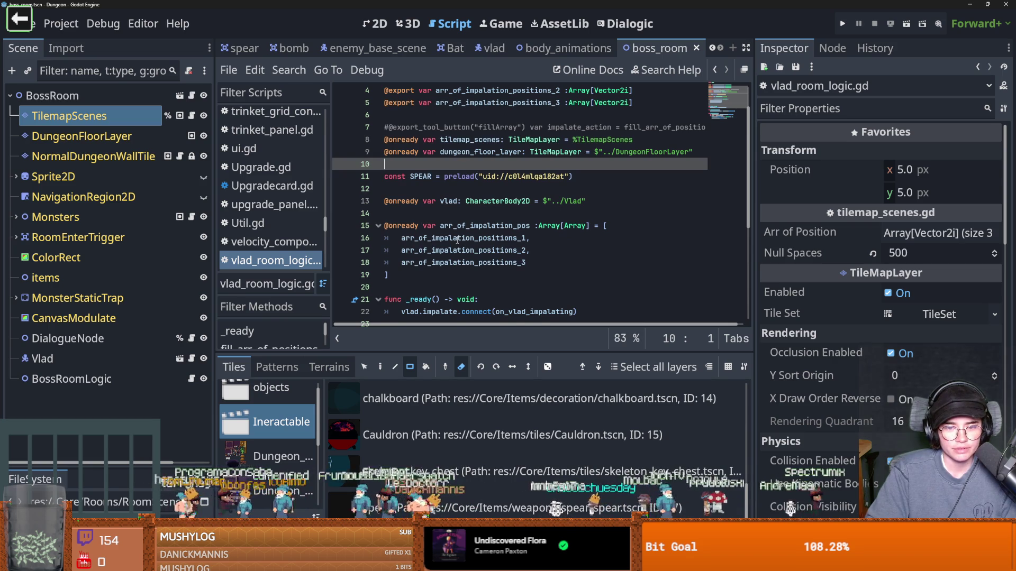
scroll(457, 240, "down", 2)
scroll(450, 227, "up", 2)
left_click(444, 213)
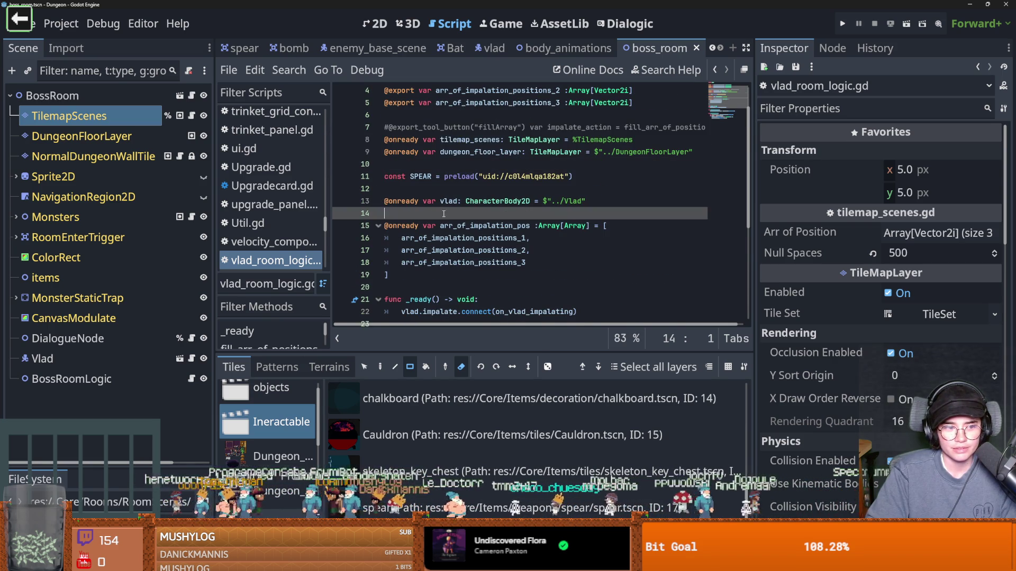
key("Left")
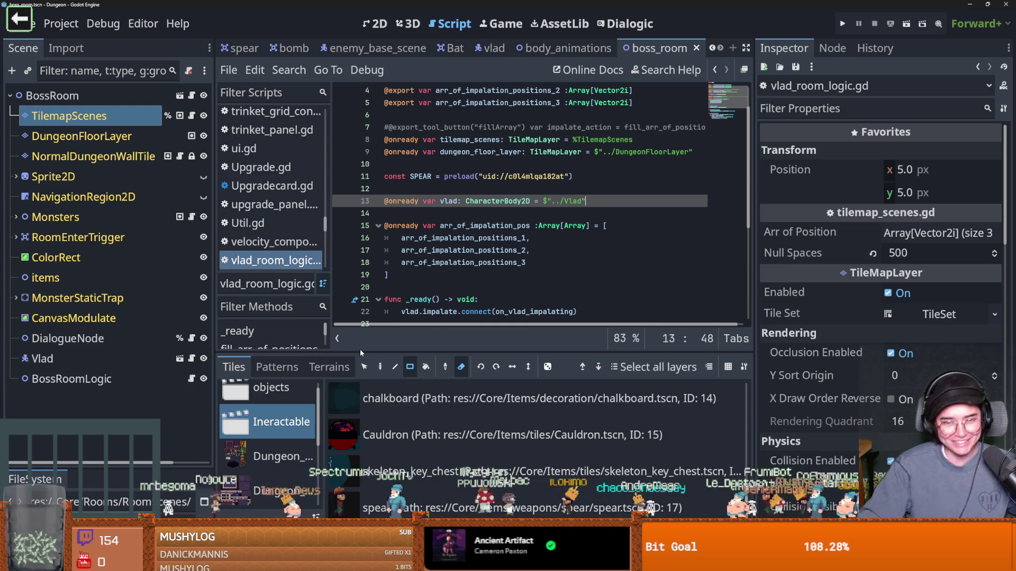
- Save the boss room scene while checking the script's later lines
left_click(404, 284)
scroll(410, 283, "down", 2)
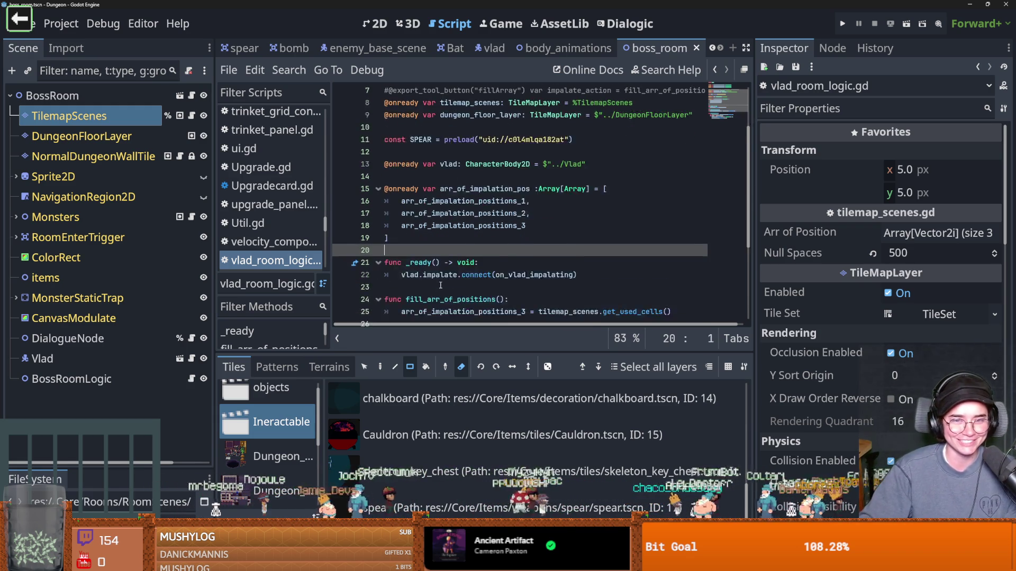
key("ctrl+s")
left_click(420, 202)
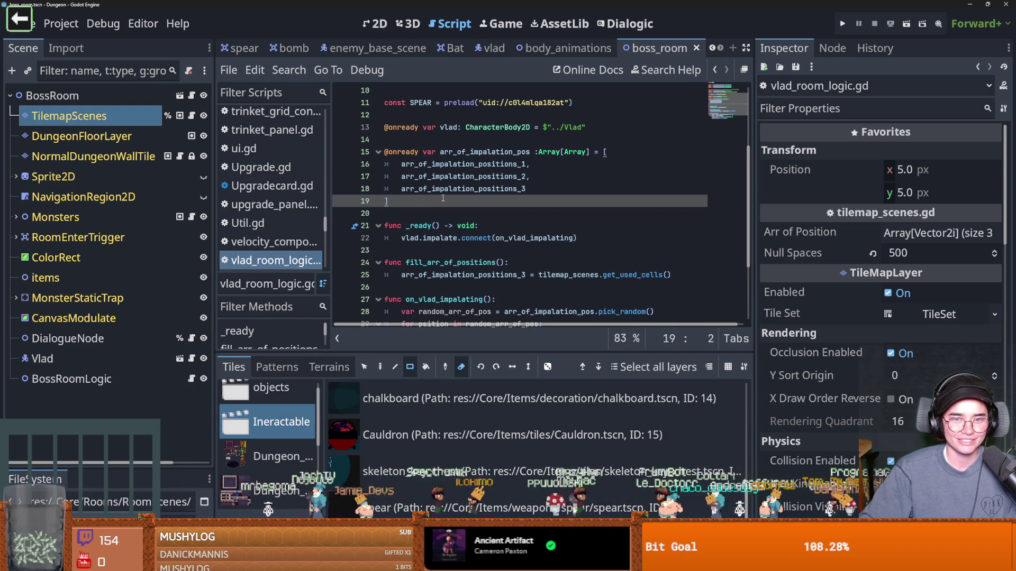
scroll(460, 212, "up", 2)
scroll(477, 234, "down", 2)
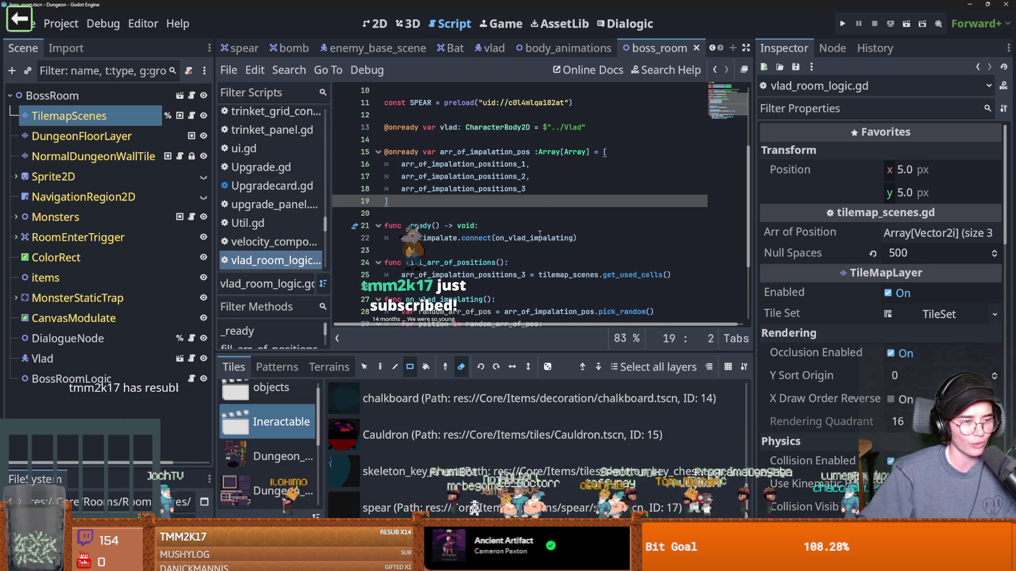
mouse_move(539, 235)
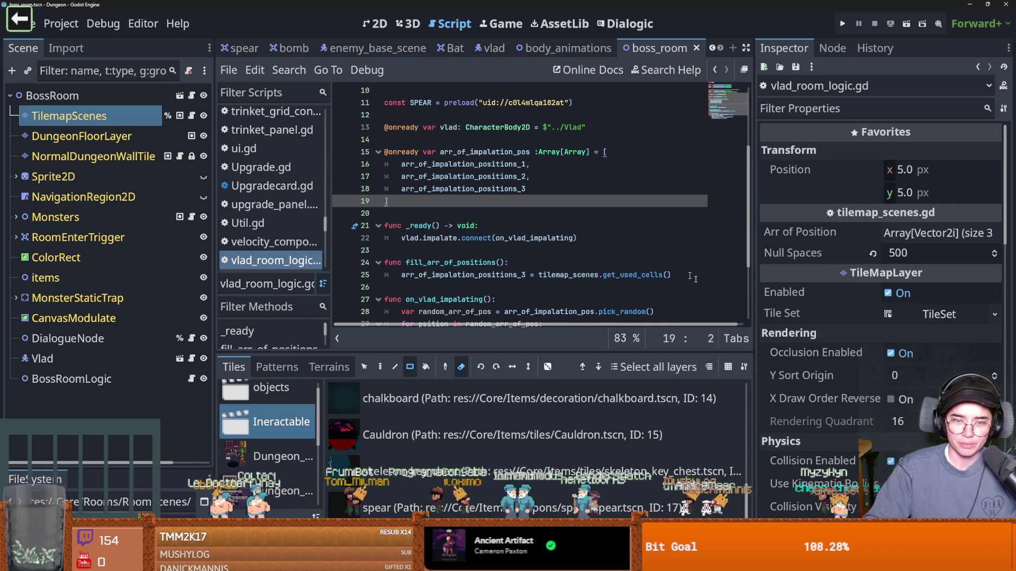
- Save the boss room scene twice while browsing lines 19-20 of the script
left_click(421, 213)
key("ctrl+s")
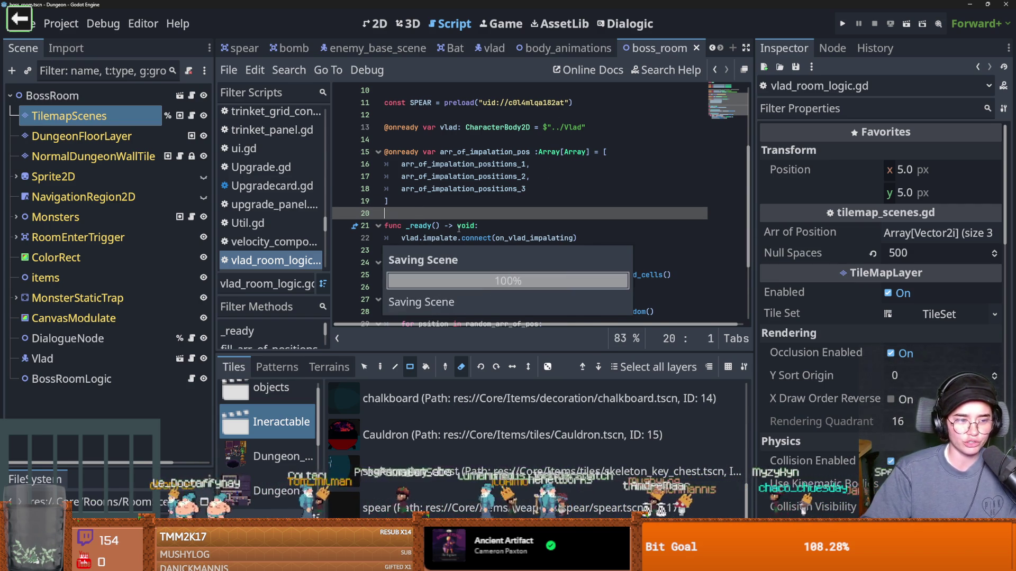
scroll(489, 262, "up", 1)
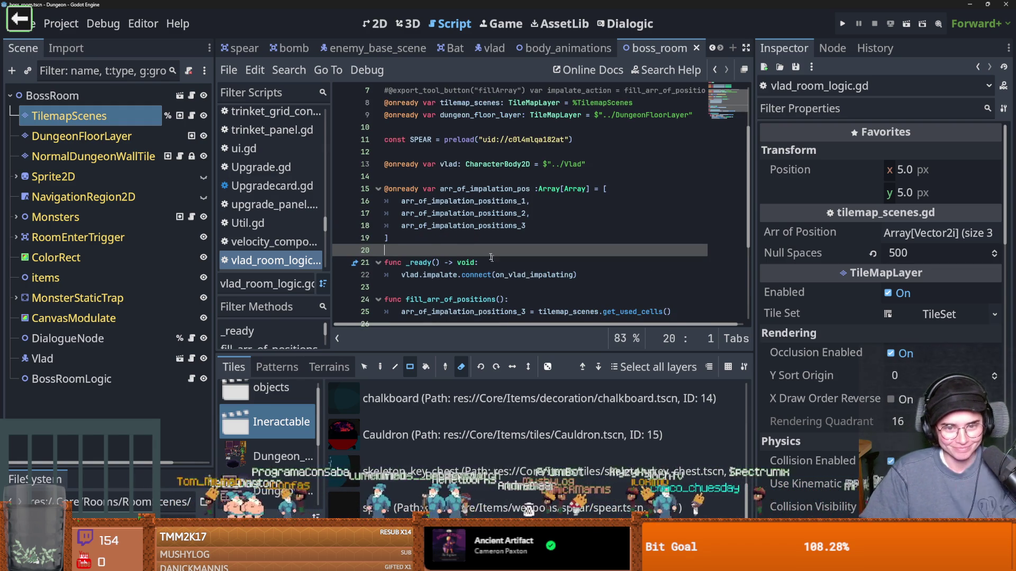
left_click(434, 238)
key("ctrl+s")
scroll(428, 219, "up", 1)
- Delete blank line 12 between the SPEAR constant and the vlad variable
left_click(429, 213)
left_click(412, 188)
key("BackSpace")
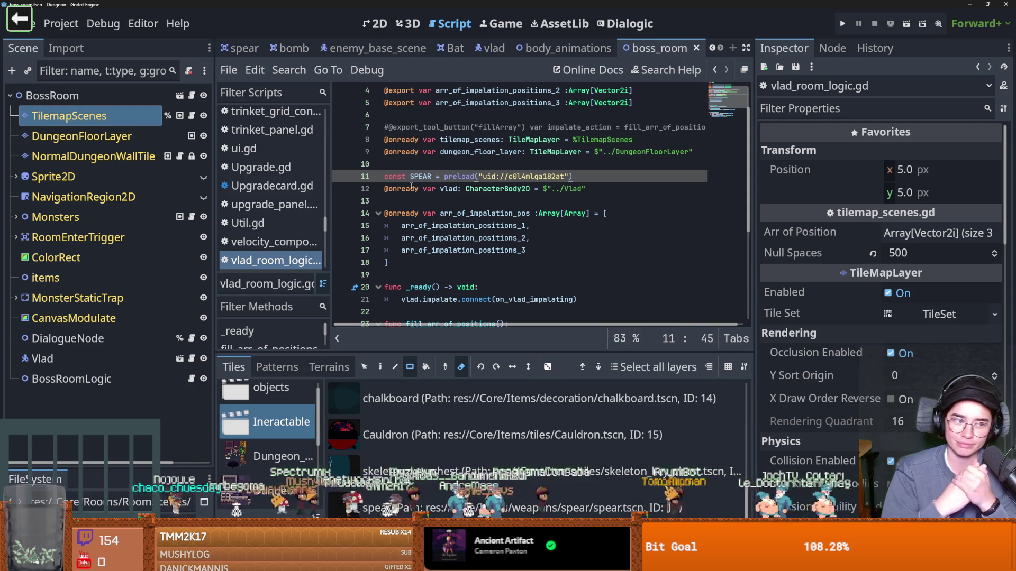
left_click(477, 204)
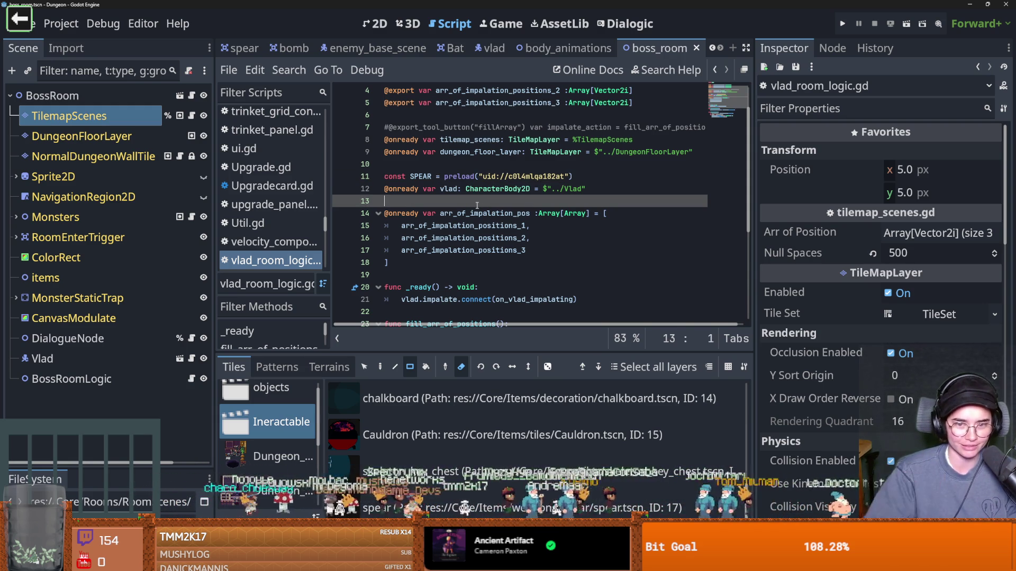
- Narrow the script list to widen the code area, then save the scene
left_click_drag(329, 232, 184, 237)
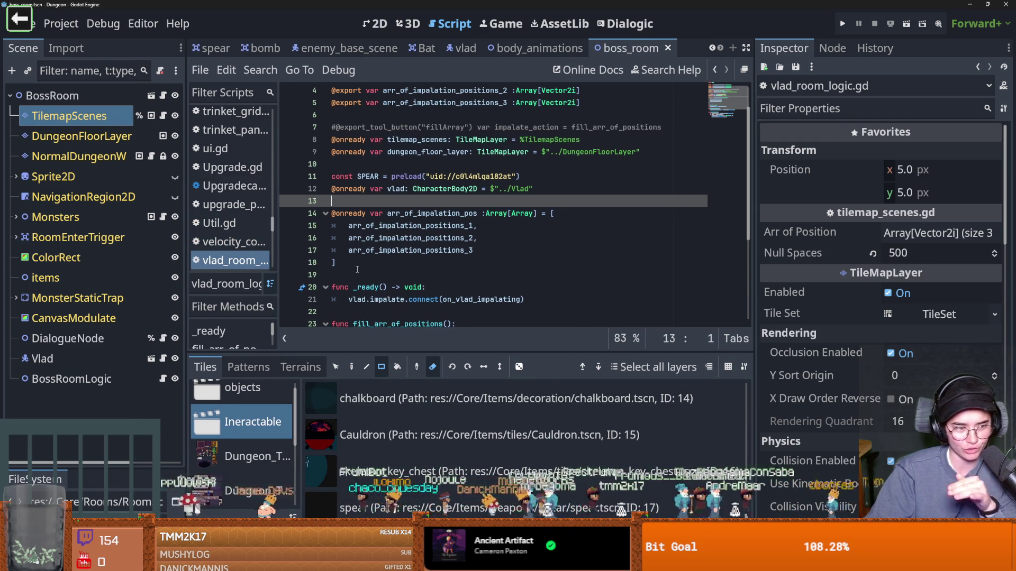
scroll(389, 279, "down", 4)
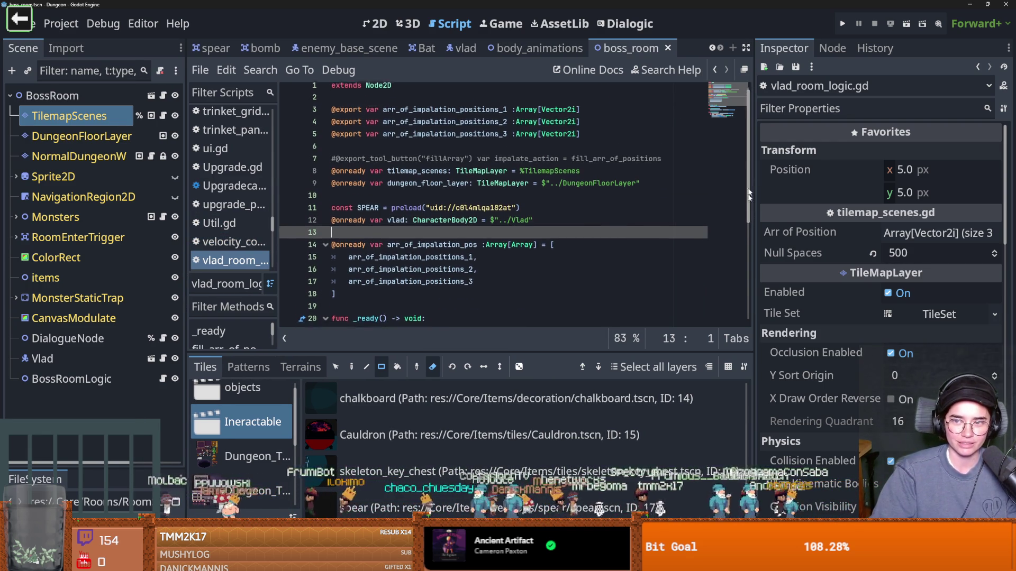
scroll(489, 206, "up", 3)
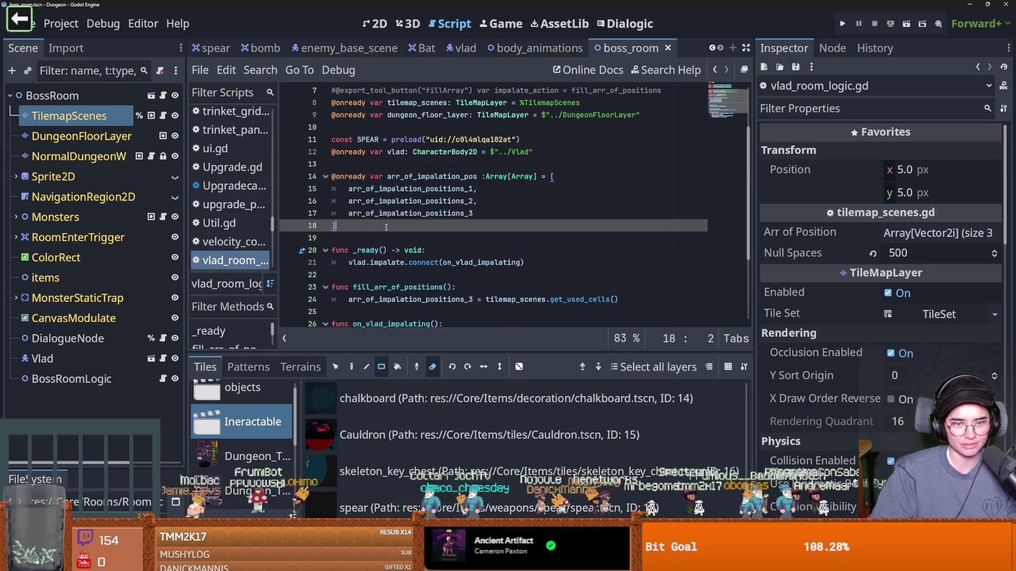
left_click(401, 234)
key("ctrl+s")
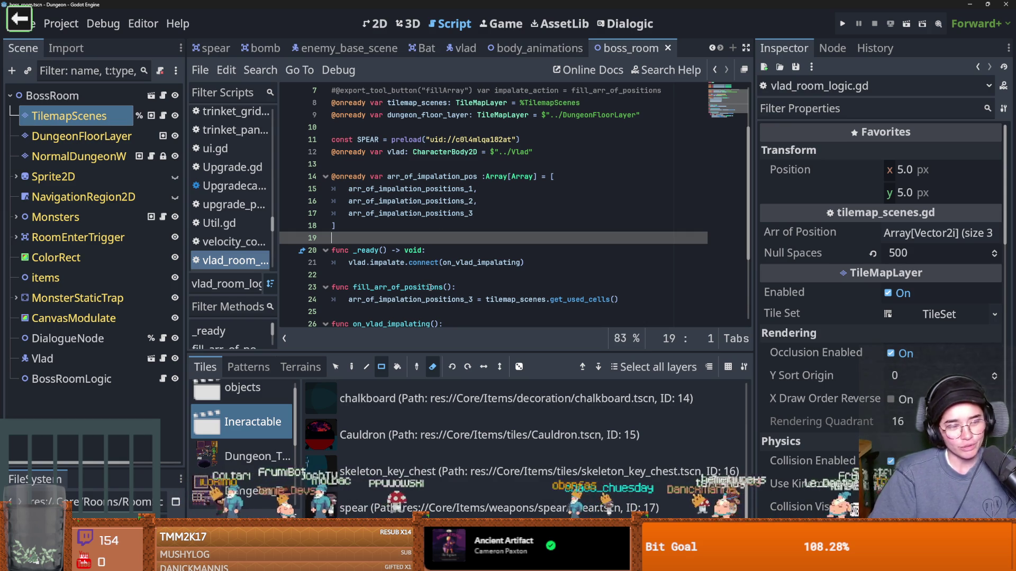
key("ctrl+s")
- Save again after checking line 31, then review blank lines 19 and 22
scroll(431, 288, "down", 3)
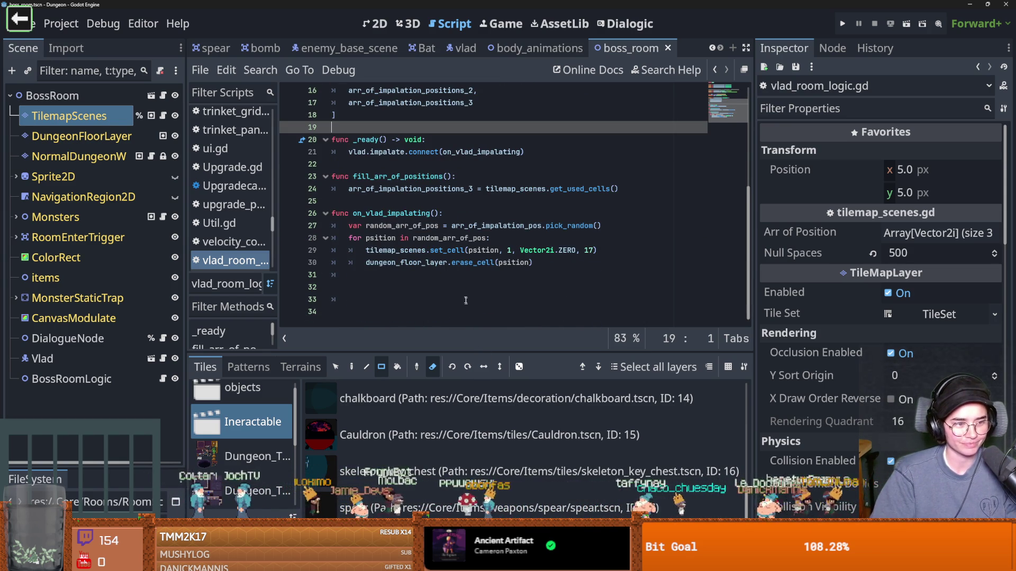
left_click(389, 277)
key("ctrl+s")
key("ctrl+s")
scroll(389, 282, "up", 3)
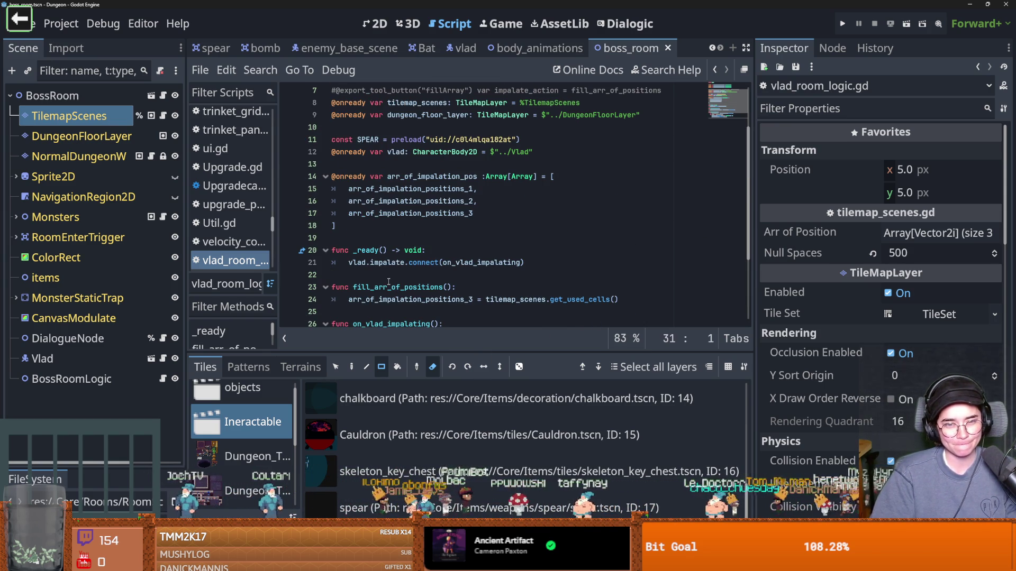
left_click(375, 237)
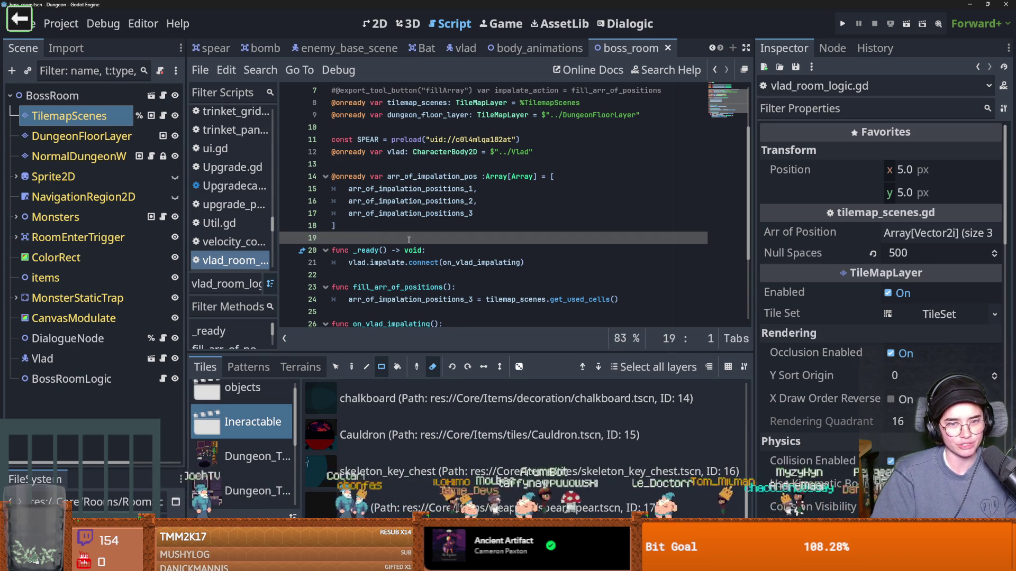
left_click(412, 275)
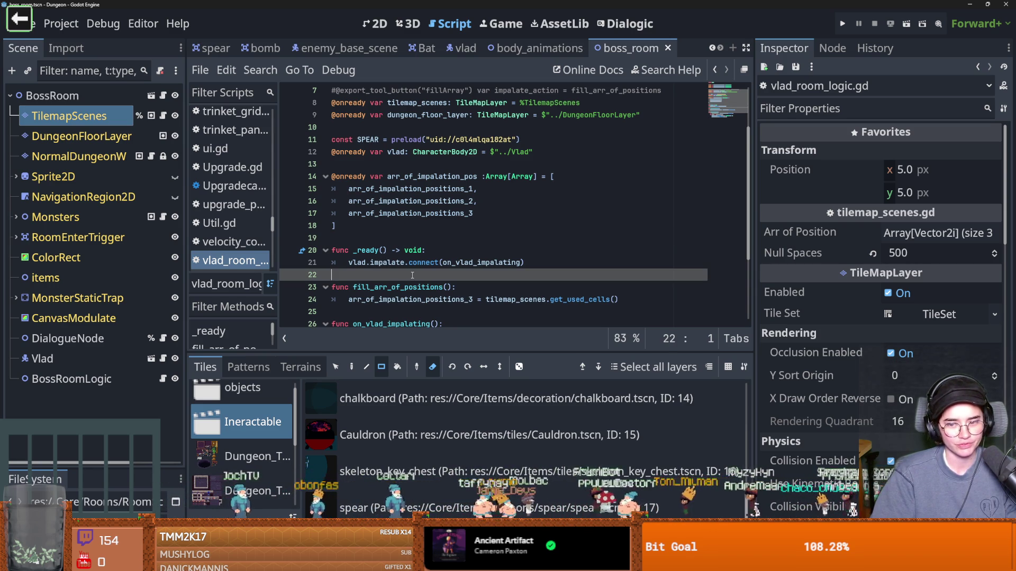
scroll(412, 275, "down", 2)
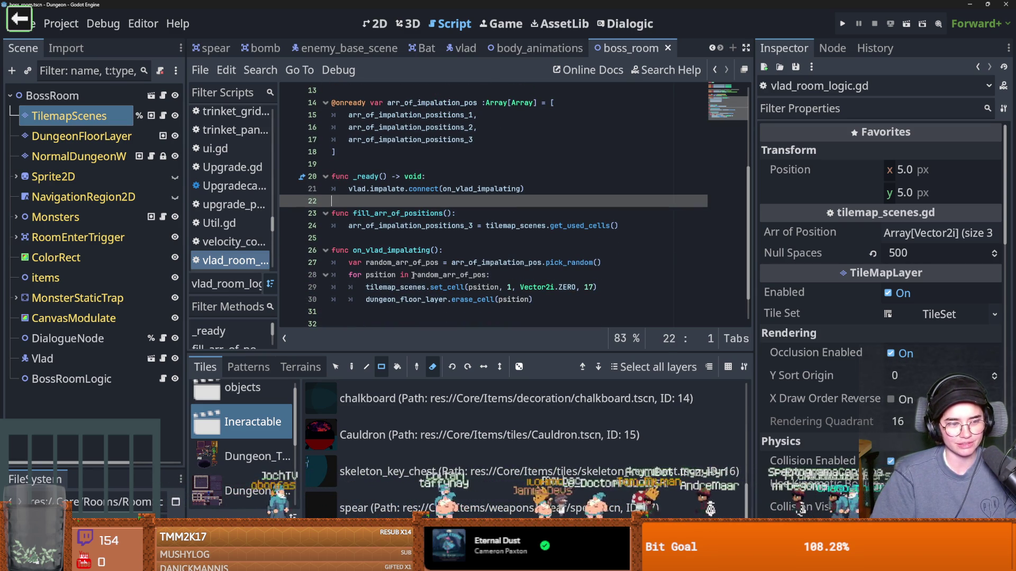
- Review lines 25, 22, 19 and 13 of vlad_room_logic.gd and save the boss room scene
scroll(412, 275, "down", 1)
scroll(410, 276, "up", 1)
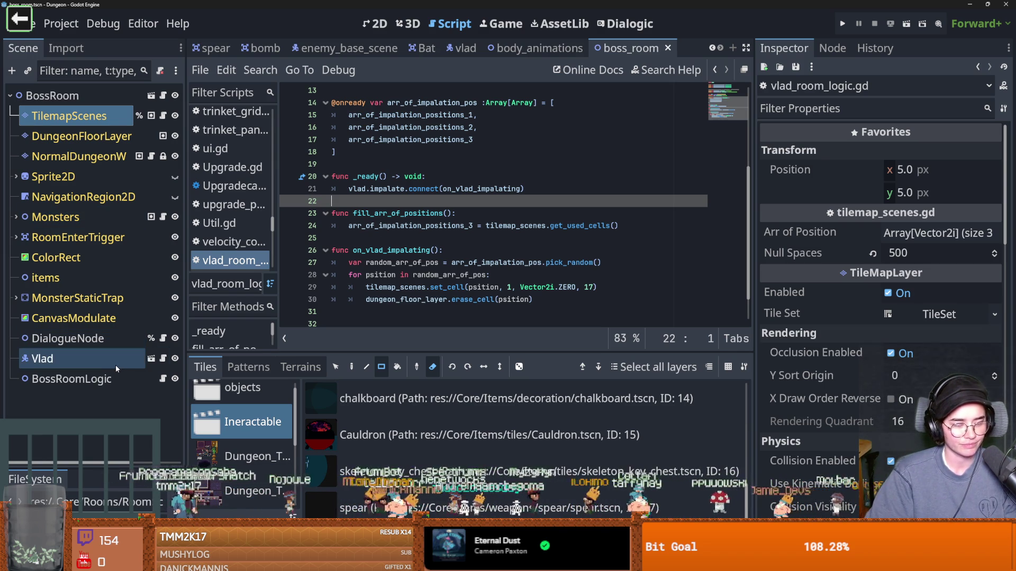
scroll(423, 254, "up", 1)
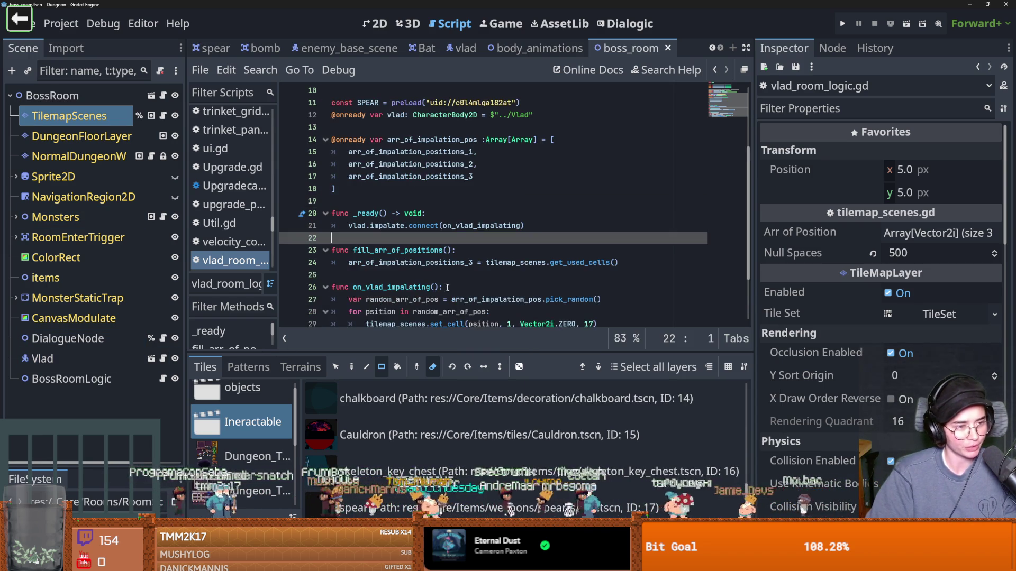
left_click(437, 276)
left_click(415, 241)
scroll(471, 285, "up", 1)
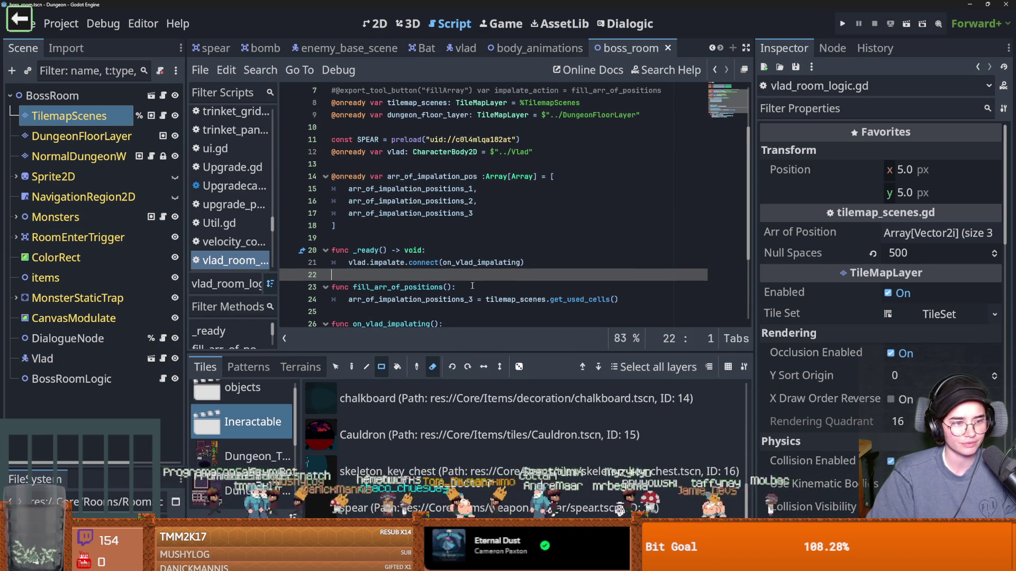
key("ctrl+s")
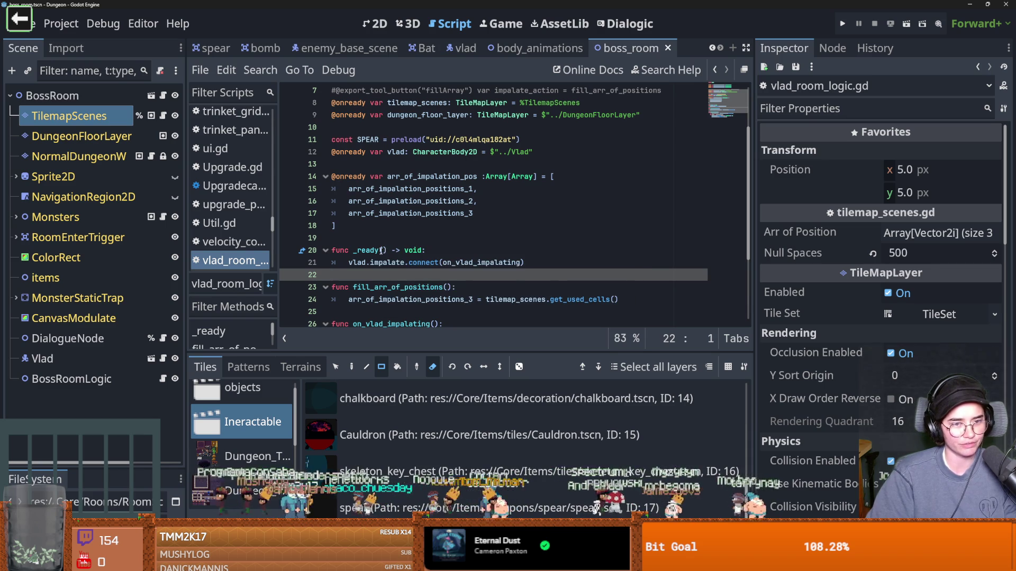
left_click(392, 239)
scroll(503, 300, "up", 2)
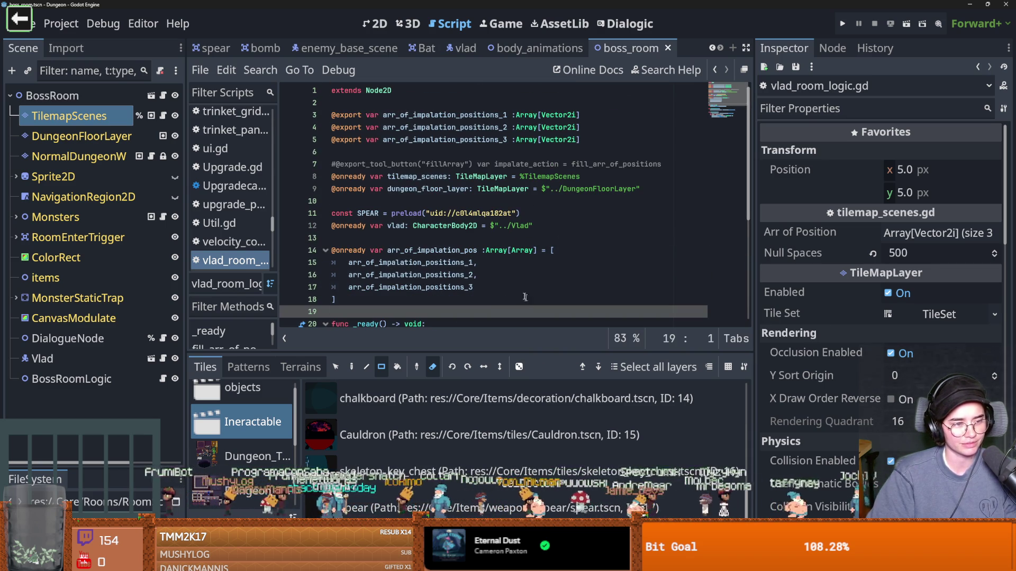
left_click(408, 239)
scroll(413, 246, "down", 5)
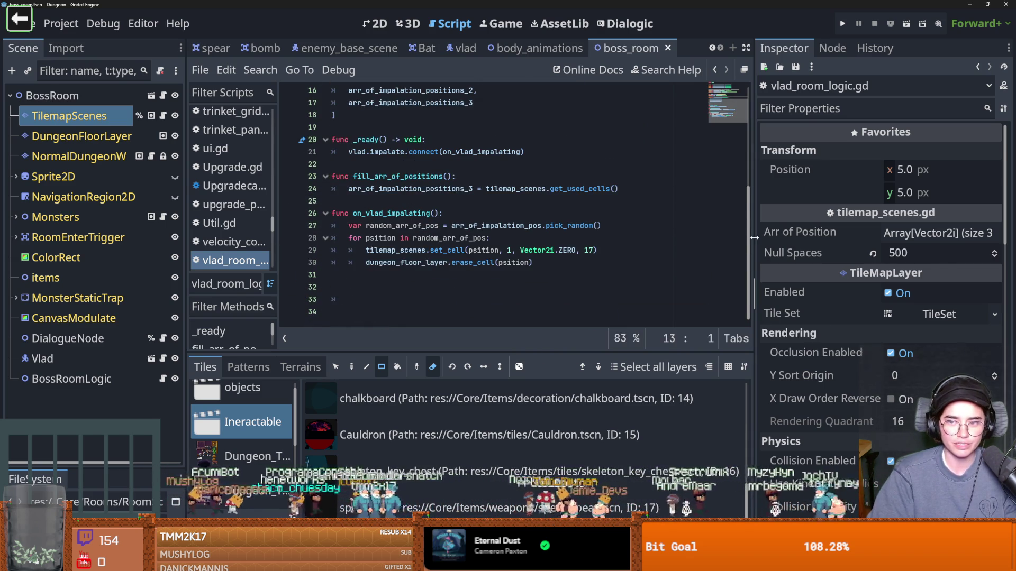
scroll(513, 258, "up", 2)
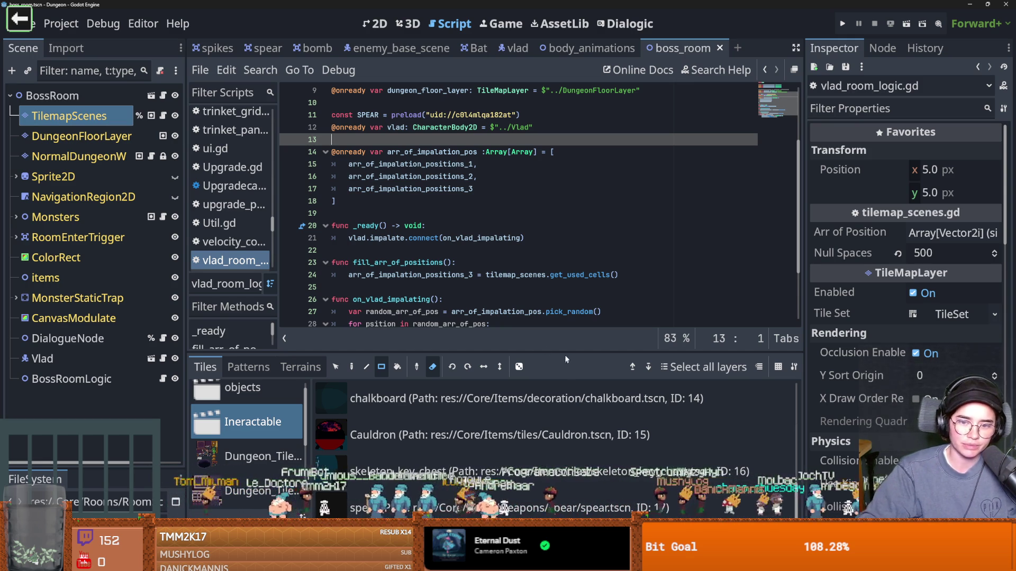
- Drag the Tiles panel splitter down to enlarge the script editor, and save
left_click_drag(563, 357, 555, 410)
key("ctrl+s")
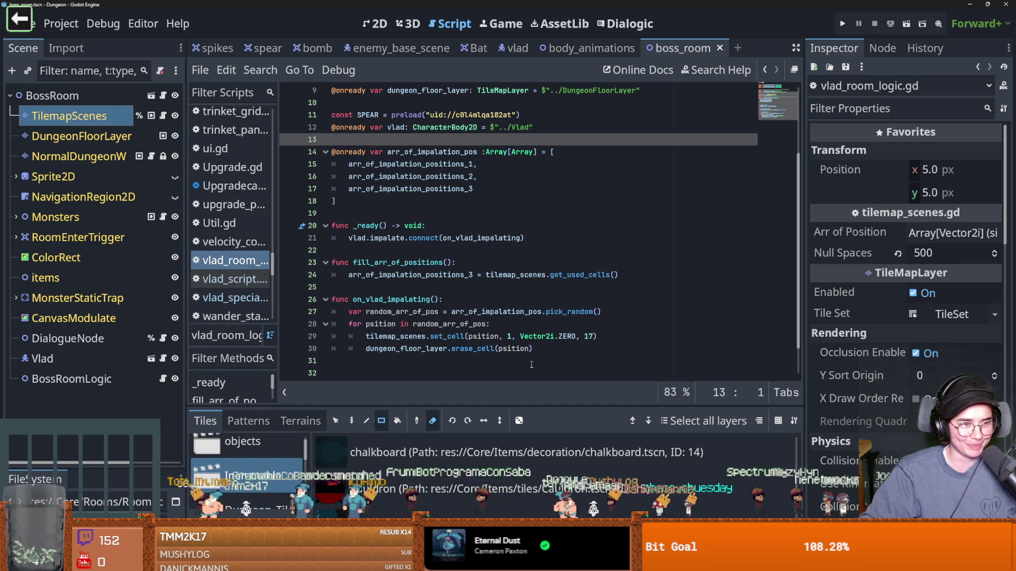
left_click(480, 329)
key("ctrl+s")
- Save the scene repeatedly while revisiting blank lines 22, 19 and 25
left_click(397, 252)
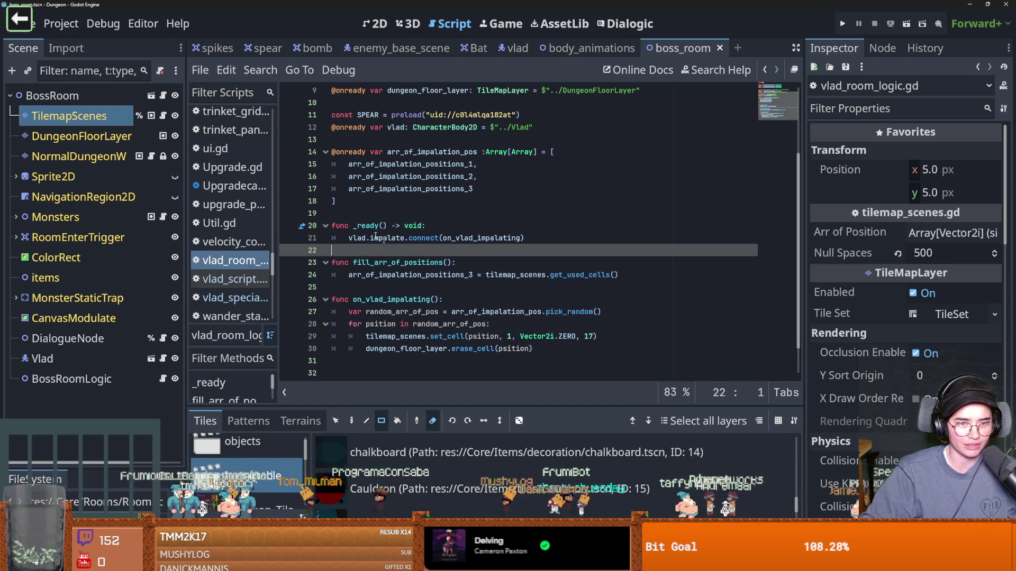
left_click(377, 214)
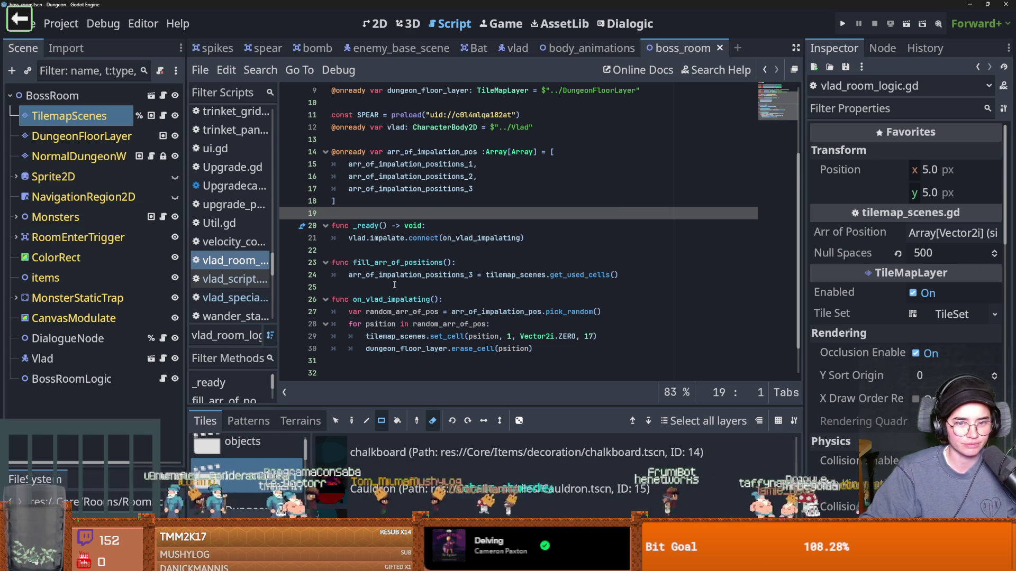
scroll(397, 285, "down", 1)
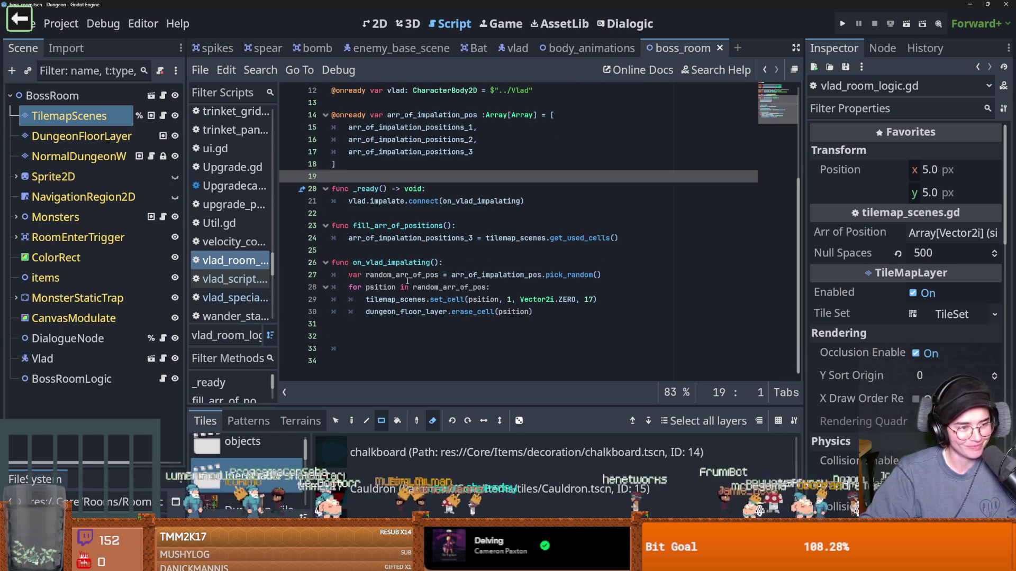
key("ctrl+s")
scroll(439, 267, "up", 1)
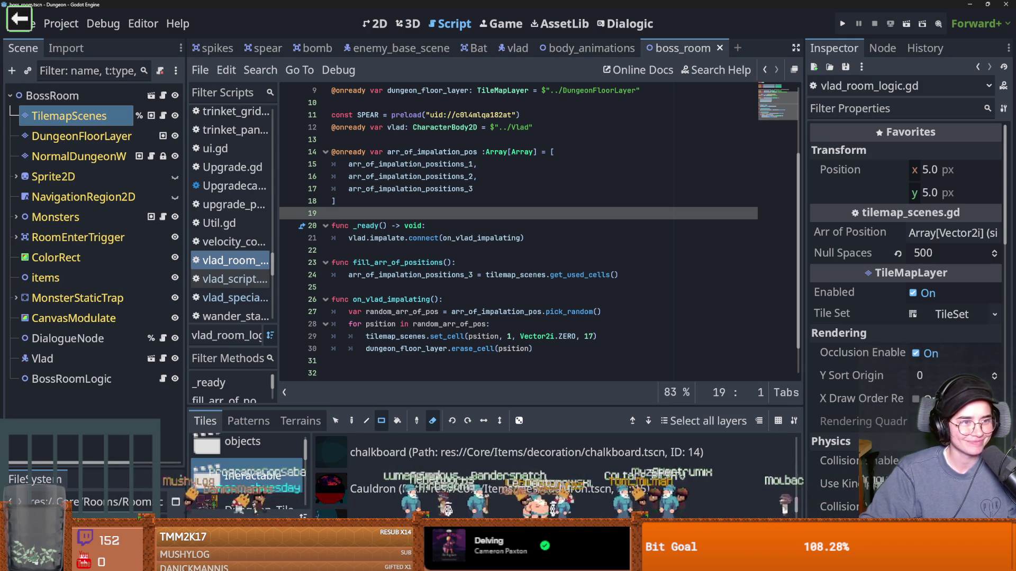
left_click(407, 287)
key("ctrl+s")
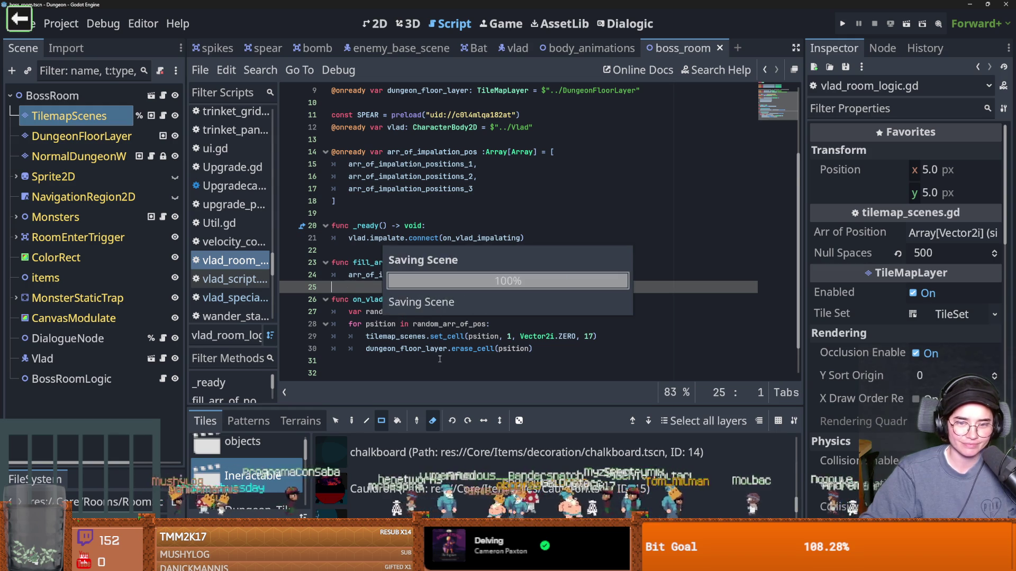
- Delete two trailing blank lines so the script ends at line 31, and save it
scroll(407, 359, "down", 1)
left_click(408, 358)
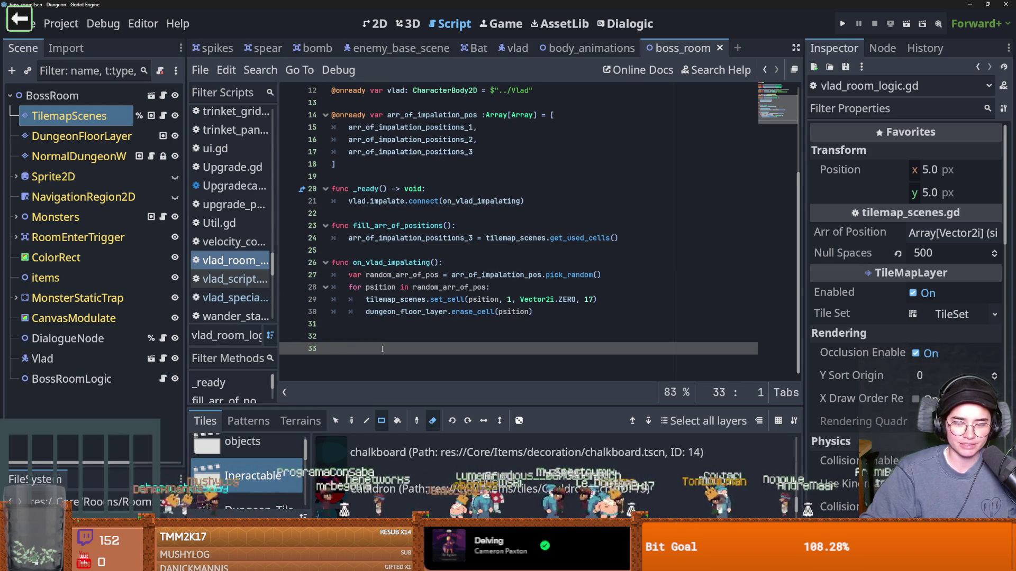
key("BackSpace")
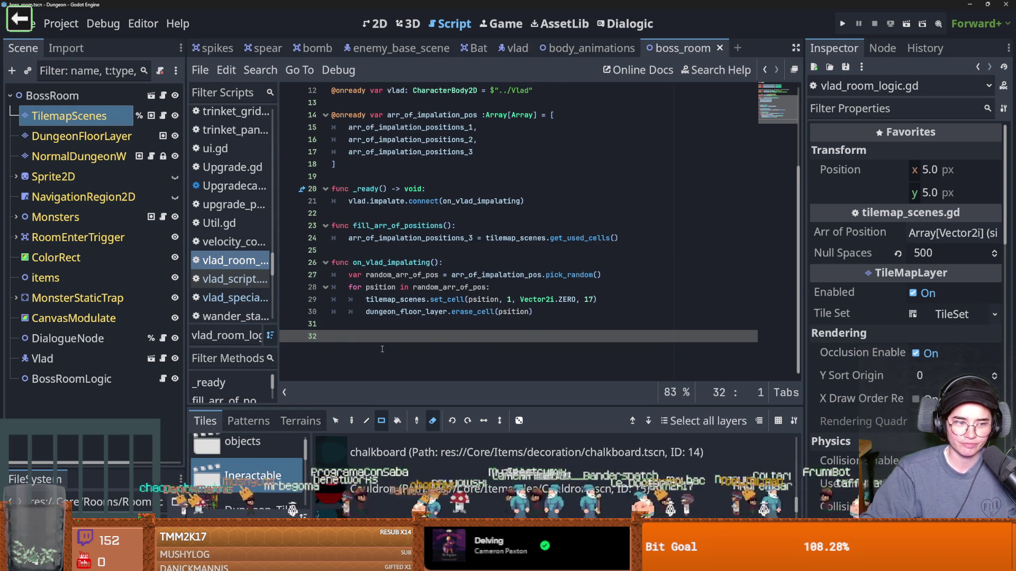
scroll(382, 348, "up", 2)
scroll(382, 348, "down", 1)
scroll(382, 348, "up", 1)
scroll(382, 347, "down", 1)
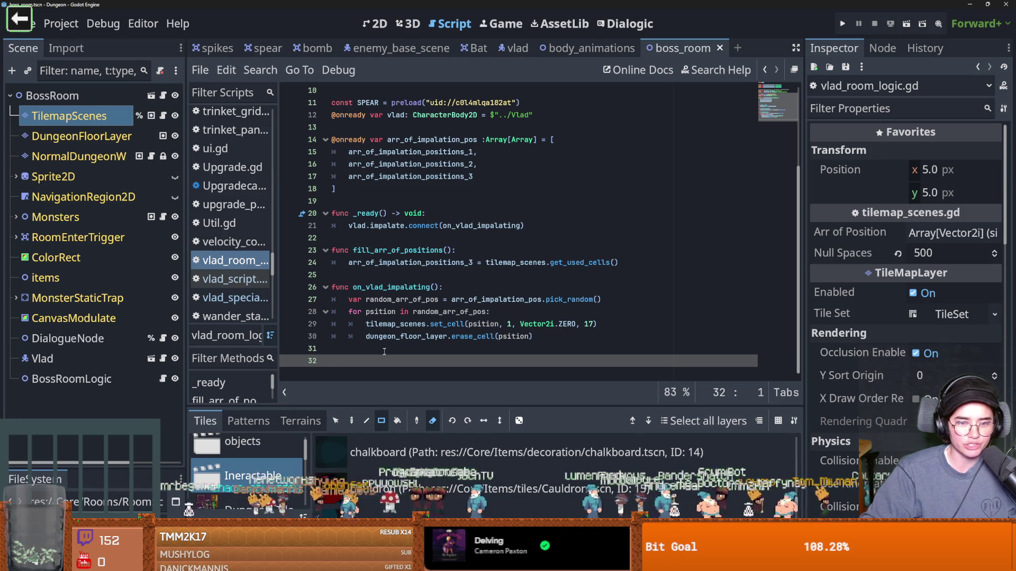
key("BackSpace")
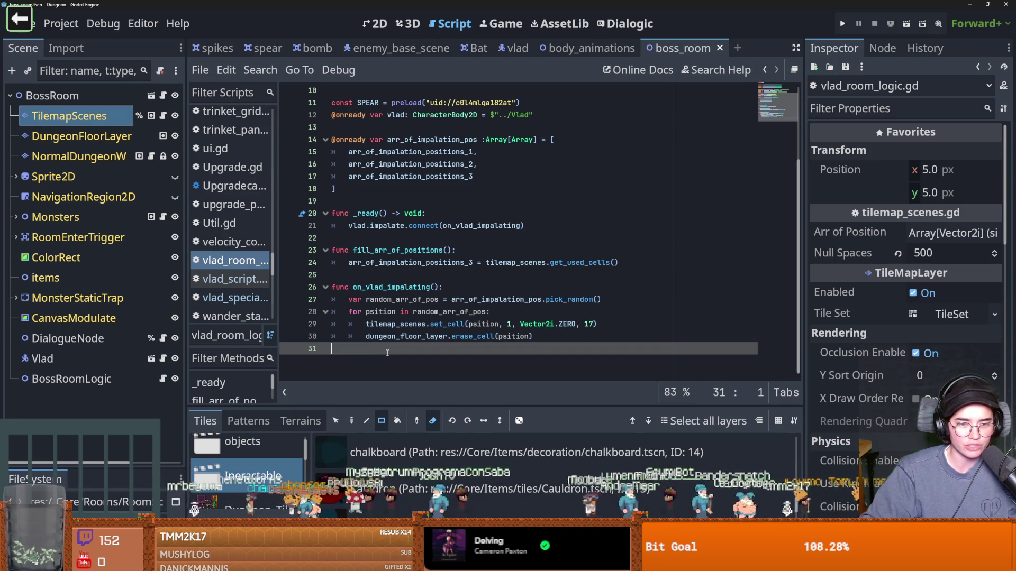
key("ctrl+s")
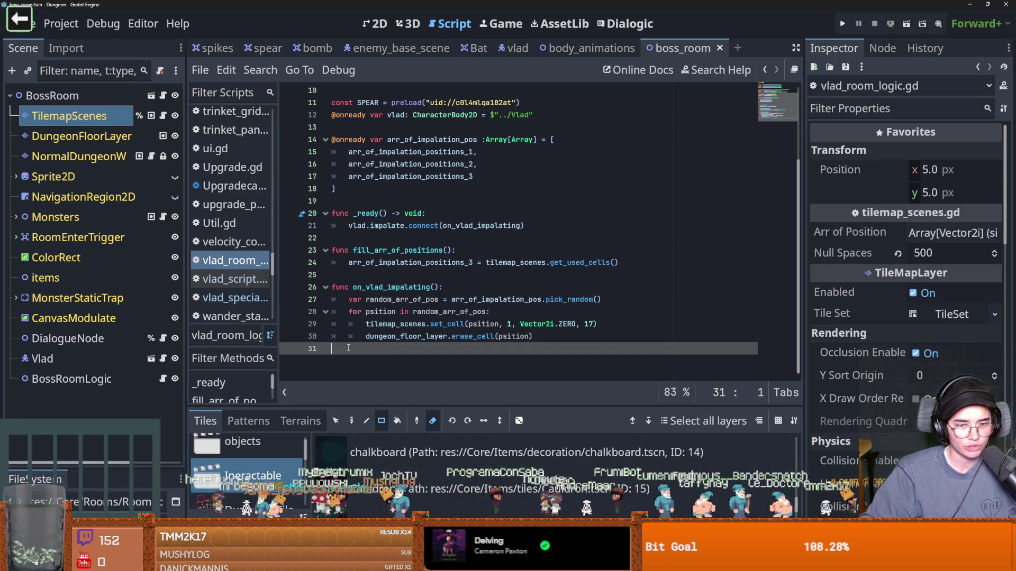
left_click(355, 276)
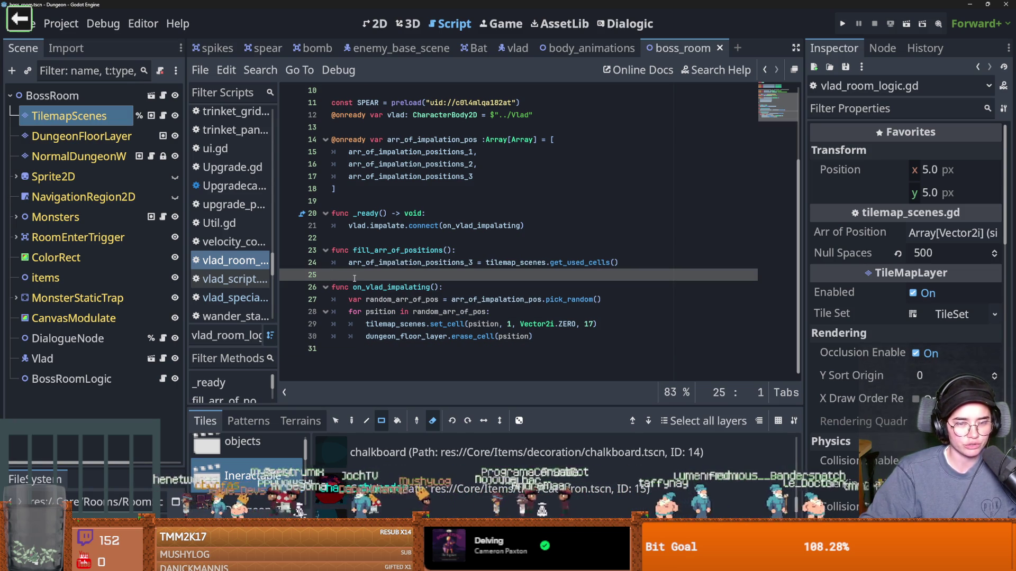
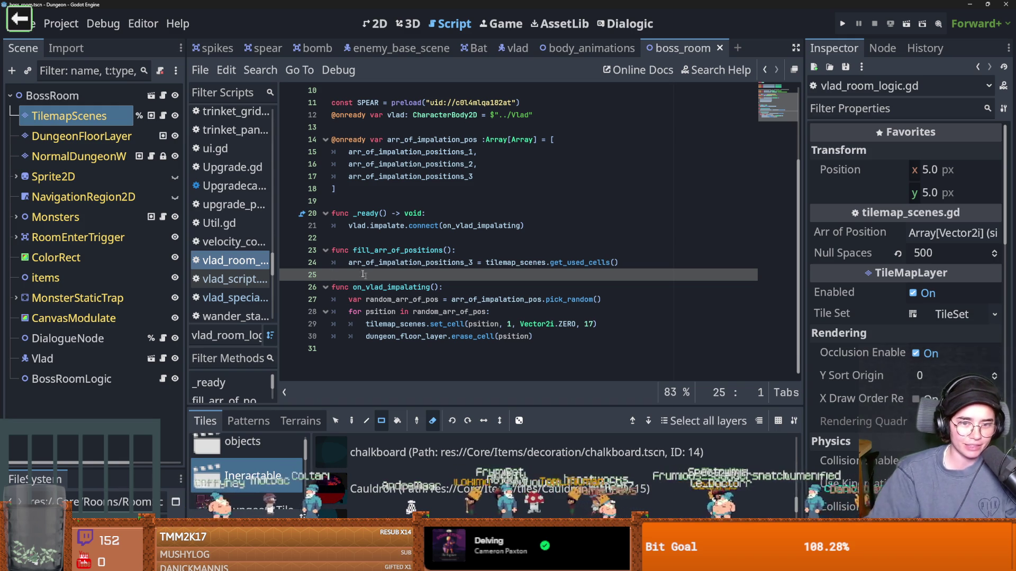
- Review vlad_room_logic.gd around the array and the impalate signal connection in _ready
left_click(360, 238)
scroll(370, 242, "up", 2)
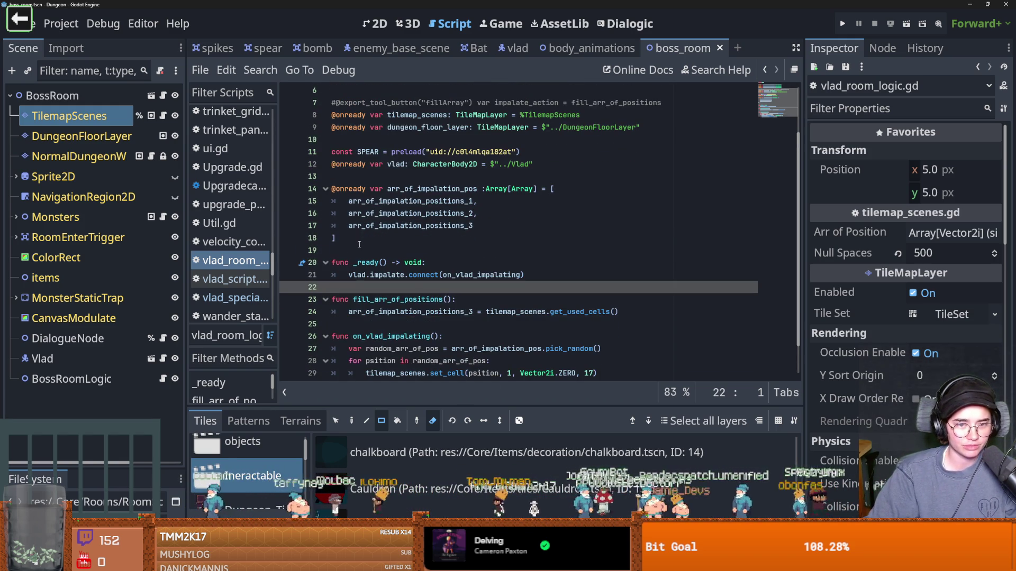
left_click(360, 243)
left_click(358, 249)
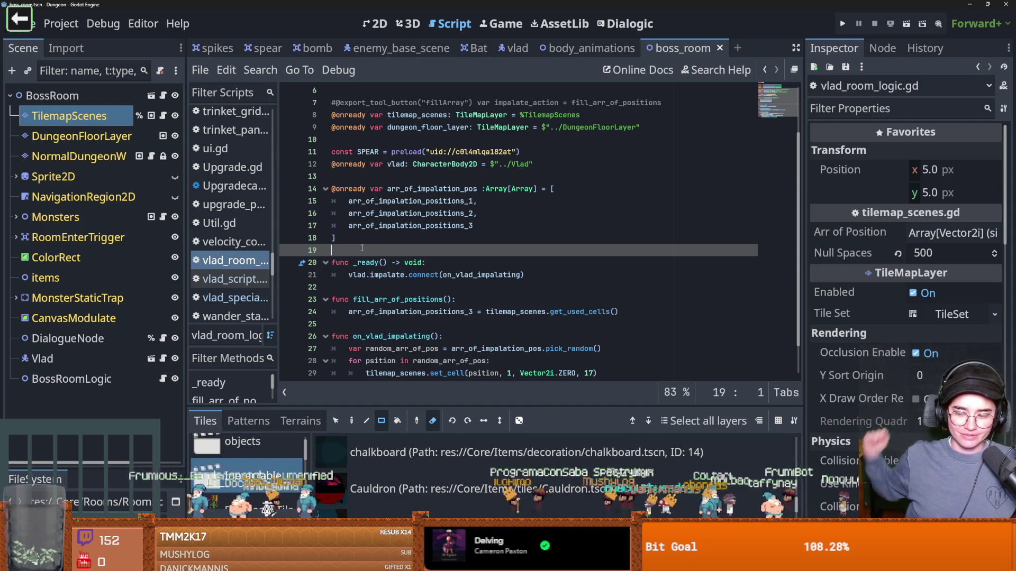
left_click(417, 275)
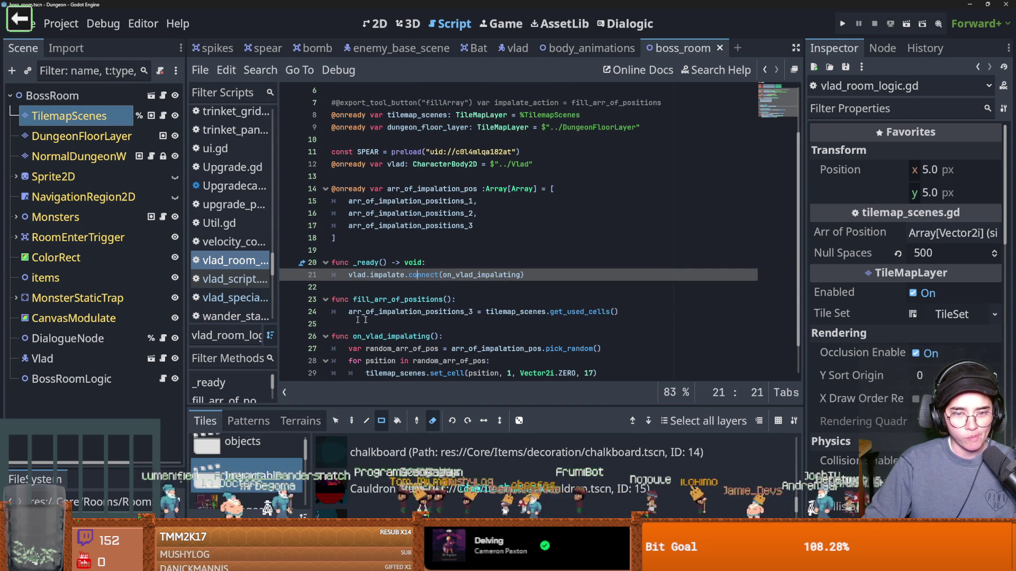
scroll(387, 317, "down", 1)
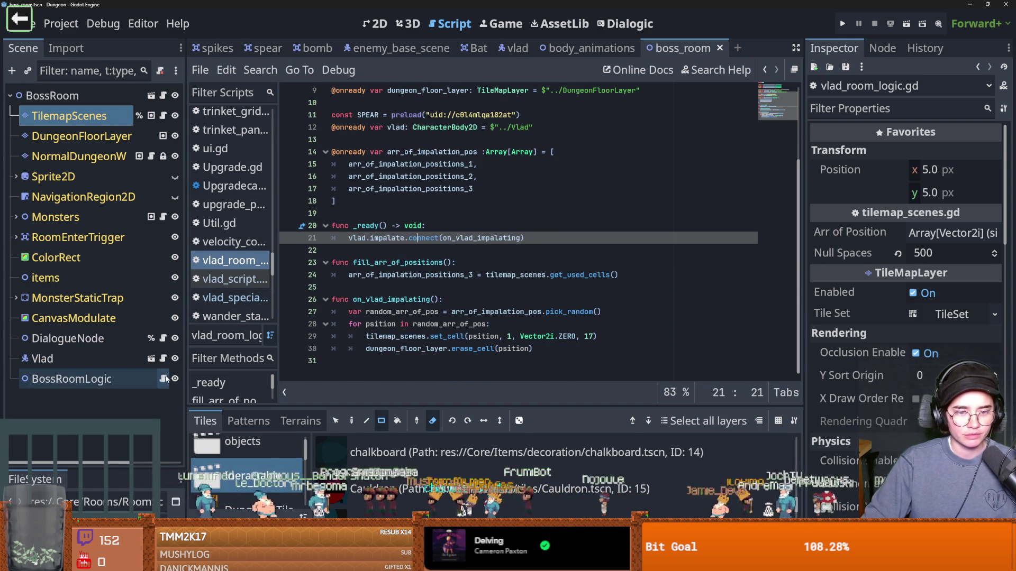
scroll(401, 260, "up", 1)
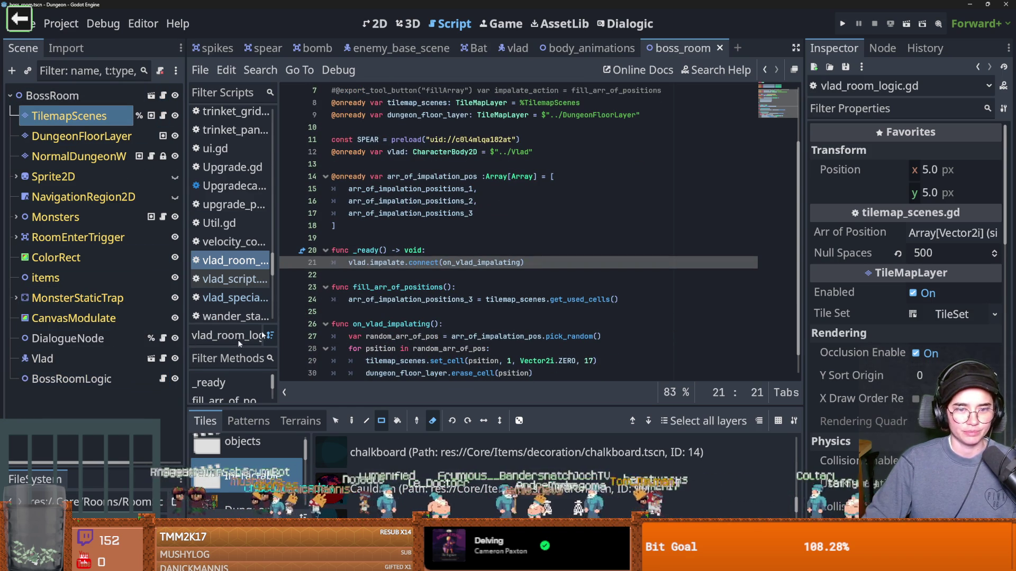
scroll(440, 300, "up", 1)
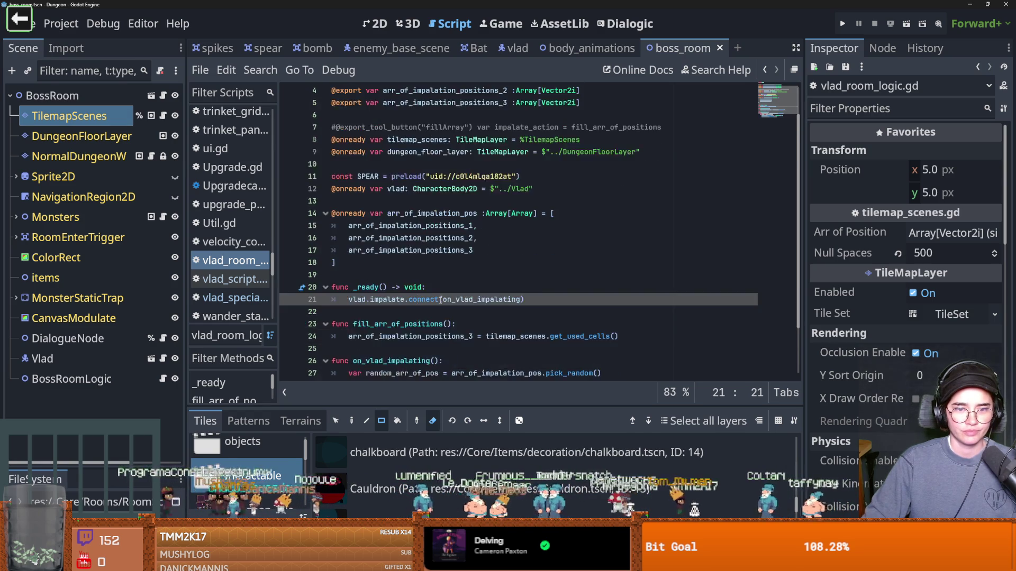
scroll(440, 299, "down", 2)
- Select the vlad reference on line 21 and open the Vlad node's own script
double_click(357, 238)
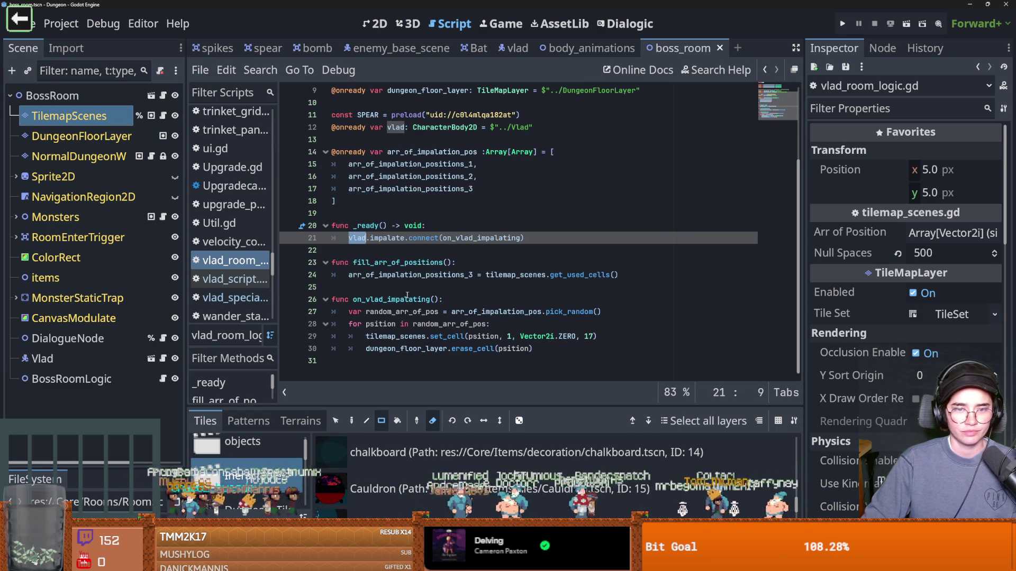
scroll(357, 238, "up", 3)
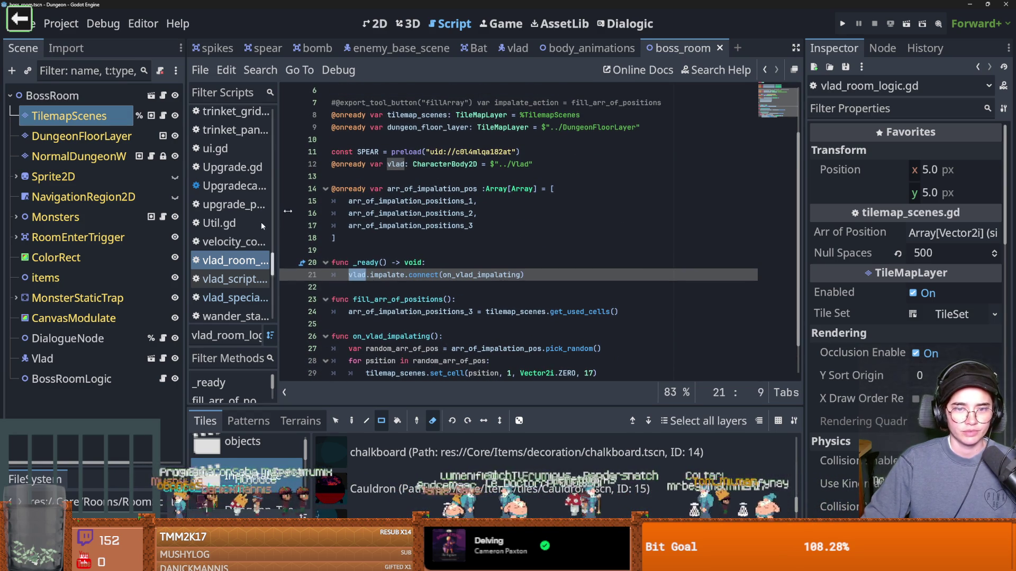
left_click(163, 359)
- Start a new 'signal' declaration on the line below 'signal impalate'
left_click(416, 165)
key("Return")
type("signal")
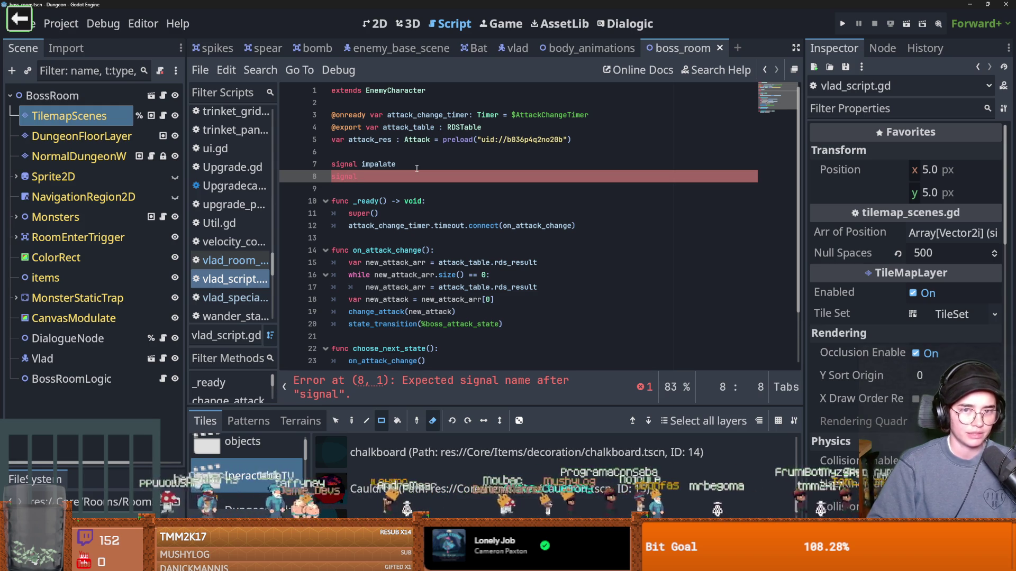
- Switch to the vlad scene and open vlad_special.gd at the empty line 55
left_click(512, 49)
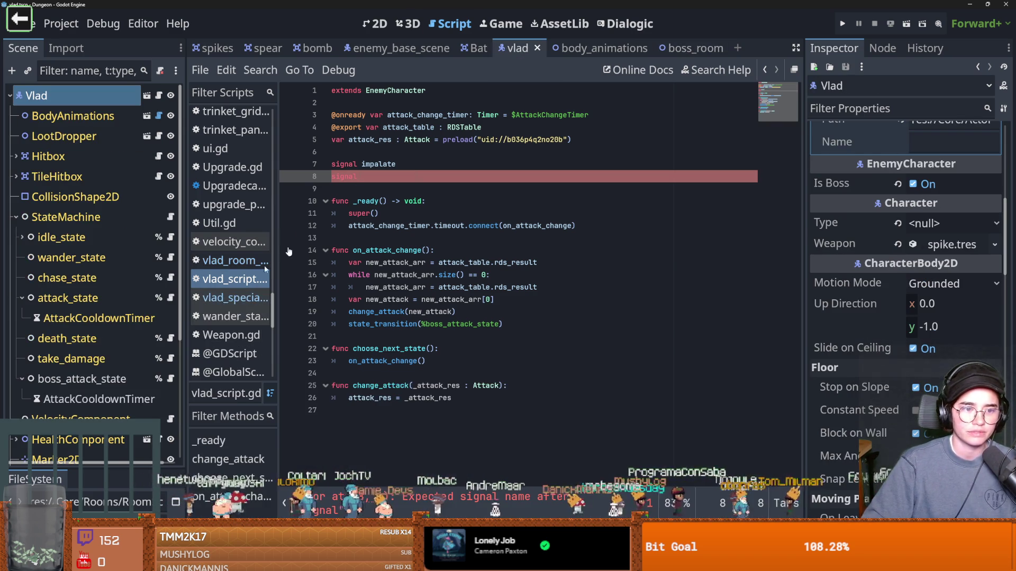
scroll(154, 360, "down", 3)
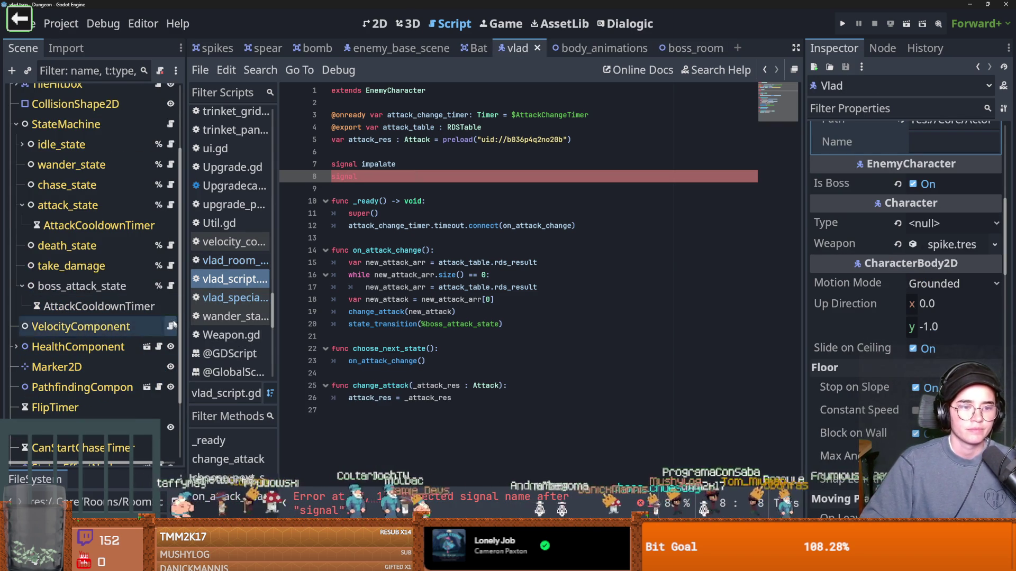
left_click(233, 298)
left_click(433, 314)
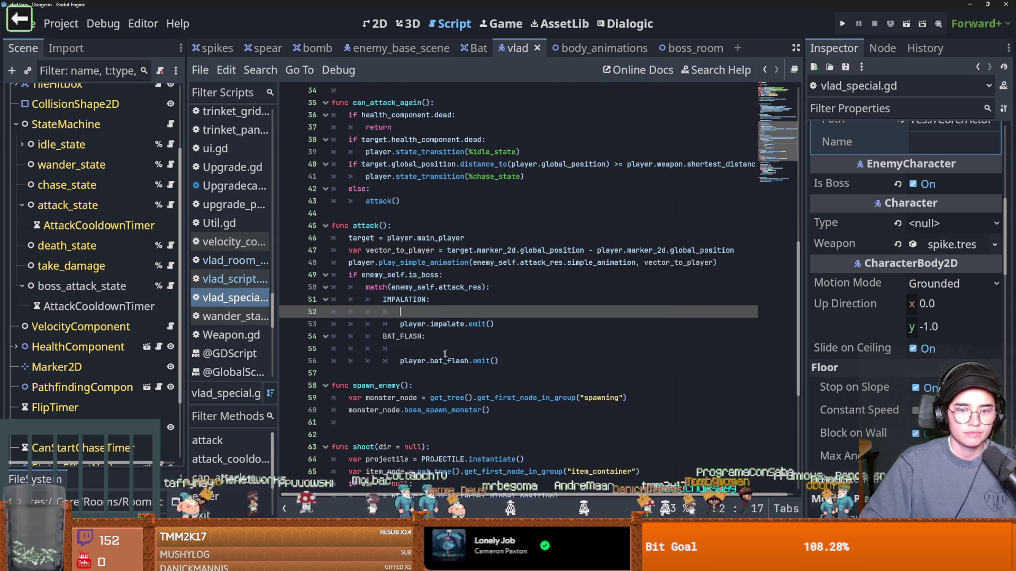
- Delete the empty lines 55 and 52 in the IMPALATION and BAT_FLASH branches and save
left_click(425, 351)
key("ctrl+shift+k")
left_click(426, 349)
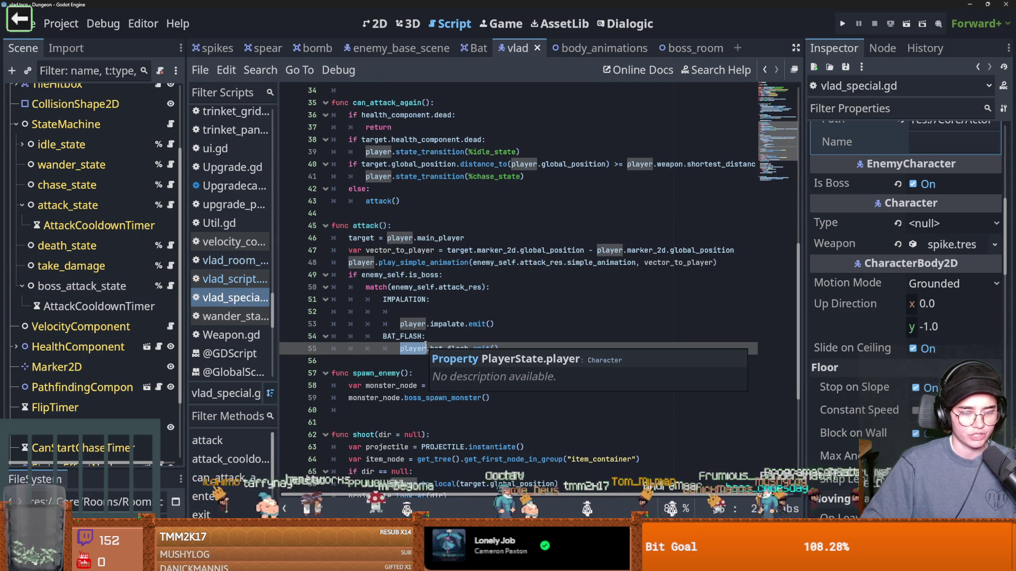
left_click(437, 339)
key("ctrl+s")
left_click(420, 314)
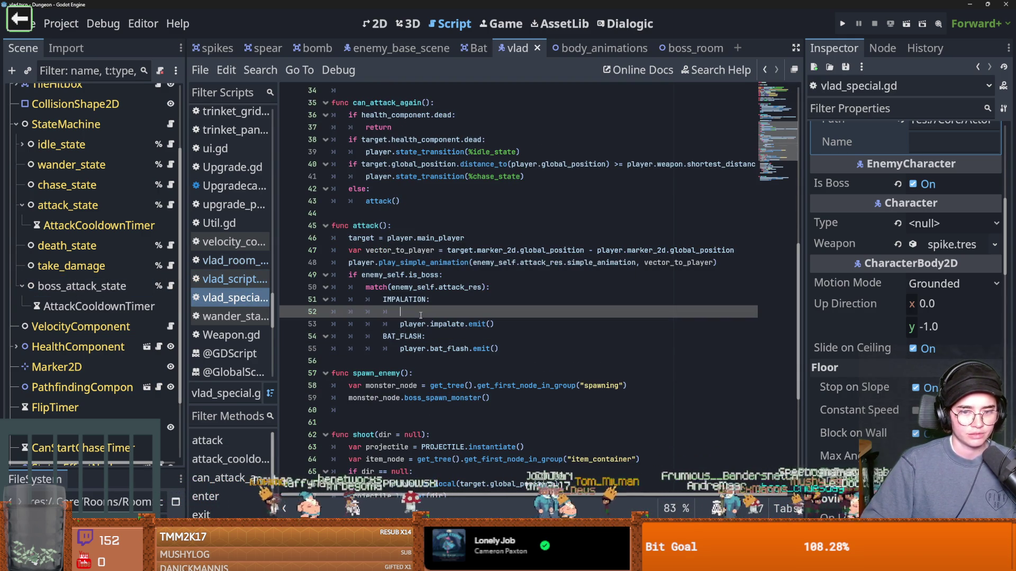
key("BackSpace")
key("ctrl+s")
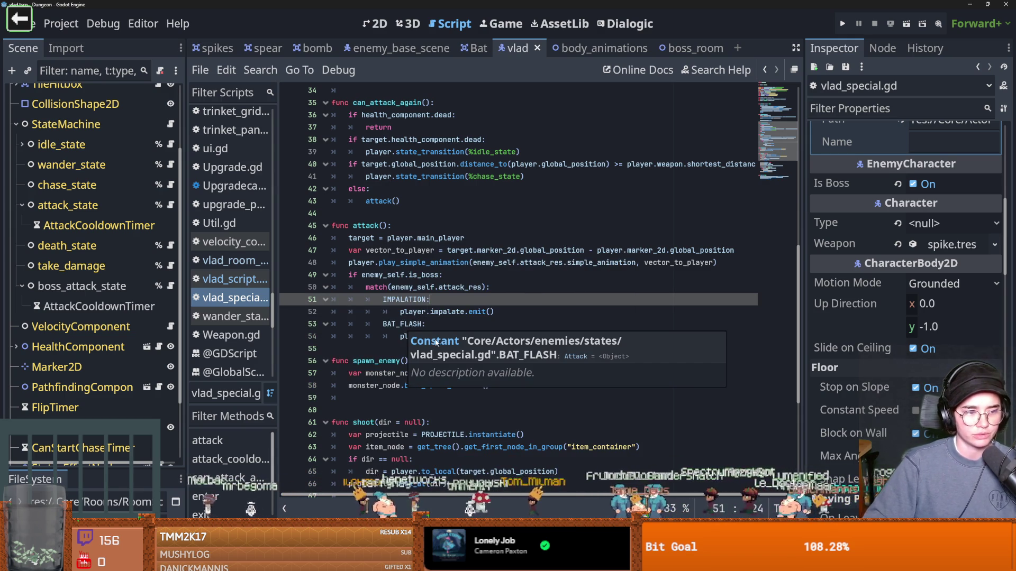
- Select the bat_flash signal name, return to Vlad's script and type bat_flash after 'signal'
left_click(427, 325)
double_click(413, 336)
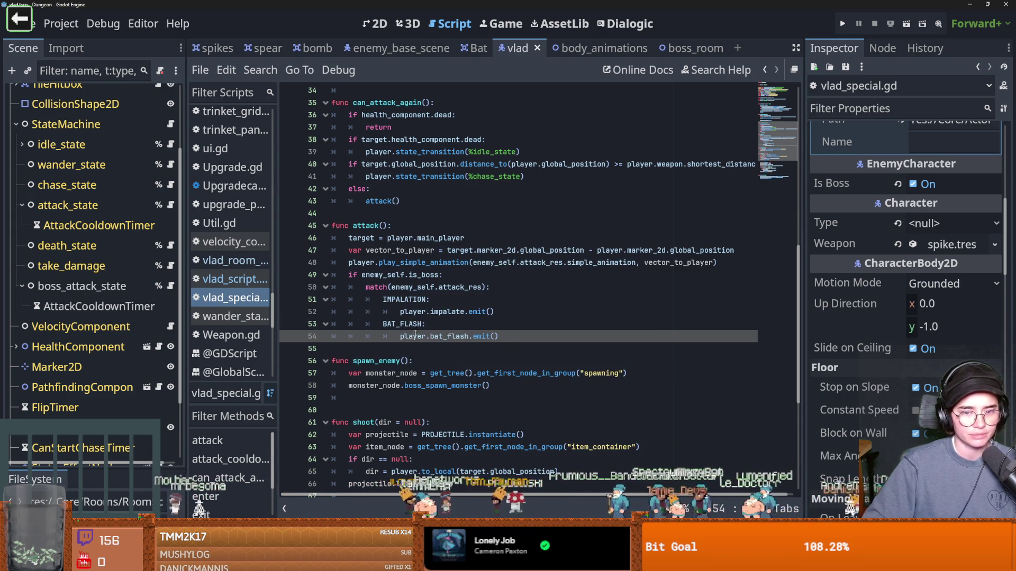
double_click(448, 336)
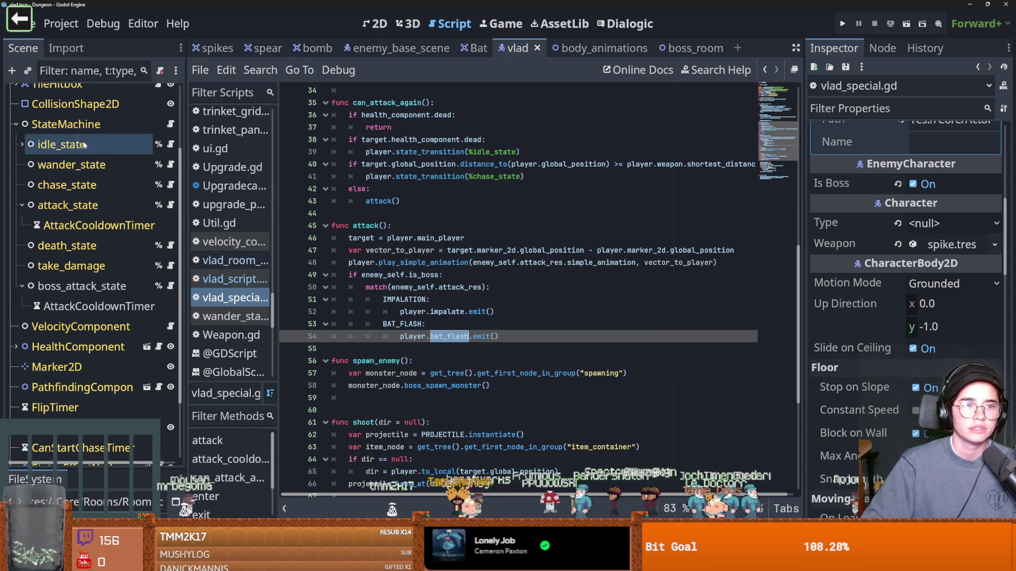
scroll(132, 144, "up", 3)
left_click(159, 98)
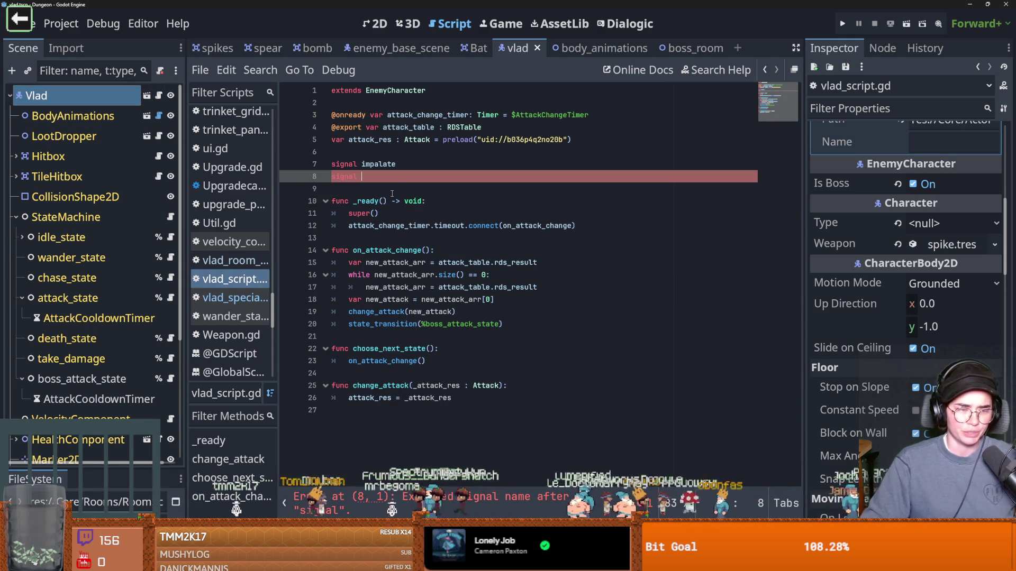
type("bat_flash")
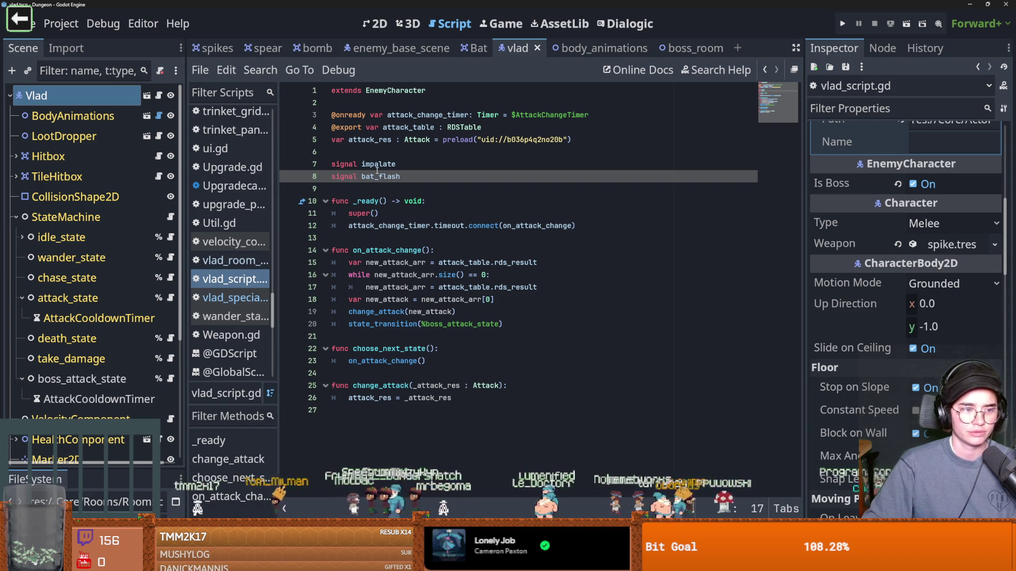
- Save vlad_script.gd with 'signal bat_flash' declared on line 8 beneath impalate
key("ctrl+s")
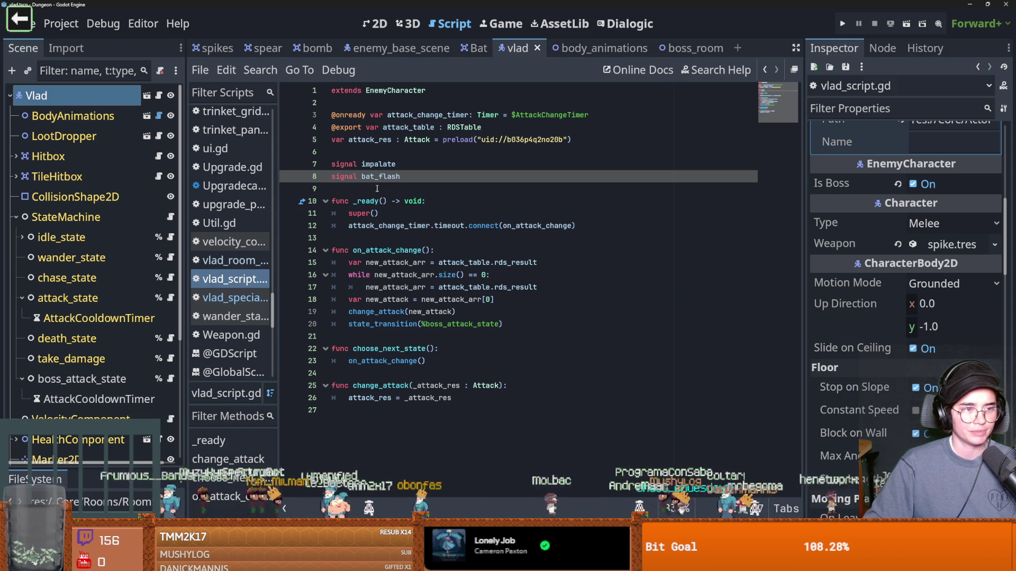
double_click(392, 178)
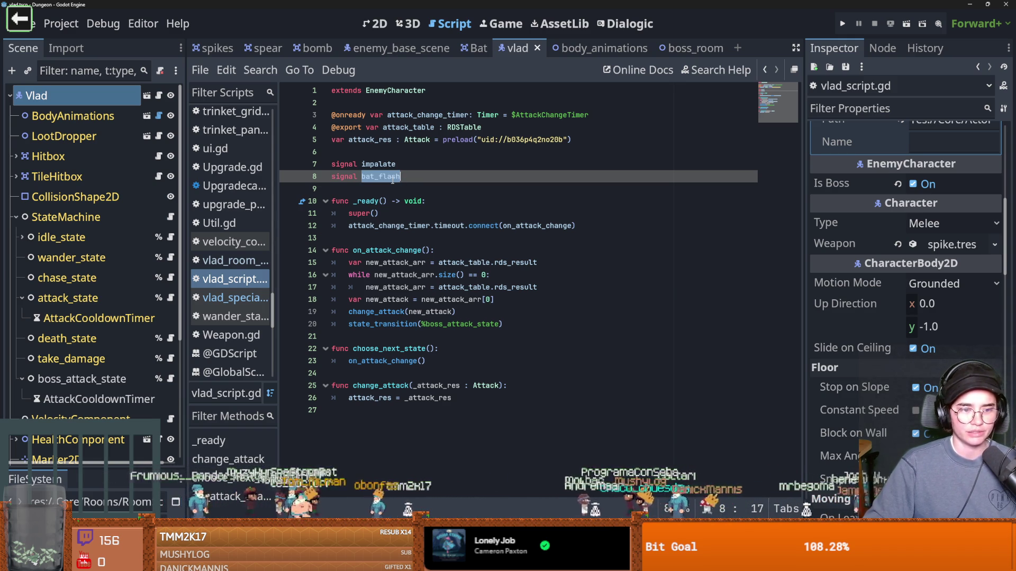
left_click(393, 179)
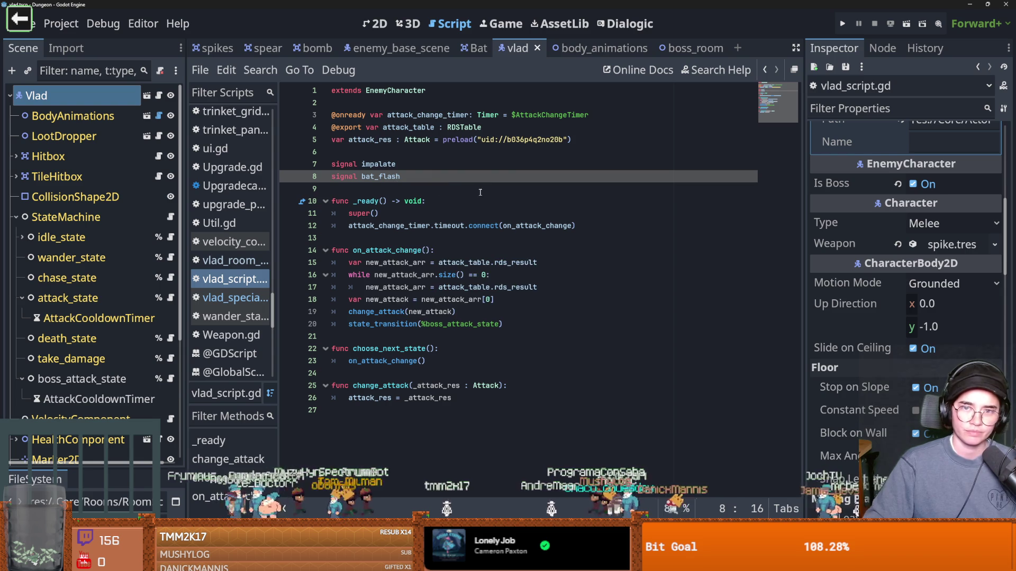
mouse_move(454, 146)
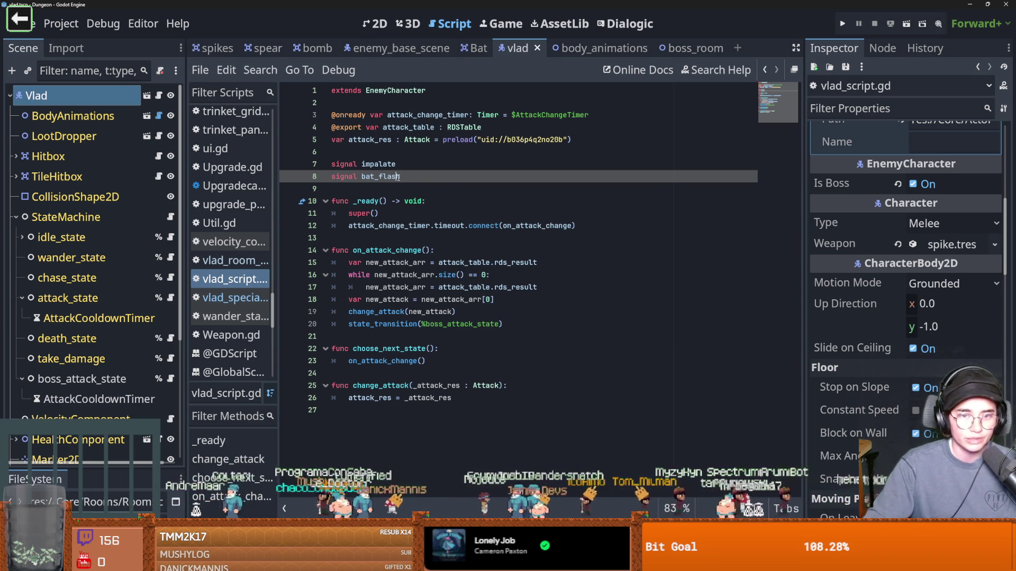
key("ctrl+s")
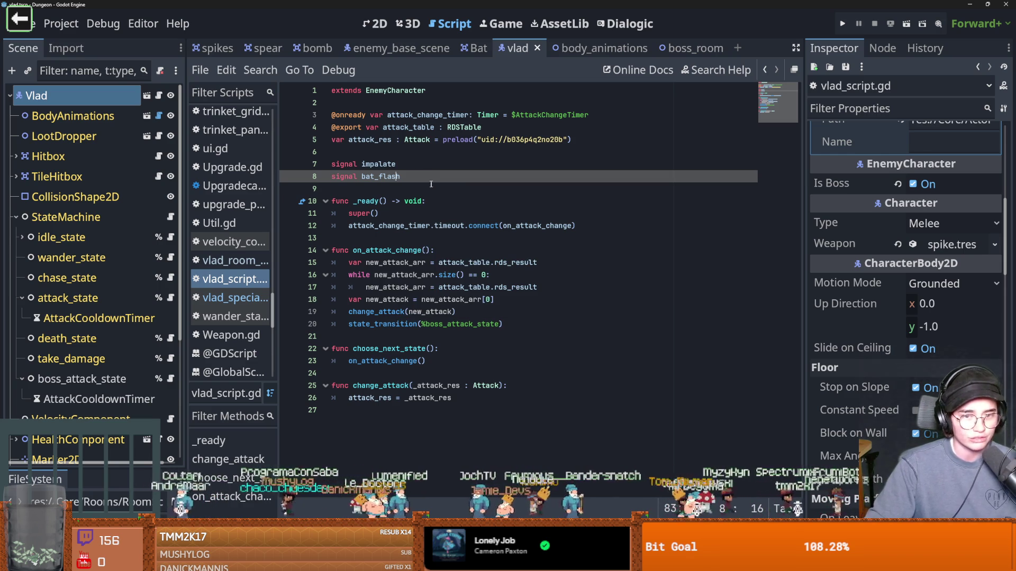
key("ctrl+s")
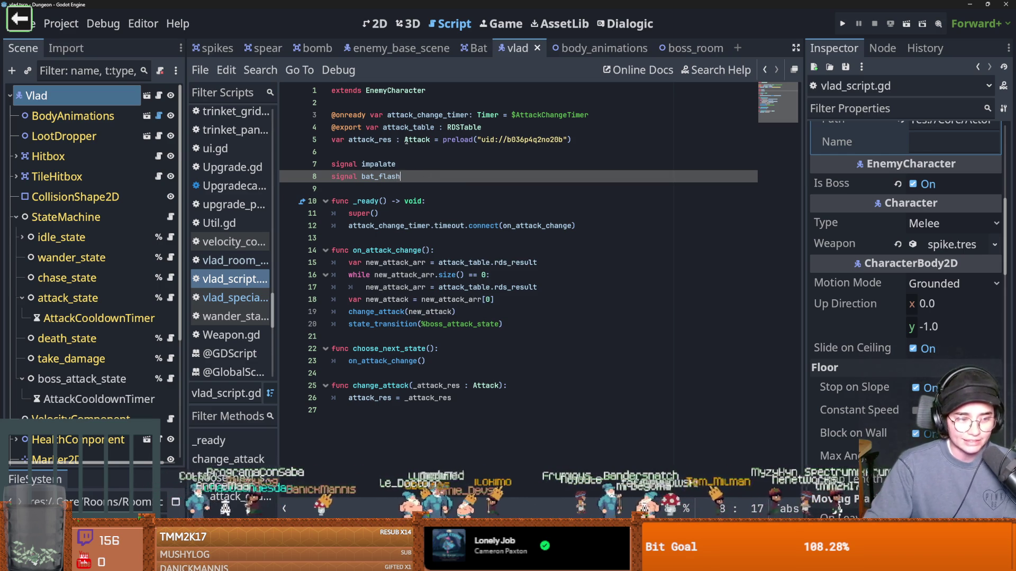
key("ctrl+s")
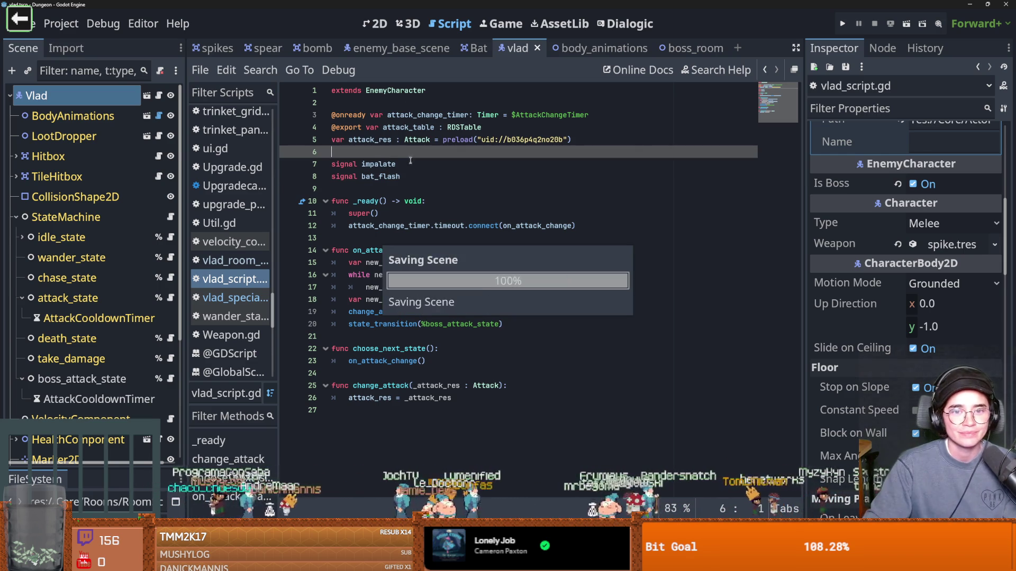
left_click(421, 167)
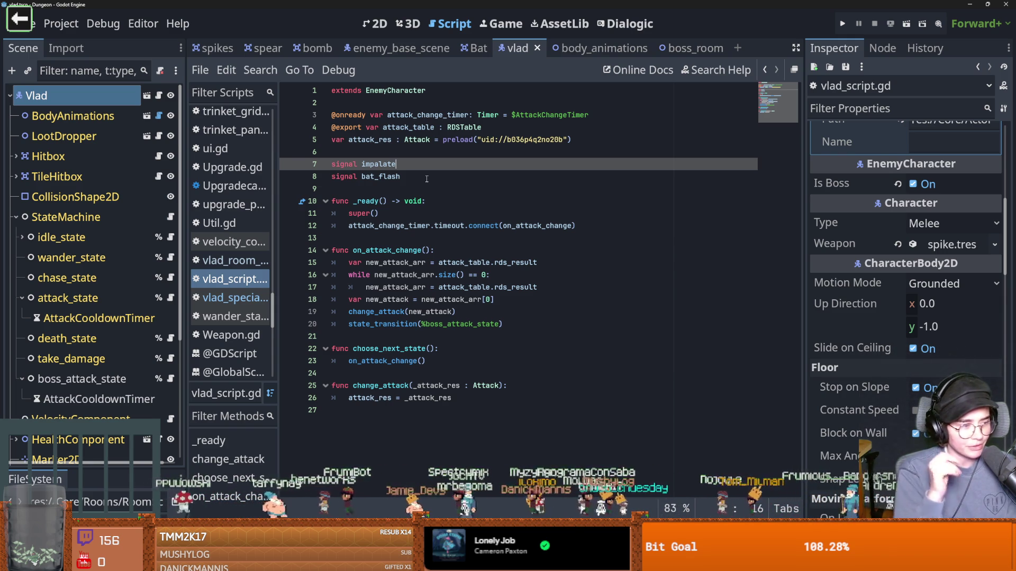
- Save all scripts and return to the boss_room scene showing vlad_room_logic.gd
left_click(531, 262)
key("ctrl+s")
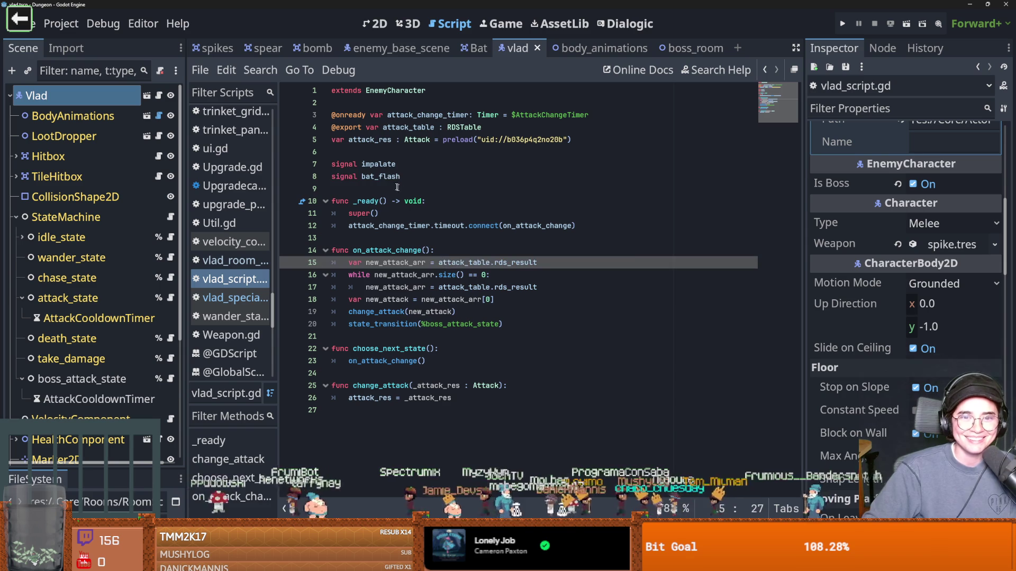
double_click(400, 178)
scroll(106, 238, "down", 5)
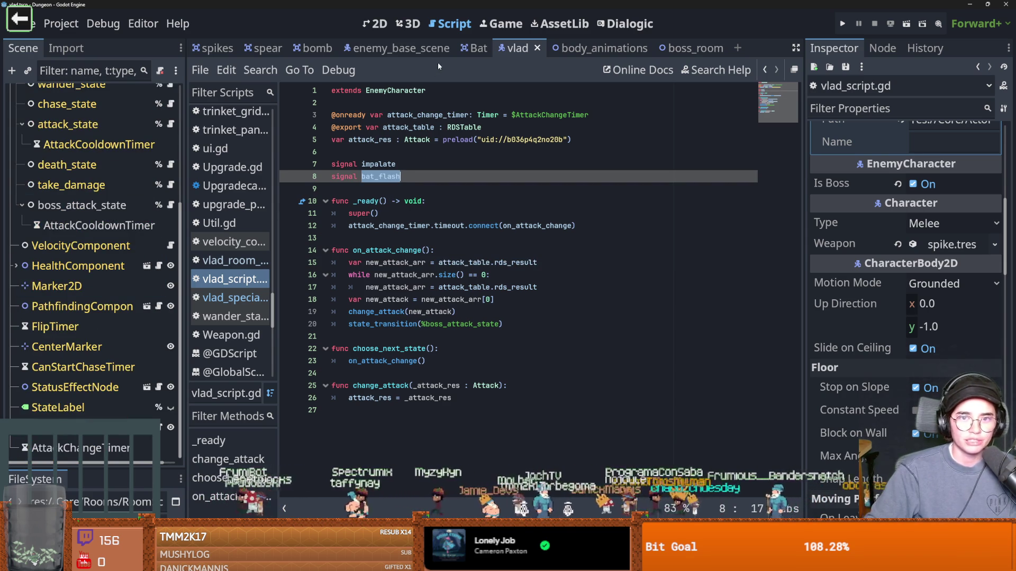
left_click(691, 43)
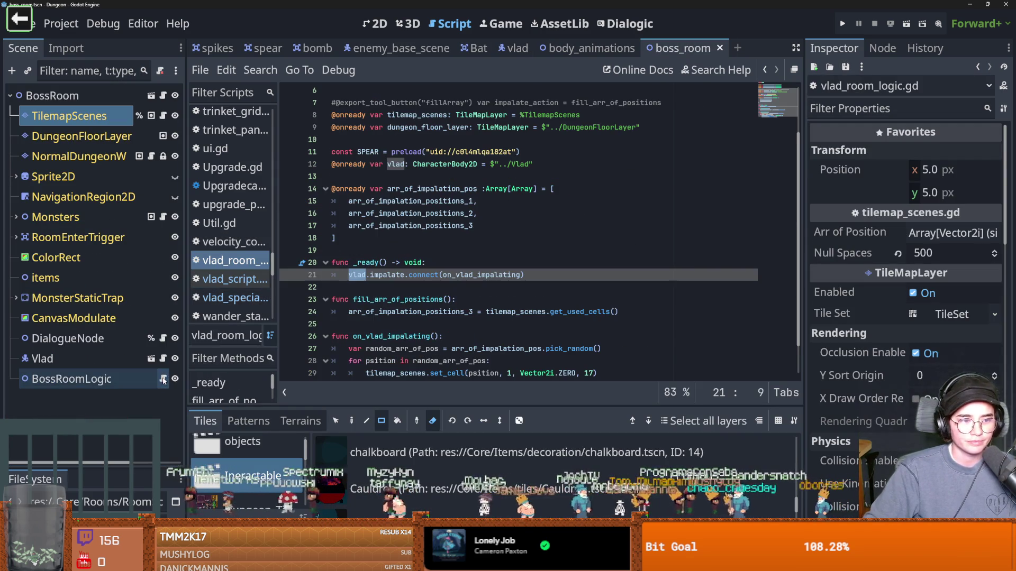
- Add a bat_flash.connect(on_bat_flash) line after the impalate connection in _ready
left_click(341, 323)
scroll(378, 337, "down", 1)
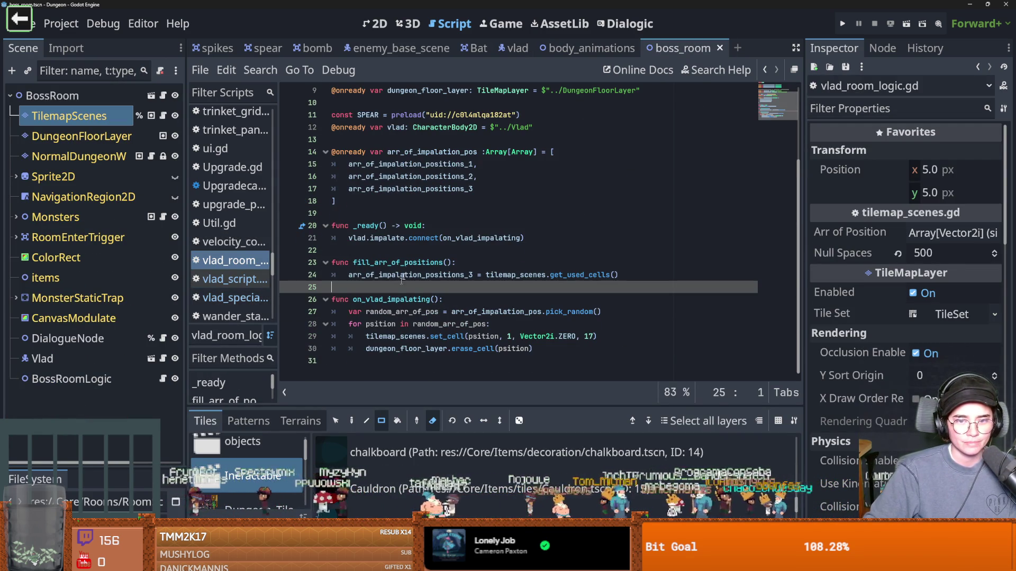
left_click(521, 237)
key("Return")
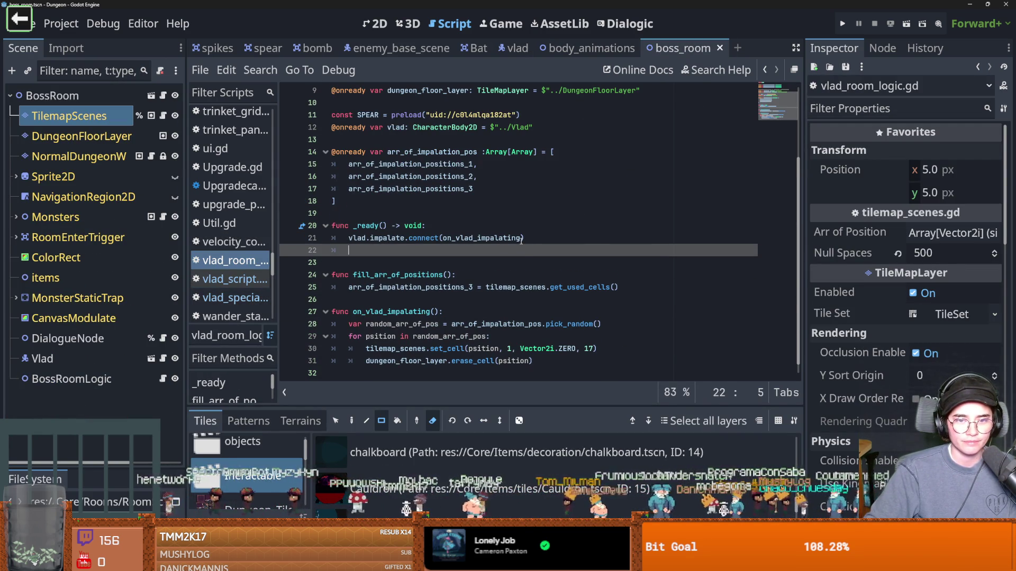
type("bat_flash.")
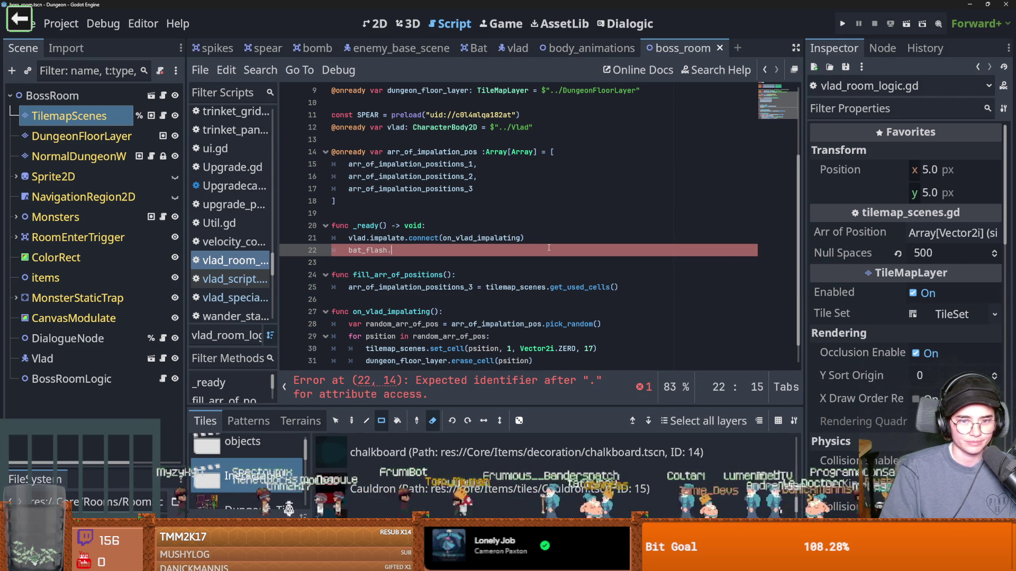
type("connect(")
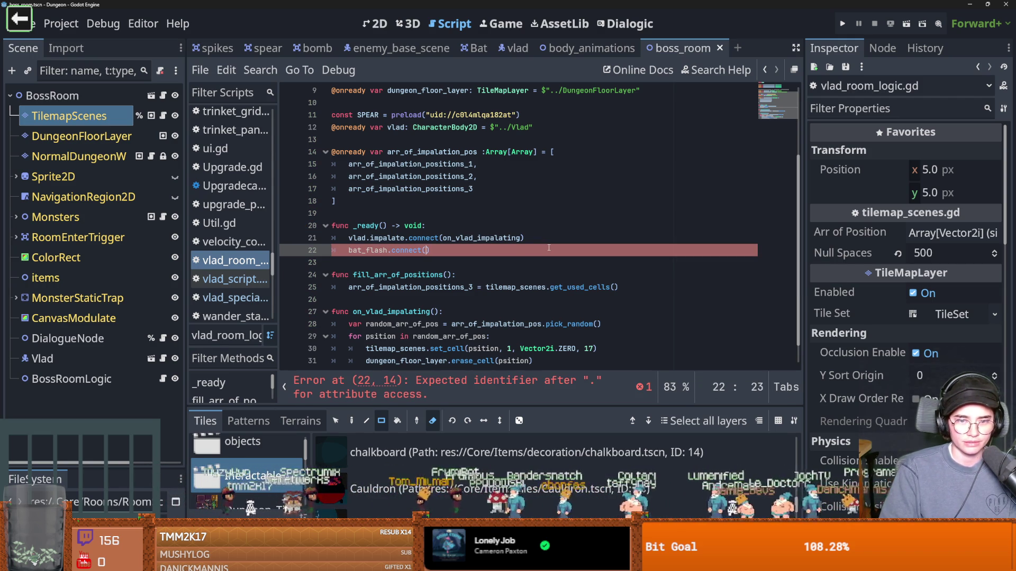
type("on_bat_f")
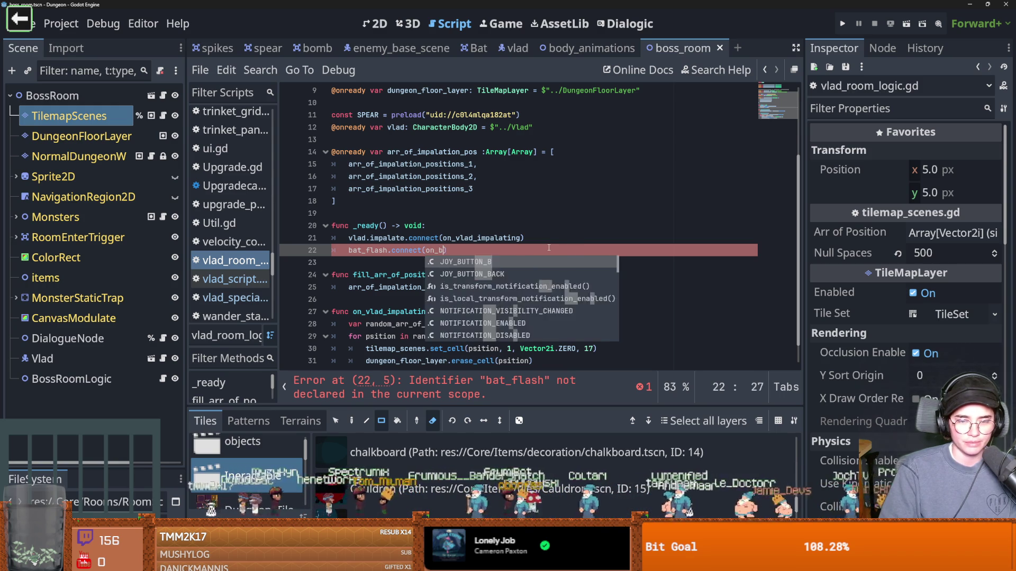
type("lash(")
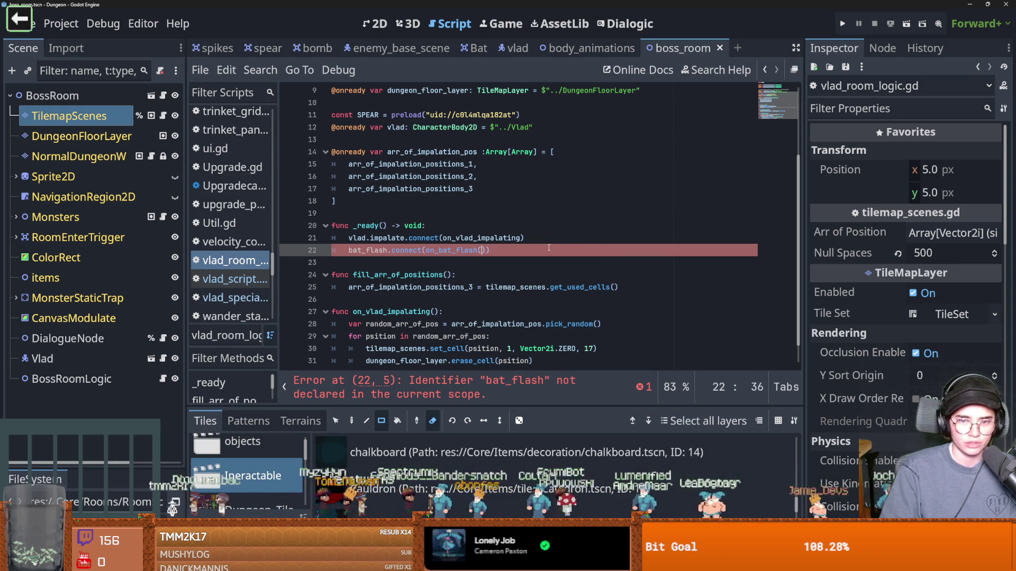
- Write a new 'func on_bat_flash(): pass' stub and save the script
left_click(370, 299)
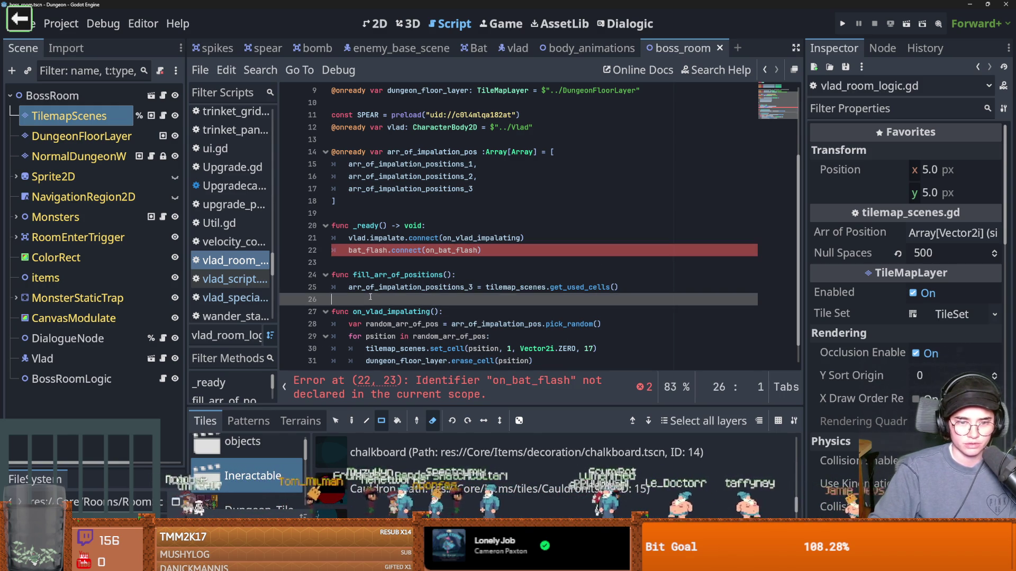
key("Return")
key("Return")
key("Up")
type("func on_bat_flash()")
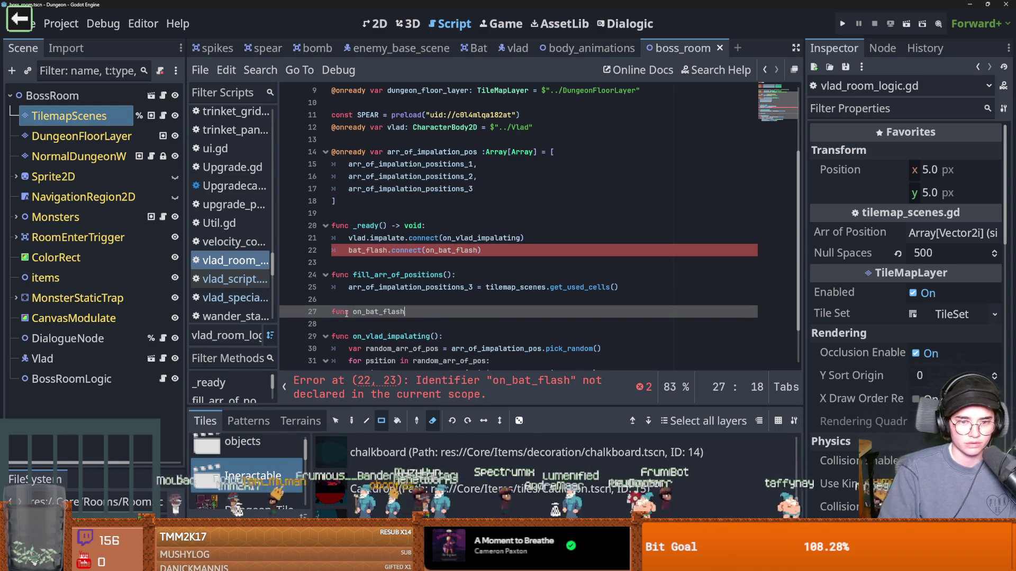
type(":")
key("Return")
type("pass")
key("ctrl+s")
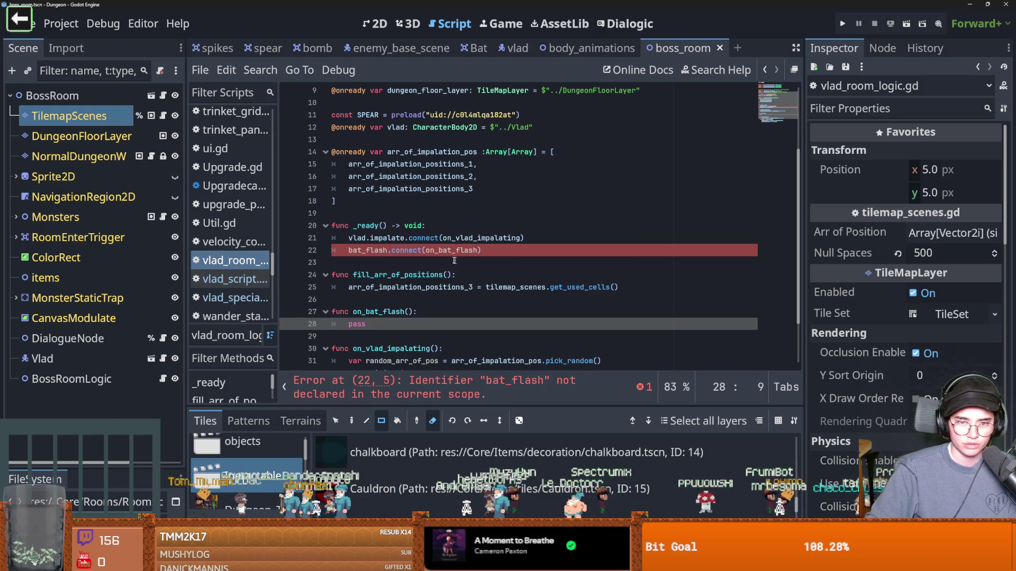
- Correct the line to 'vlad.bat_flash.connect(on_bat_flash)', save, and open monsters.gd
left_click(372, 240)
left_click(348, 250)
type("vlad.")
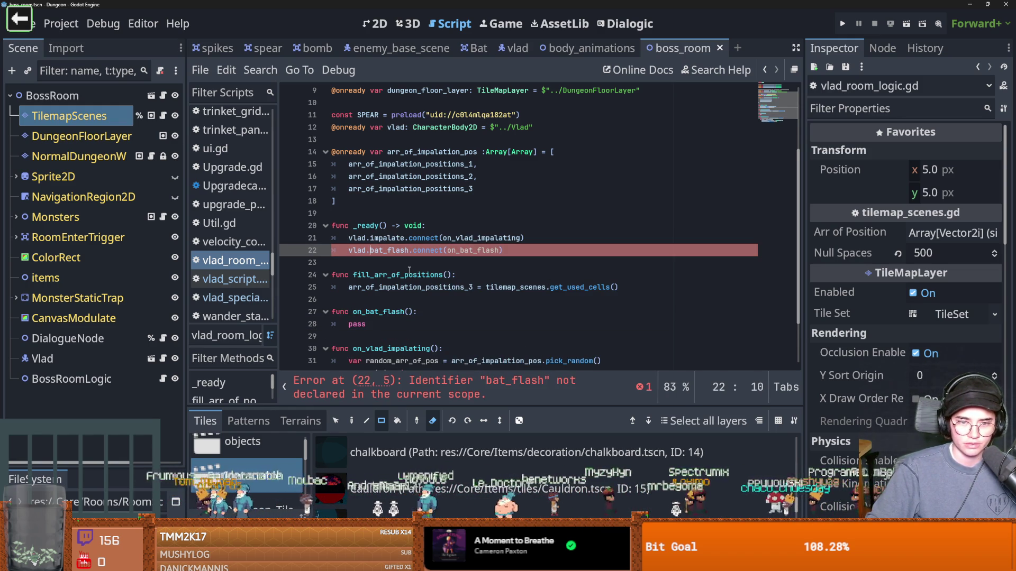
left_click(394, 287)
double_click(365, 325)
key("ctrl+s")
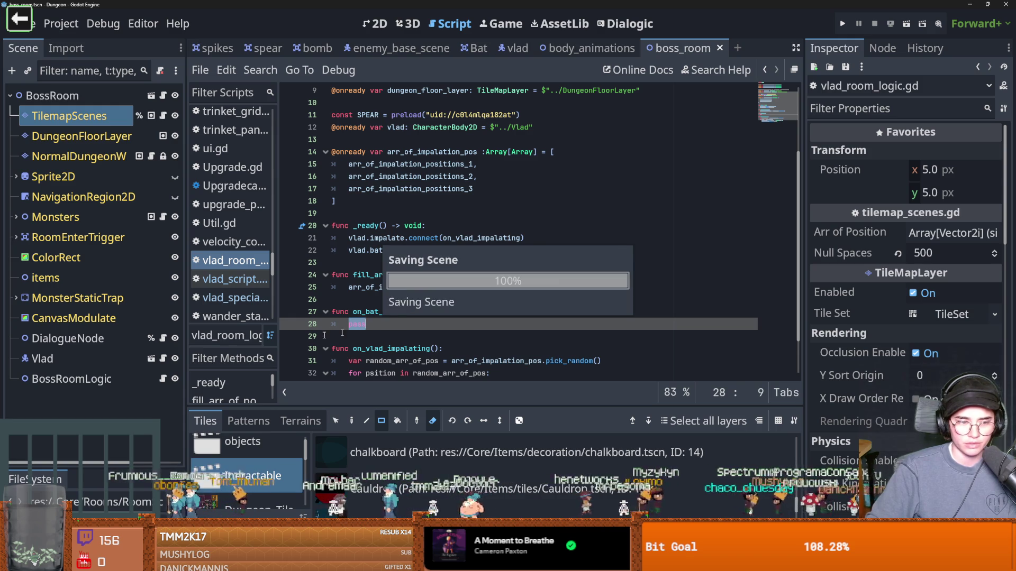
double_click(396, 126)
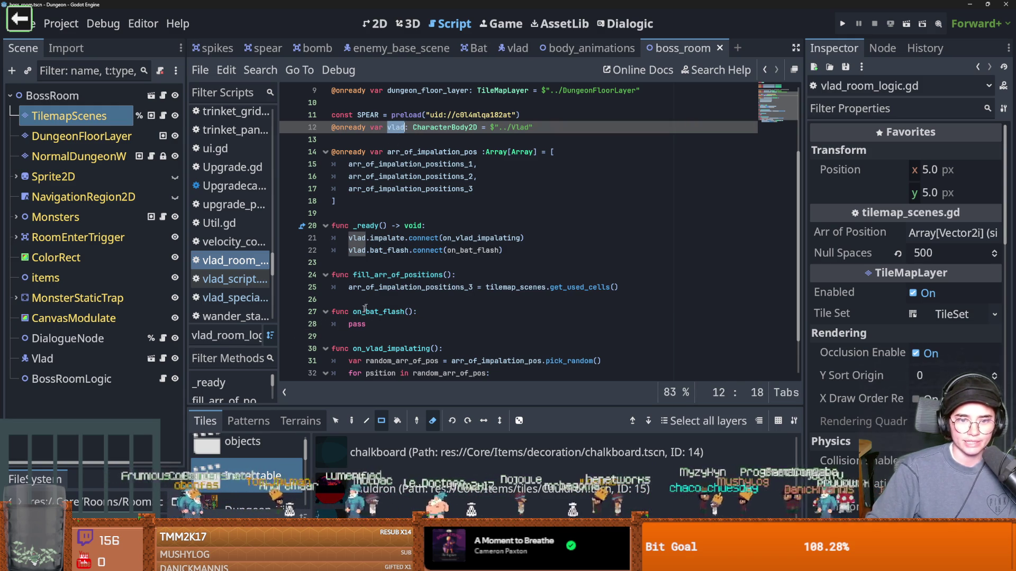
double_click(357, 324)
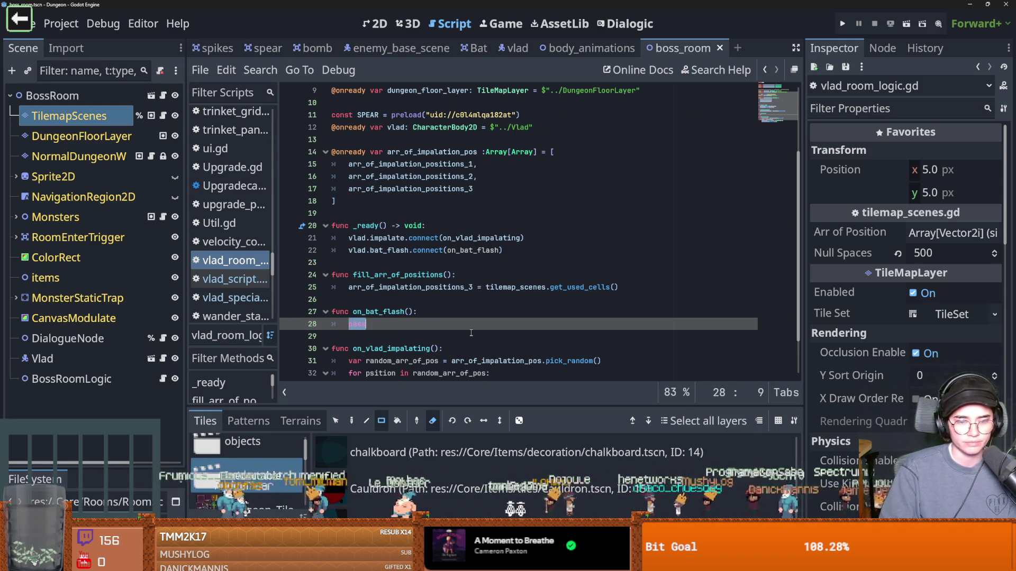
scroll(408, 251, "up", 3)
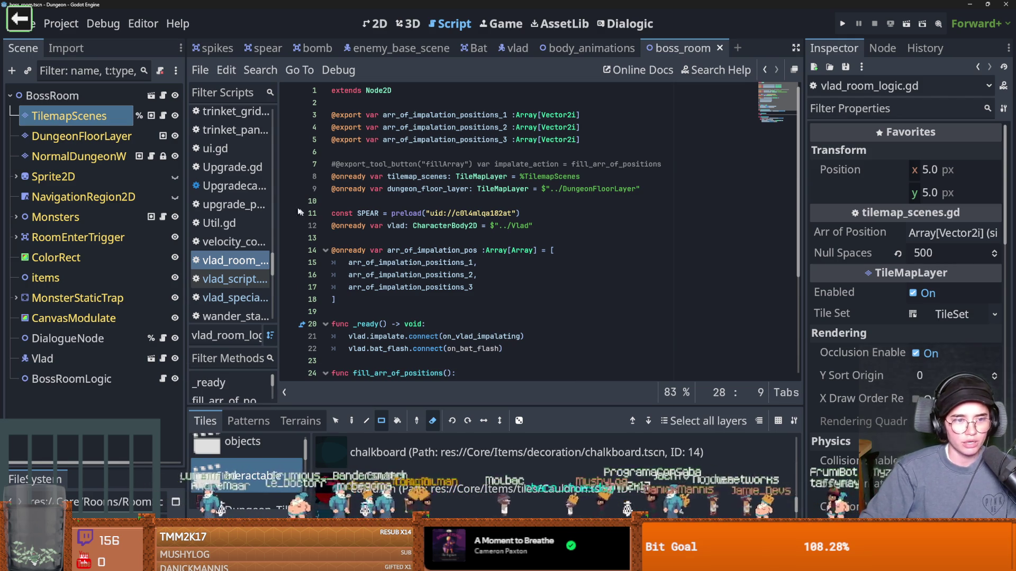
left_click(163, 217)
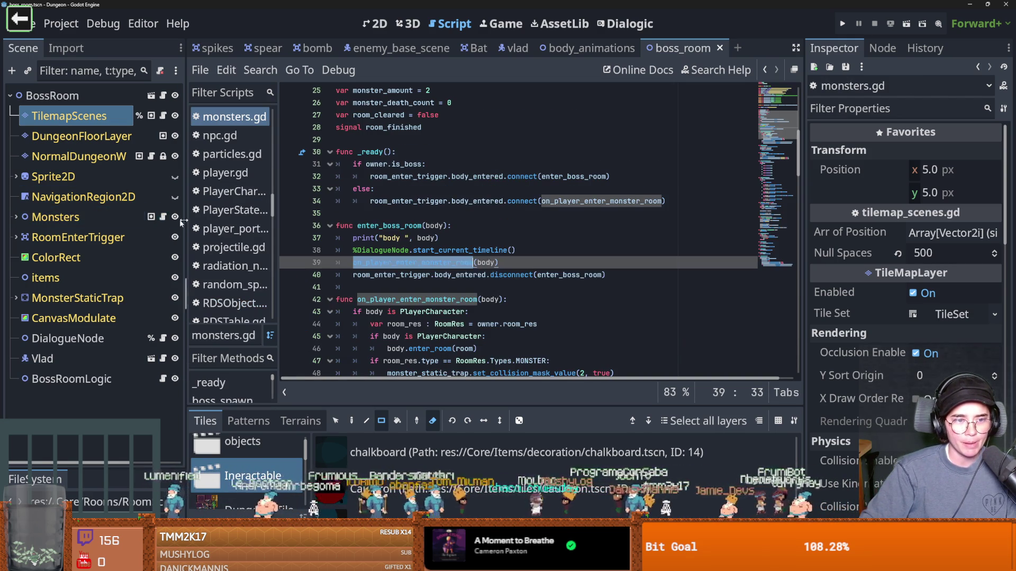
- Declare a new 'var player' in monsters.gd above _ready
scroll(428, 278, "up", 5)
scroll(429, 279, "up", 3)
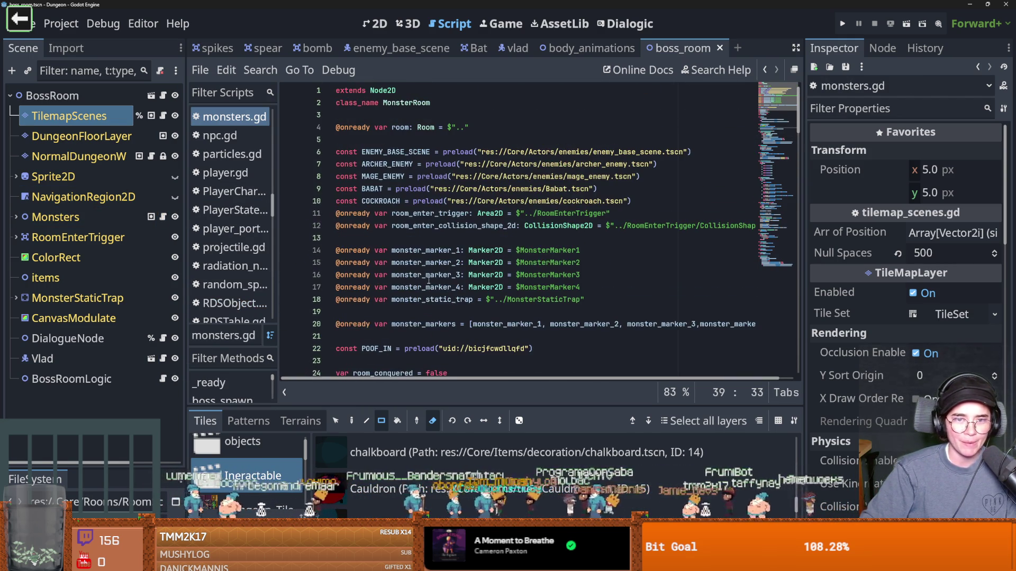
scroll(428, 281, "down", 3)
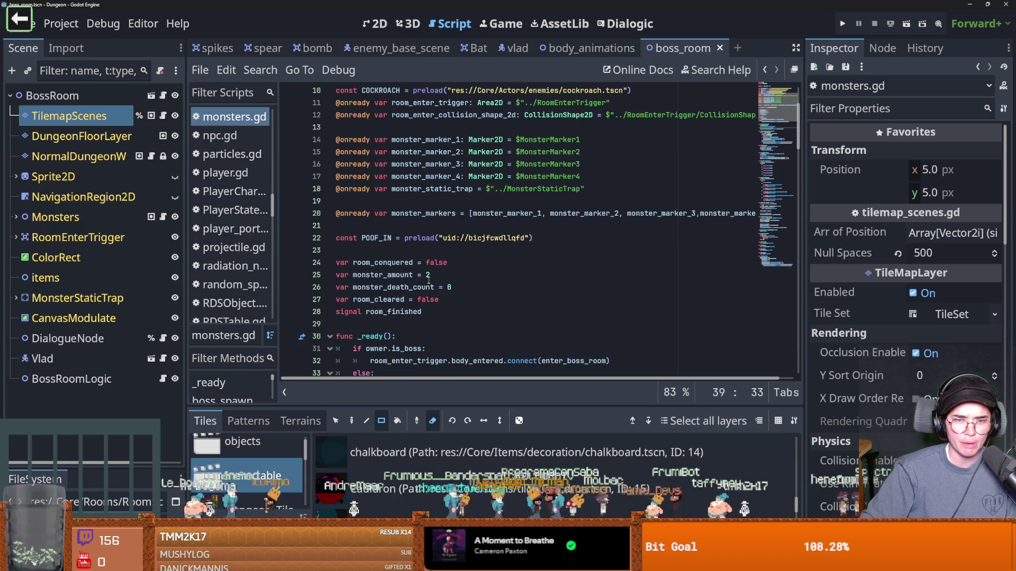
scroll(428, 280, "down", 3)
left_click(369, 218)
key("Return")
key("Return")
key("Up")
type("var player")
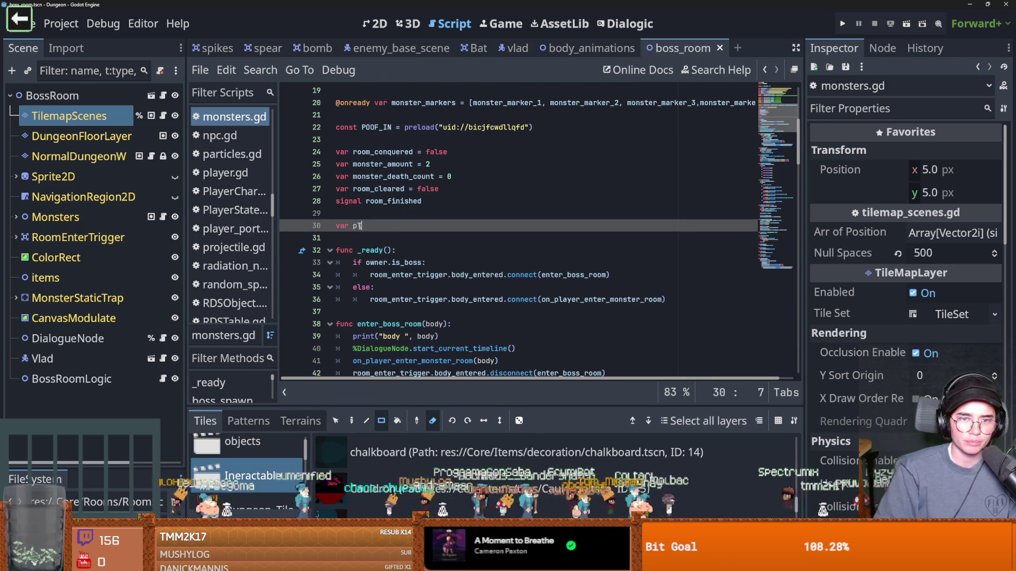
double_click(360, 226)
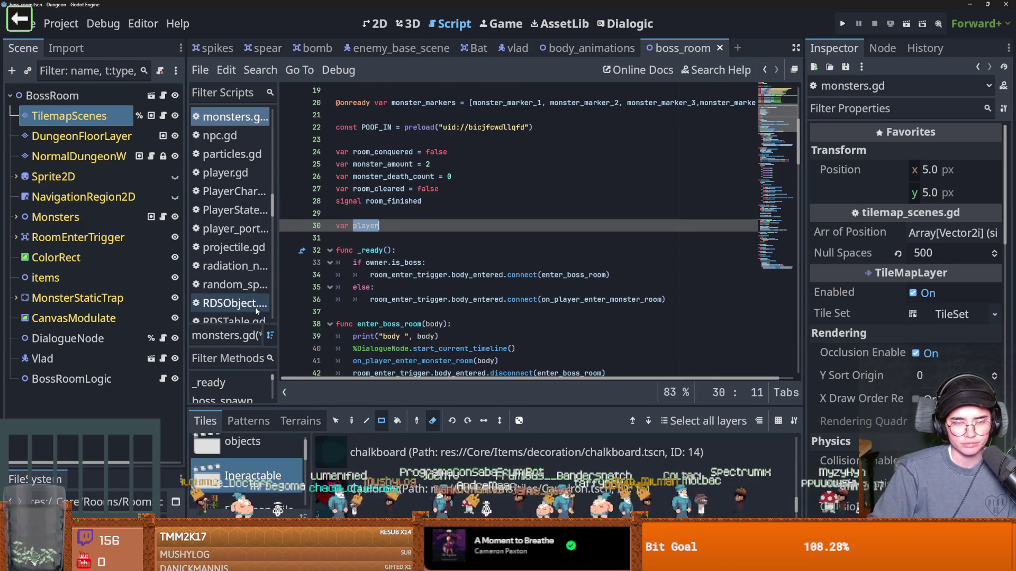
- After checking room_generation.gd, add 'player = body' in enter_boss_room, then switch to the Bat scene
left_click(391, 299, "ctrl")
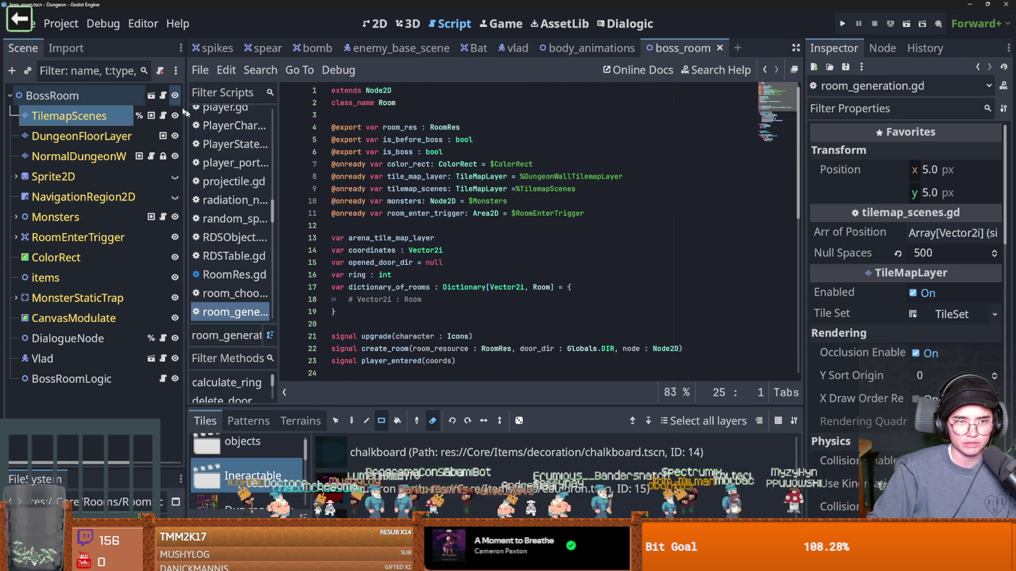
scroll(392, 254, "down", 2)
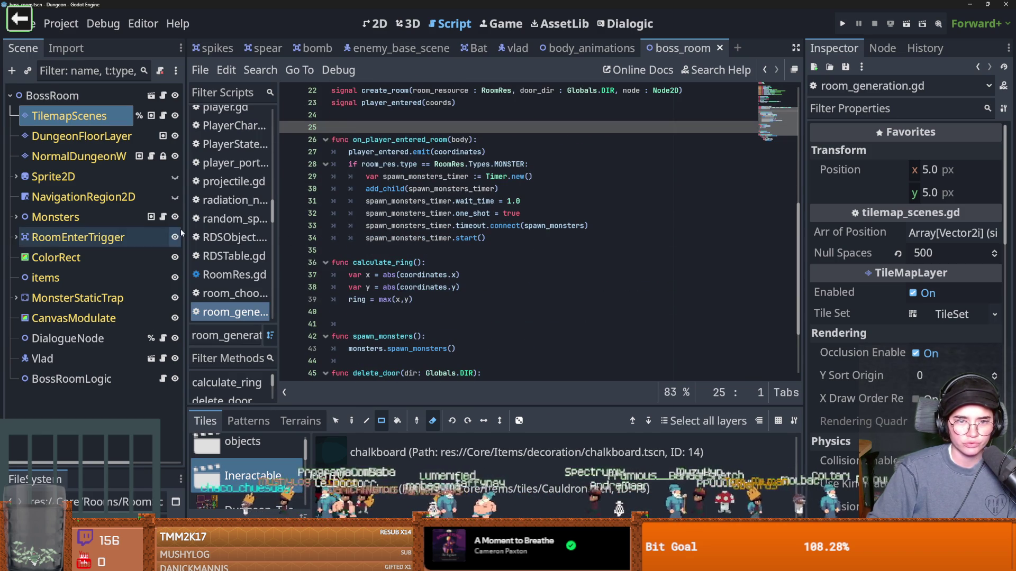
left_click(168, 219)
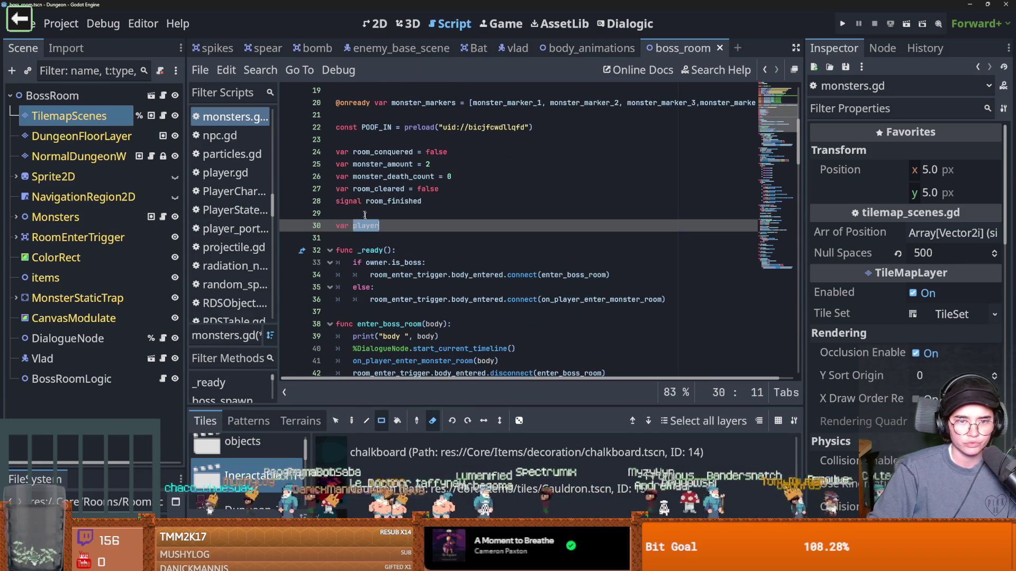
scroll(455, 253, "down", 2)
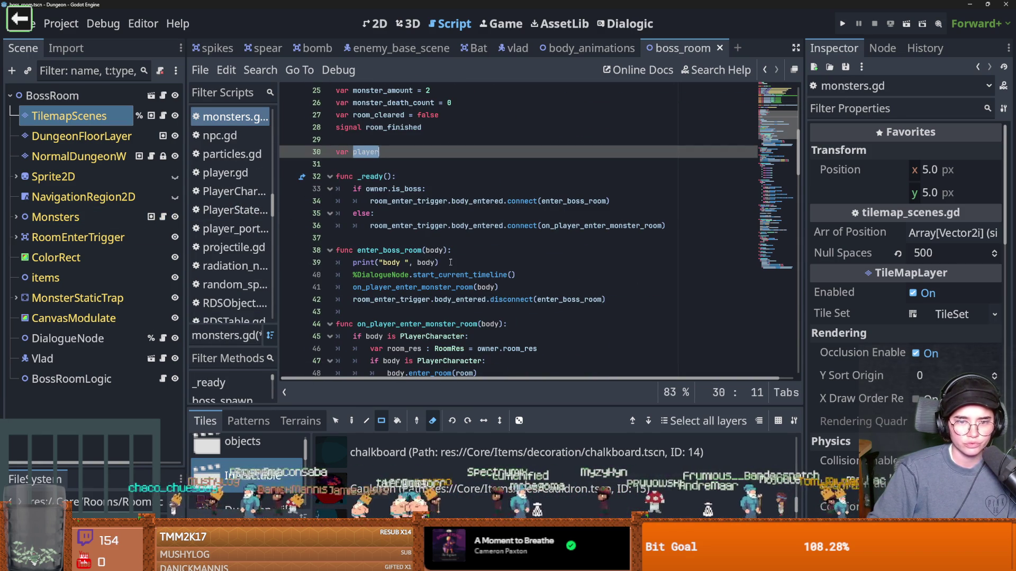
left_click(451, 262)
key("Return")
type("player = body")
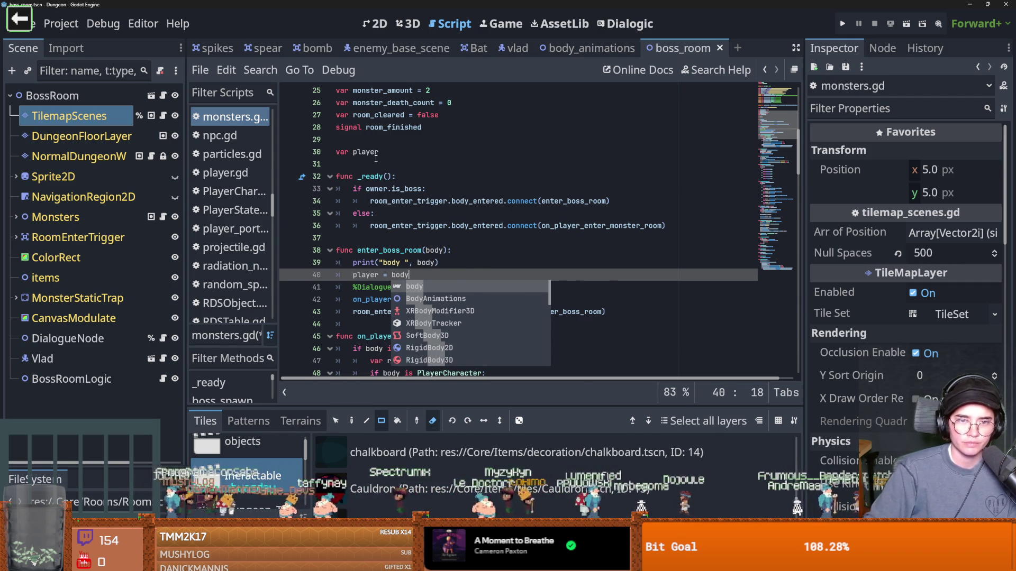
left_click(365, 275, "ctrl")
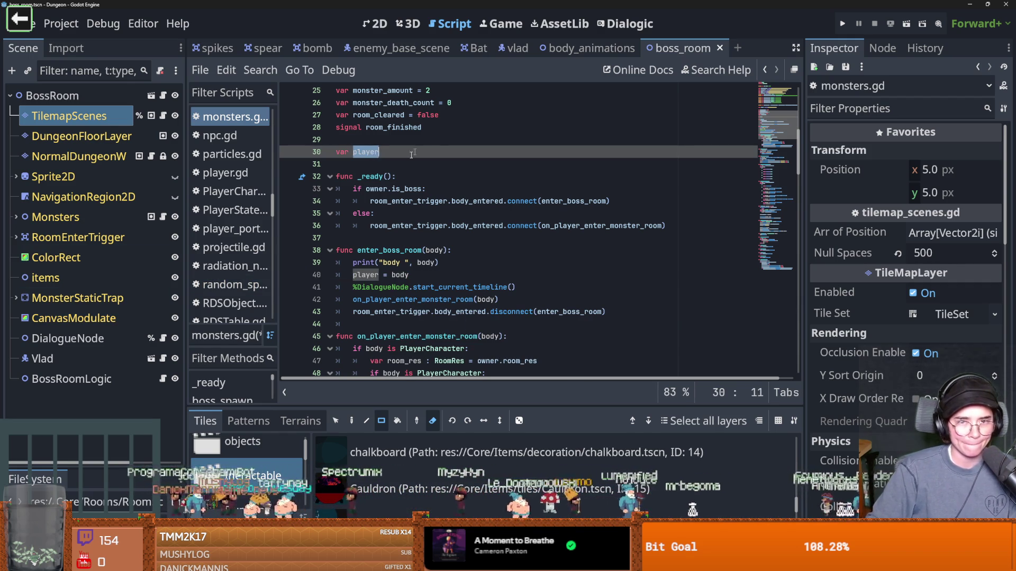
left_click(478, 48)
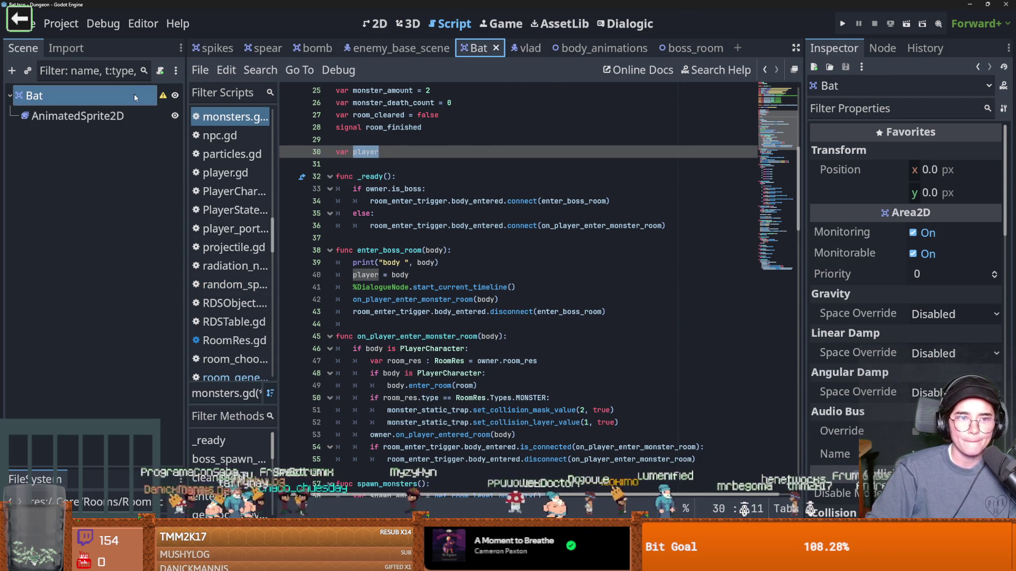
- In the 2D view, add a CollisionShape2D child node under Bat and save
left_click(375, 24)
scroll(390, 268, "down", 2)
right_click(69, 94)
left_click(109, 98)
type("colli")
key("Return")
key("ctrl+s")
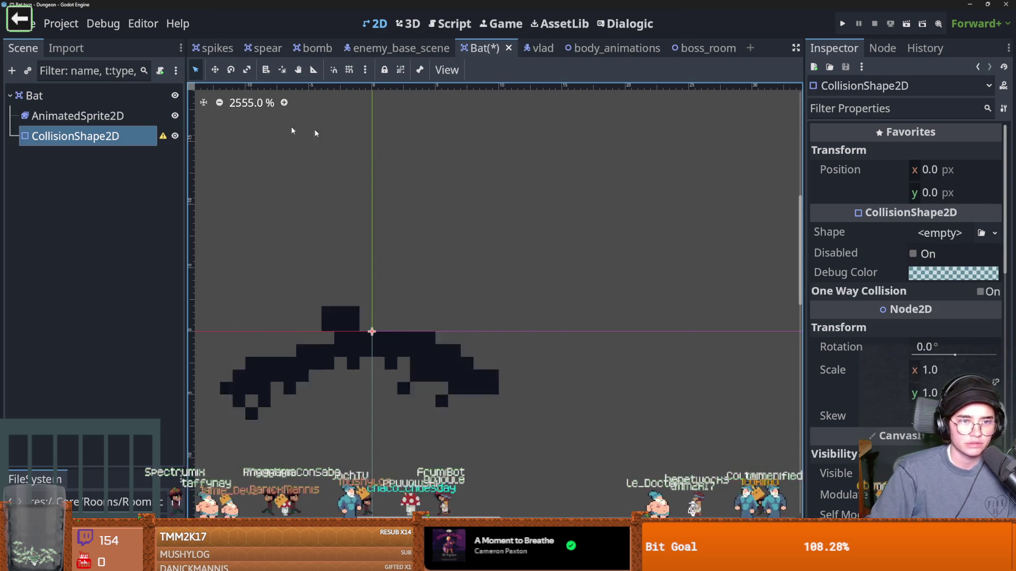
- Give the collision node a new CircleShape2D covering the bat sprite and save the scene
left_click(940, 233)
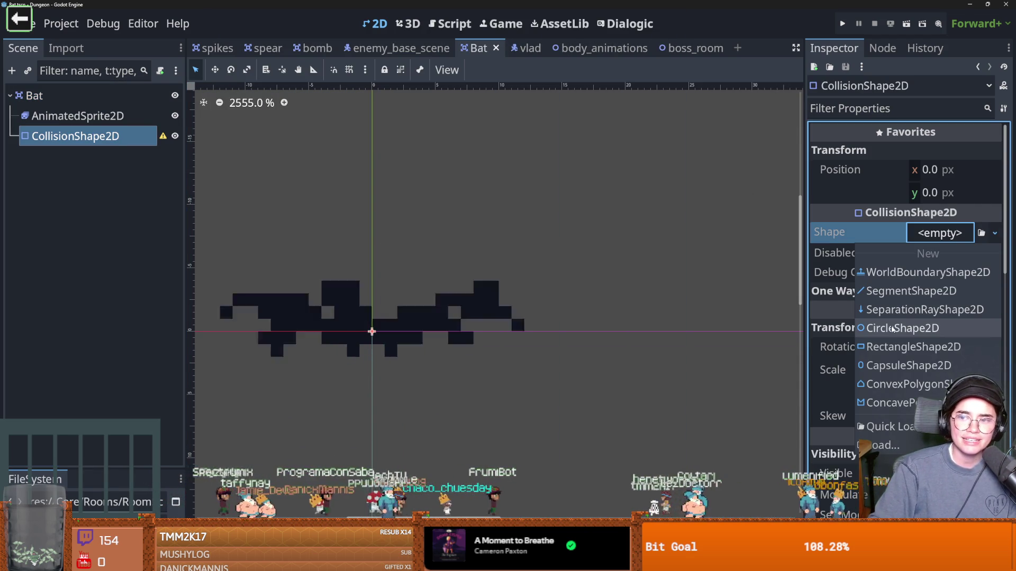
left_click(903, 328)
scroll(477, 335, "down", 2)
key("ctrl+s")
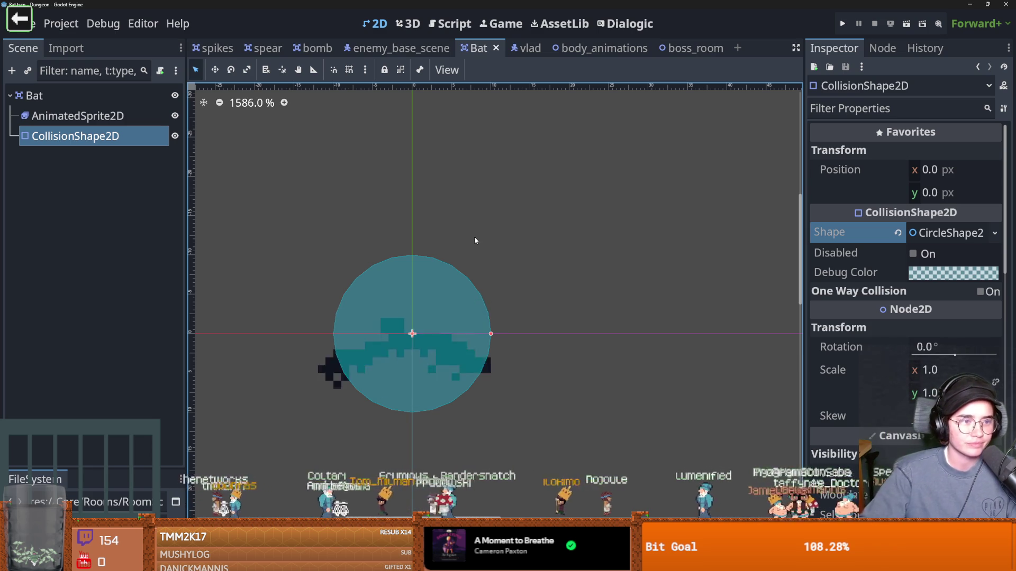
left_click_drag(453, 291, 517, 249)
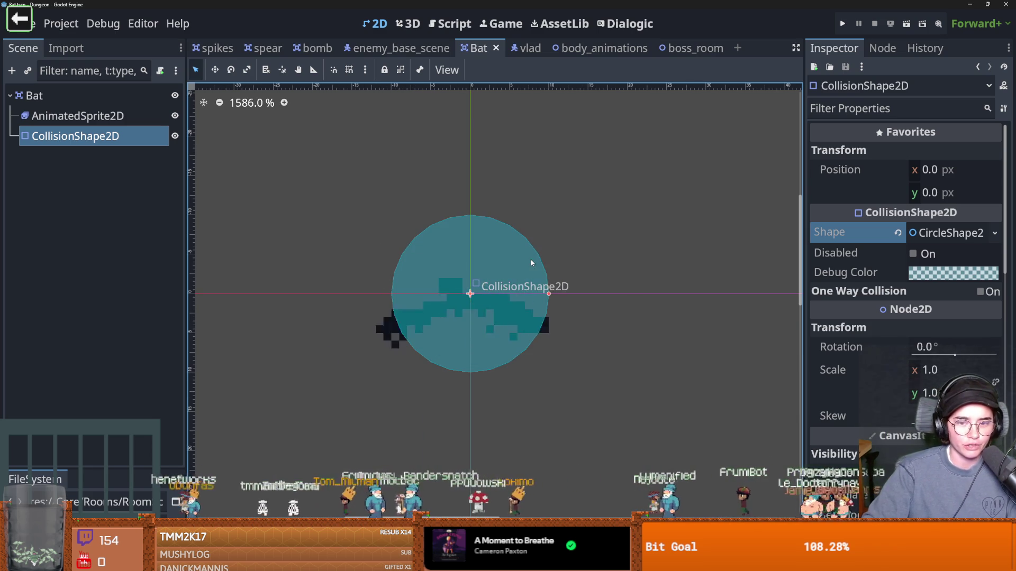
key("ctrl+s")
left_click(74, 92)
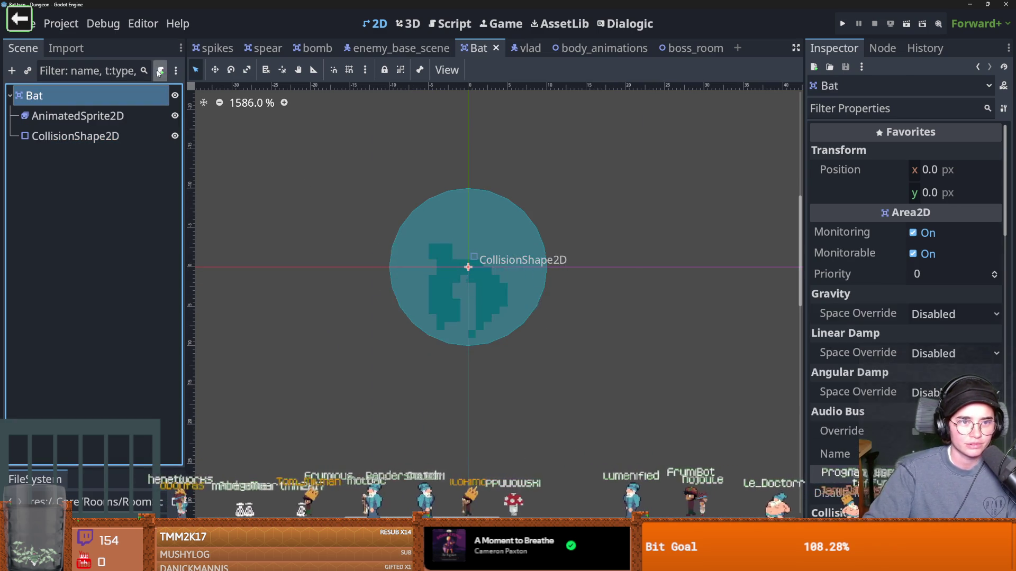
left_click(27, 70)
- Create bat.gd in the Vlad attacks folder and attach it to the Bat node
left_click(627, 219)
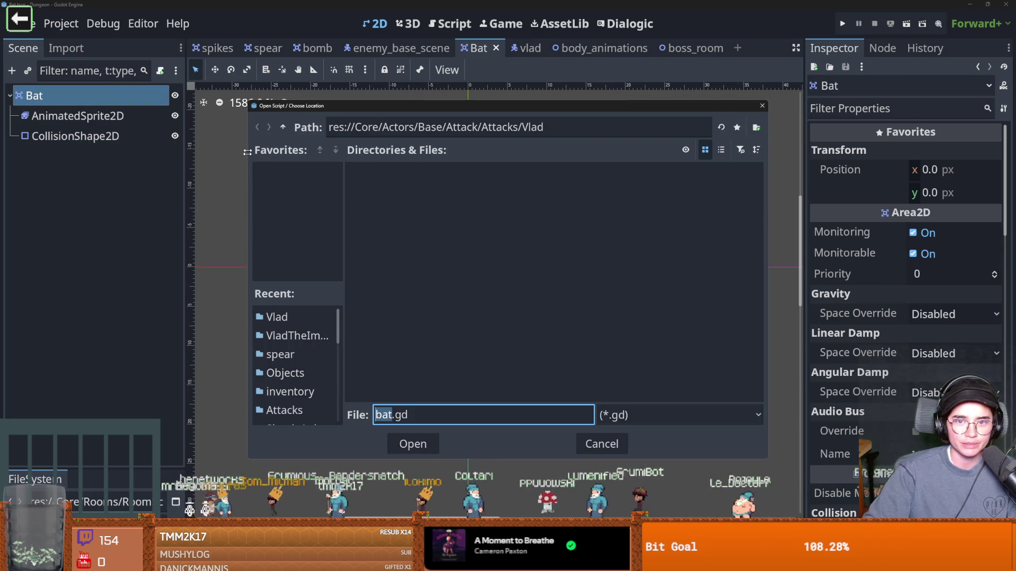
left_click(285, 132)
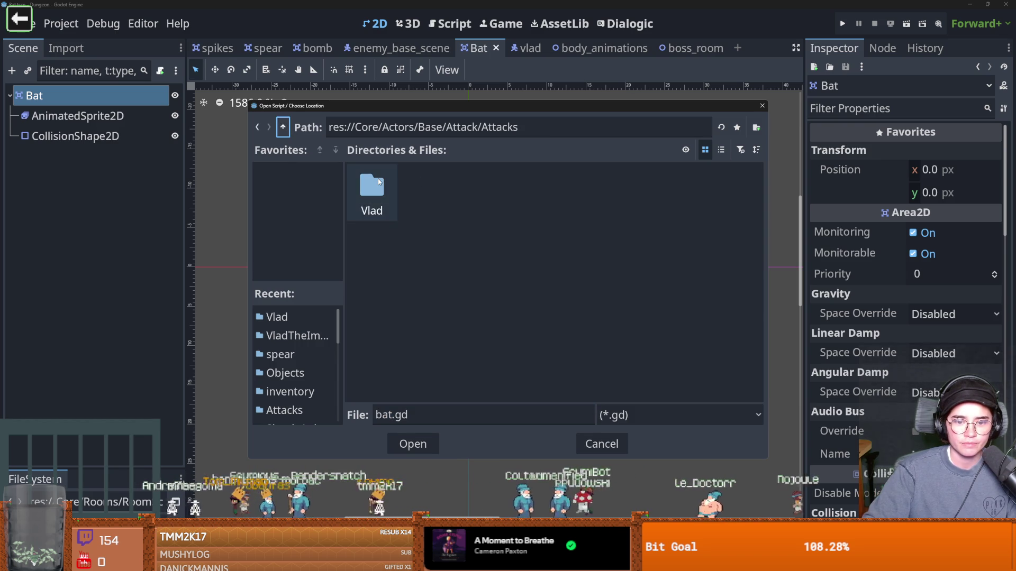
double_click(371, 188)
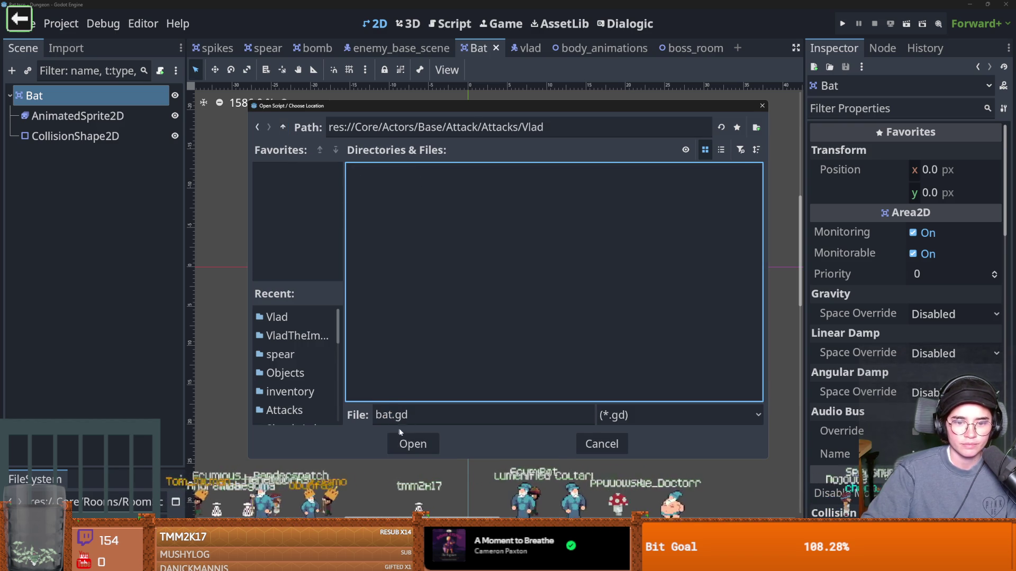
left_click(415, 444)
left_click(469, 443)
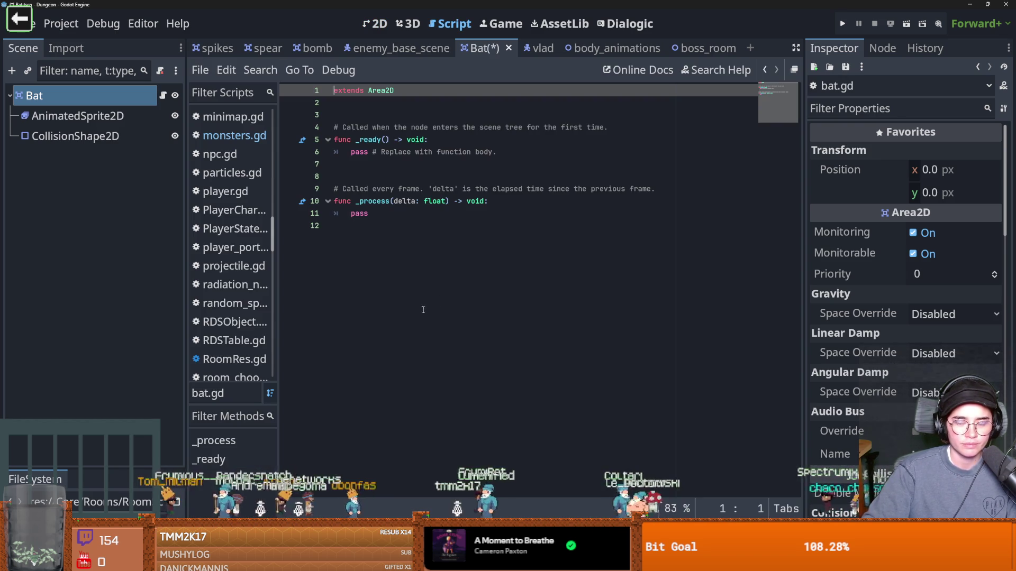
- Delete the template comment lines and the extra blank line from bat.gd
left_click(556, 127)
key("shift+Home")
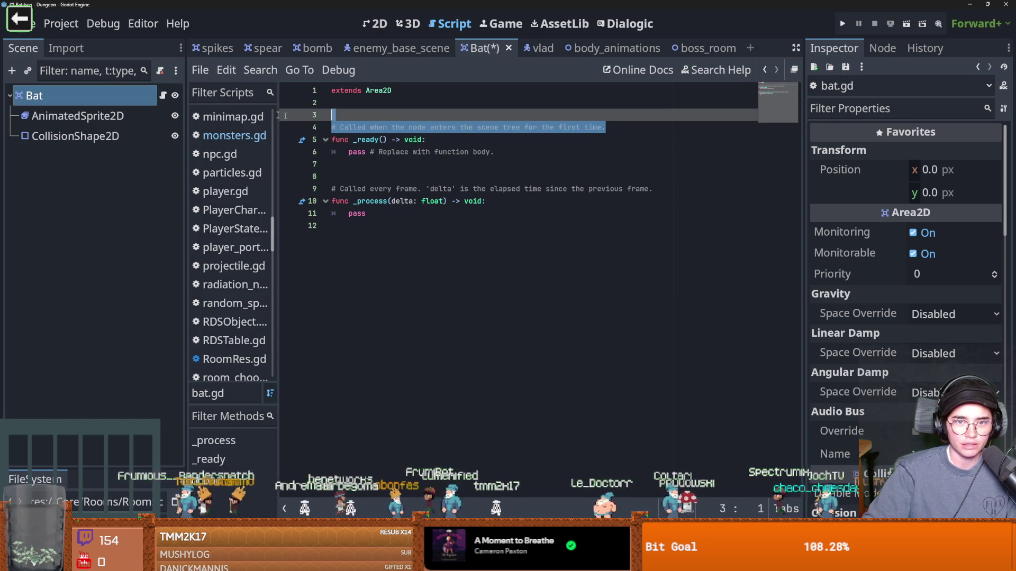
key("BackSpace")
key("BackSpace")
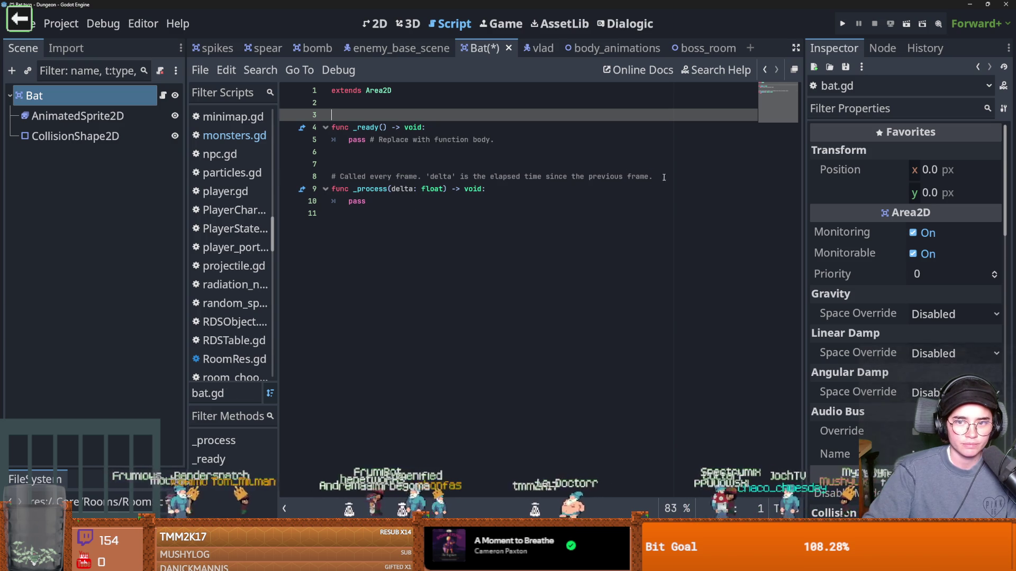
triple_click(386, 176)
key("BackSpace")
key("BackSpace")
left_click(372, 112)
key("BackSpace")
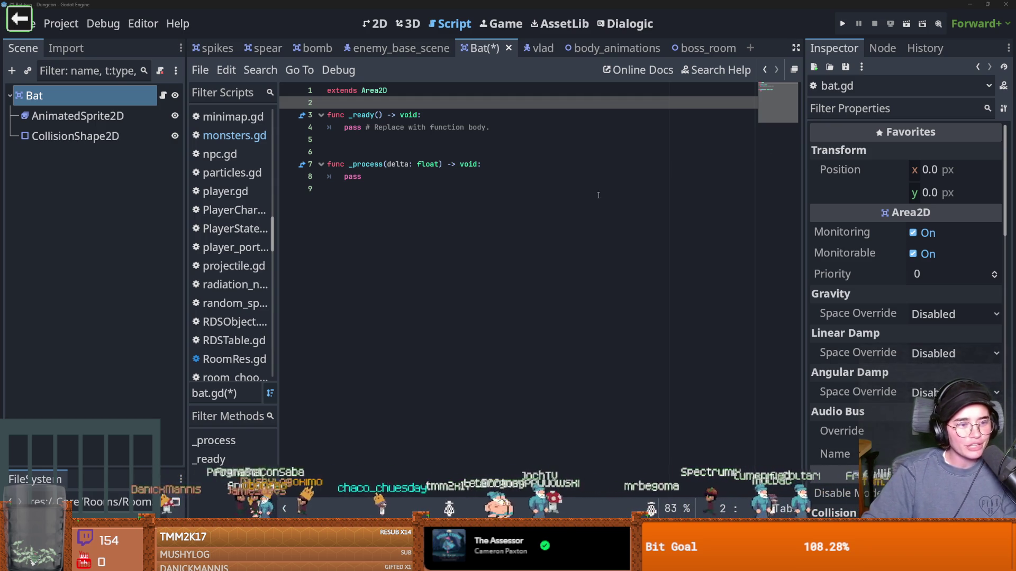
- Replace the _process function with an empty func init(player_body): stub and save
left_click(355, 138)
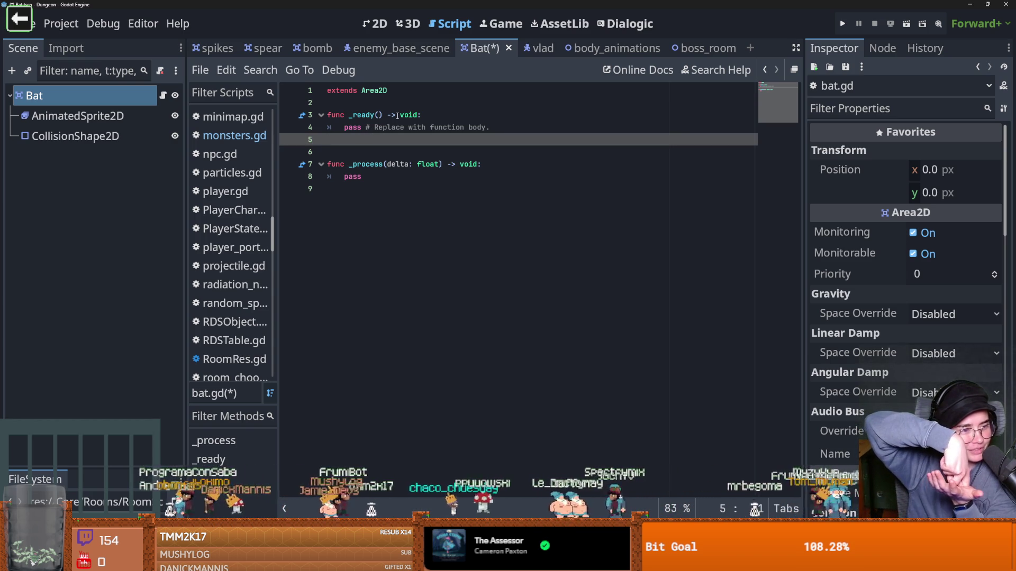
key("Down")
key("ctrl+s")
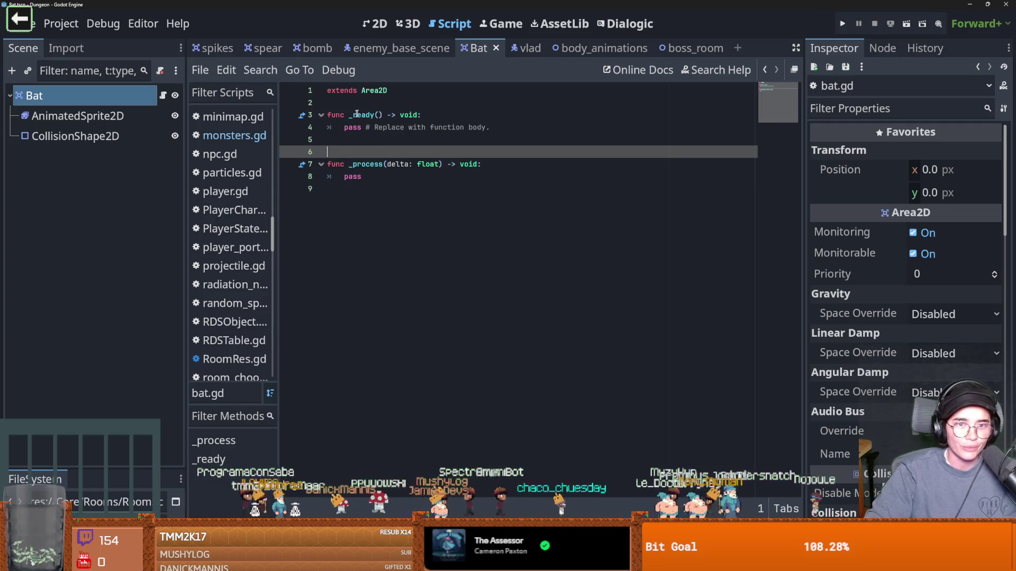
left_click_drag(371, 176, 369, 155)
key("BackSpace")
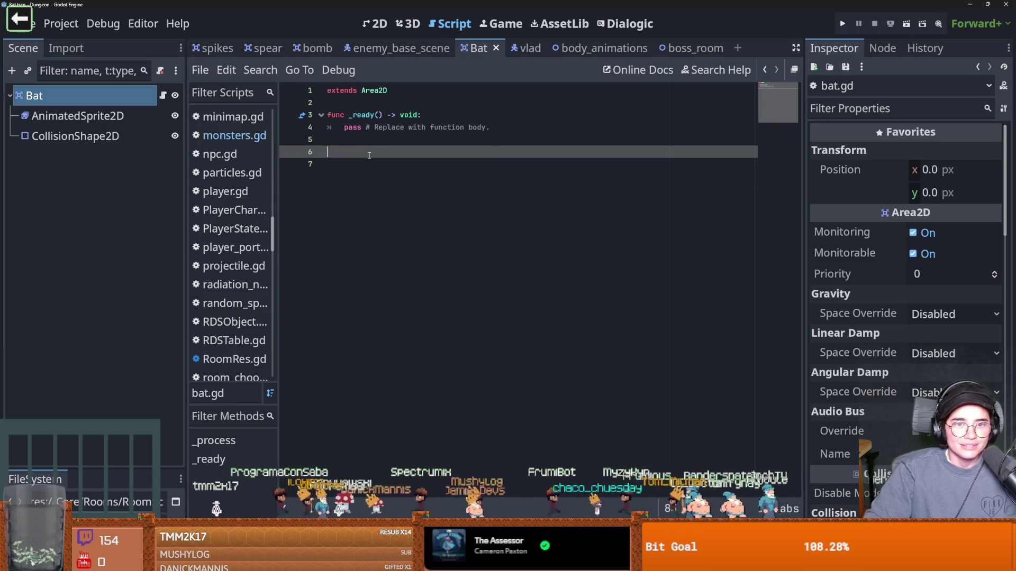
type("func ")
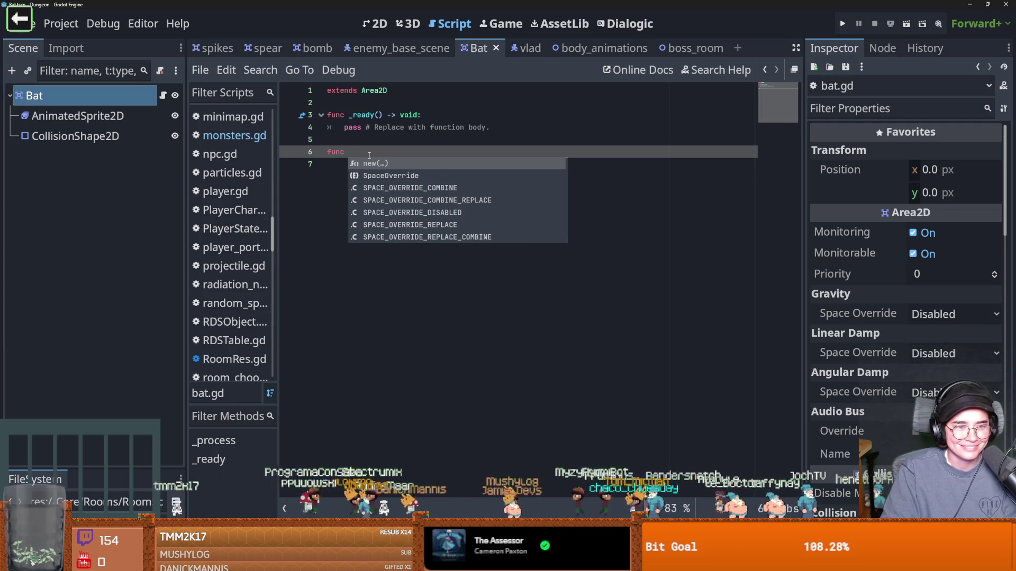
type("init(player")
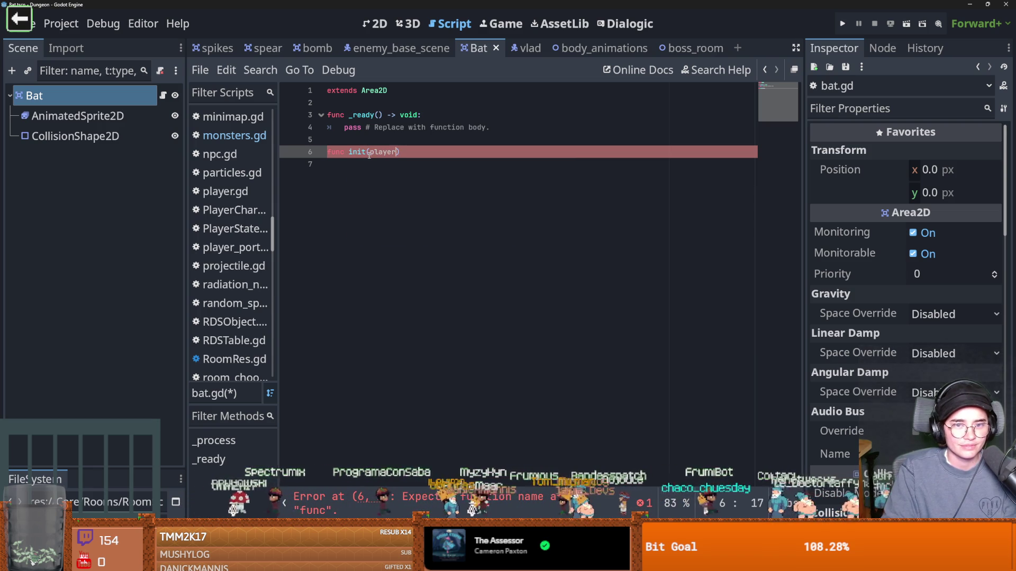
type("_body")
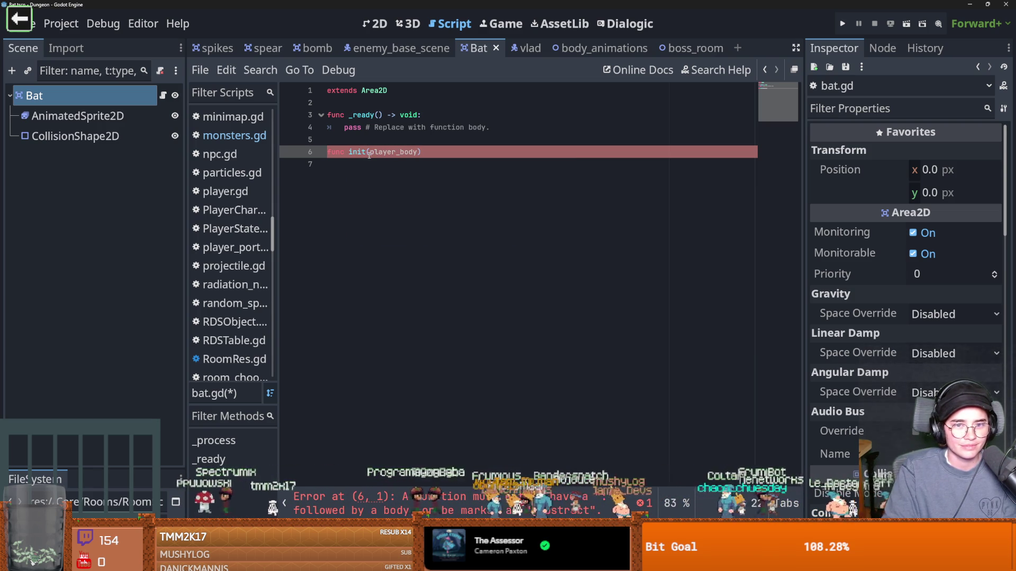
key("End")
type(":")
key("Return")
type("pass")
key("ctrl+s")
- Delete the _ready function and declare var player above init
left_click_drag(370, 140, 328, 103)
key("BackSpace")
key("Return")
key("Return")
key("Up")
type("fun")
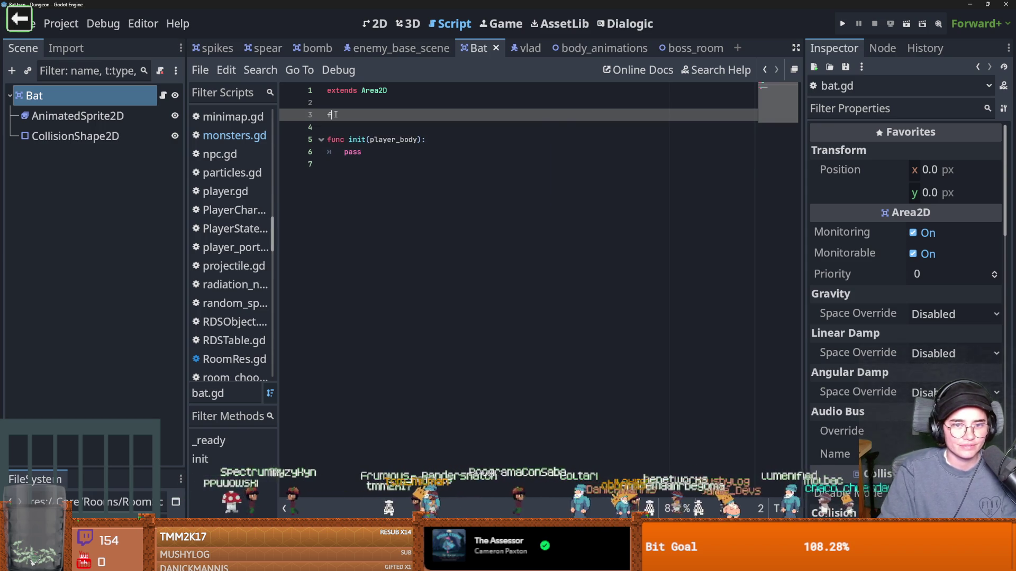
type("c")
key("BackSpace")
key("BackSpace")
key("BackSpace")
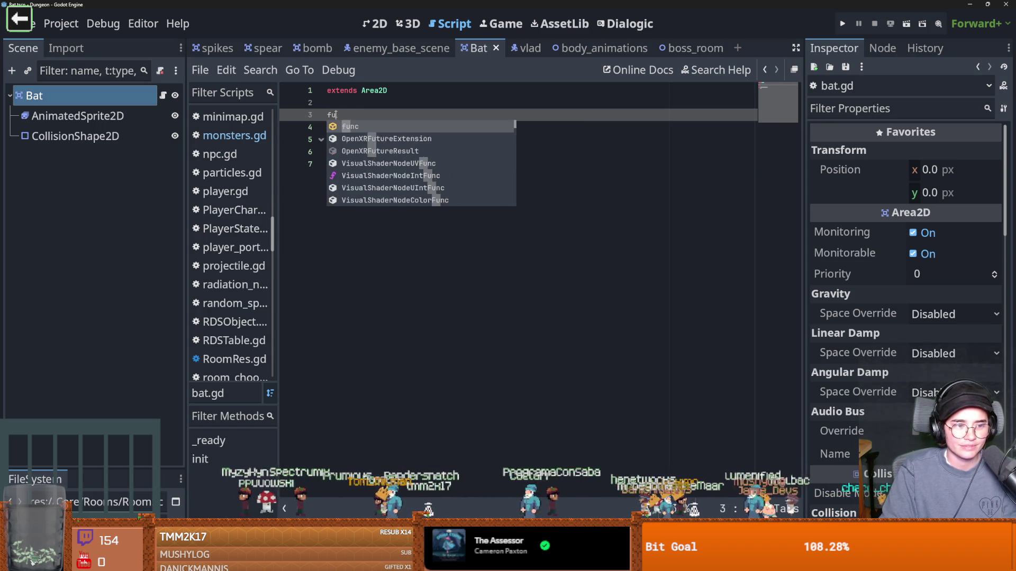
type("var ")
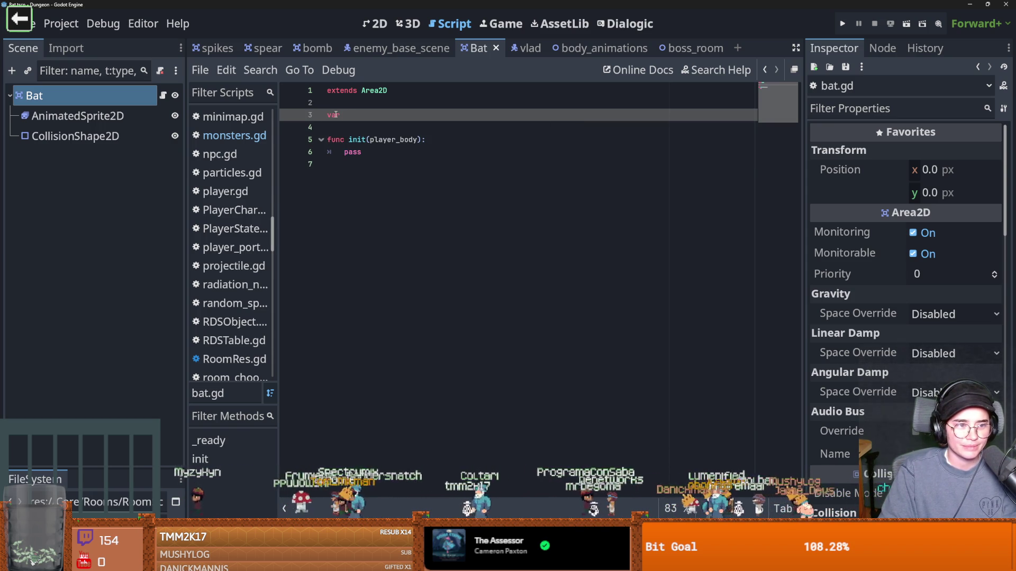
type("player")
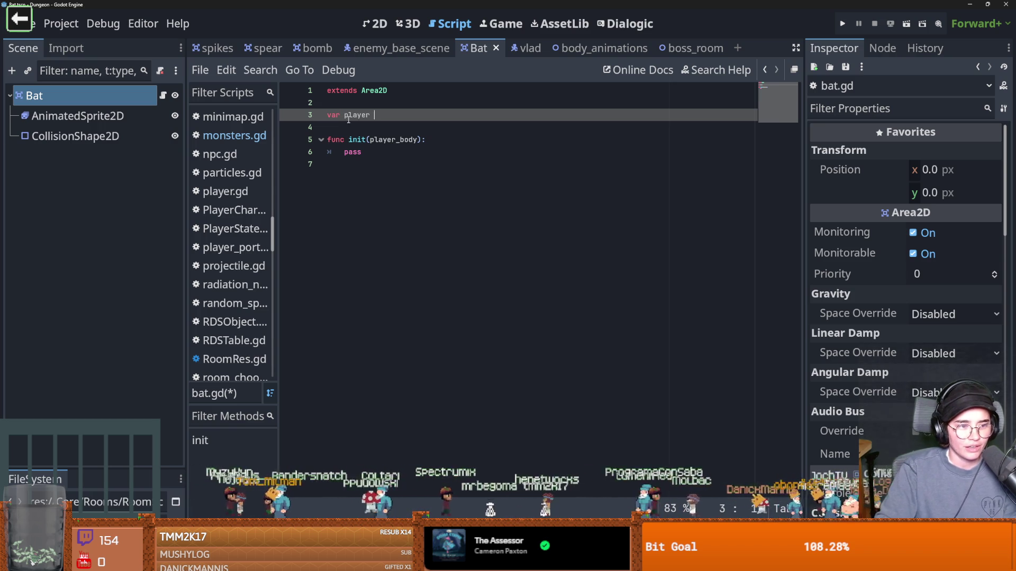
- Make init's body set player = player_body
double_click(356, 114)
key("ctrl+c")
double_click(353, 152)
key("ctrl+v")
type("= player")
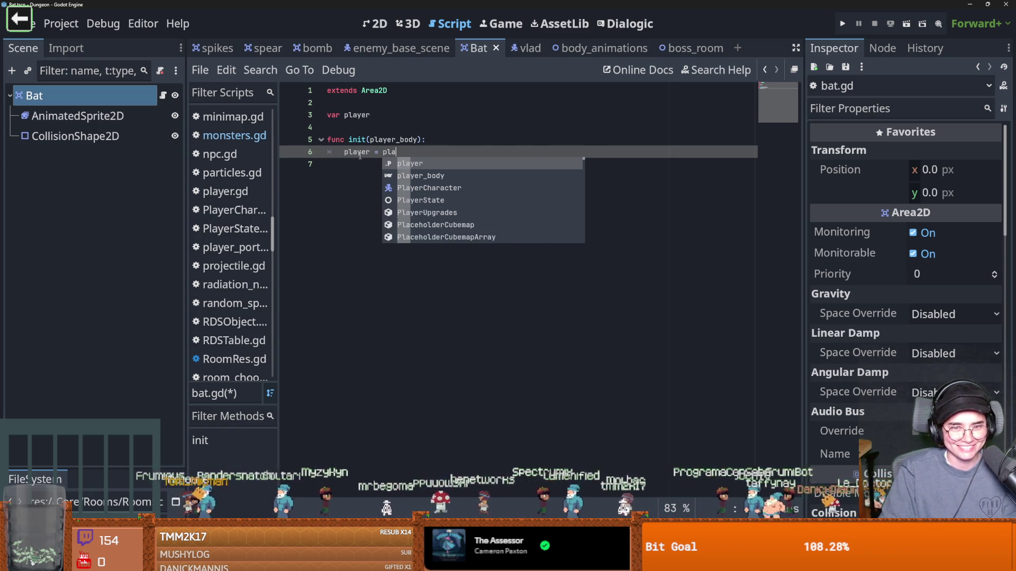
key("Down")
key("Return")
key("Return")
key("Return")
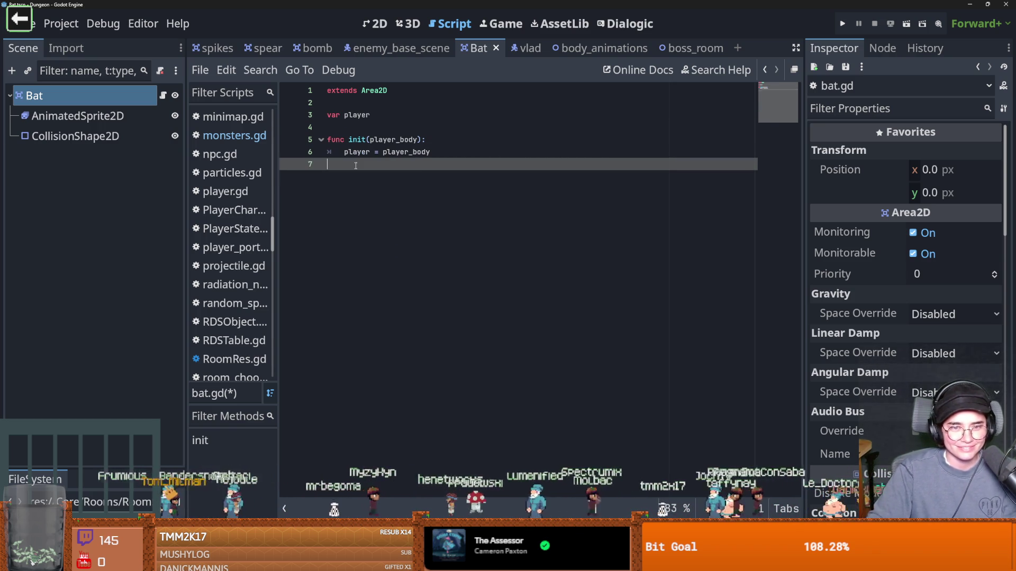
- Add _physics_process with an if player: block and begin a move line inside it
type("func _pr")
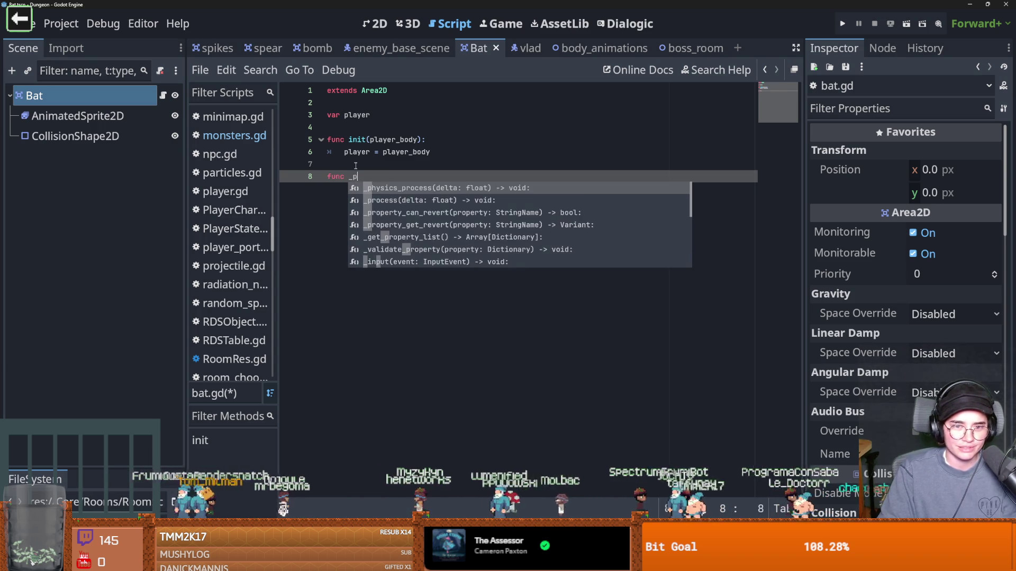
key("BackSpace")
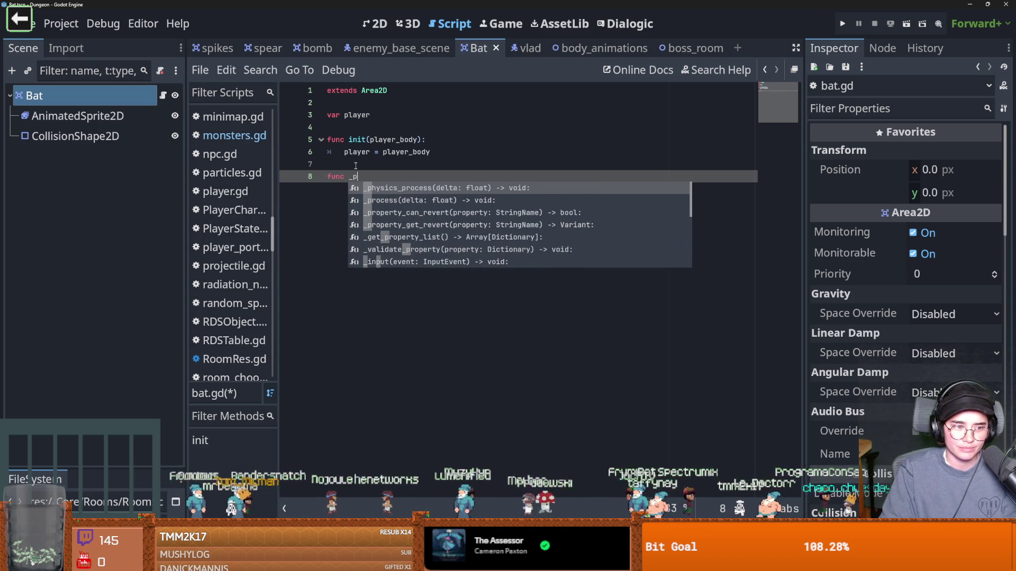
type("hy")
key("Return")
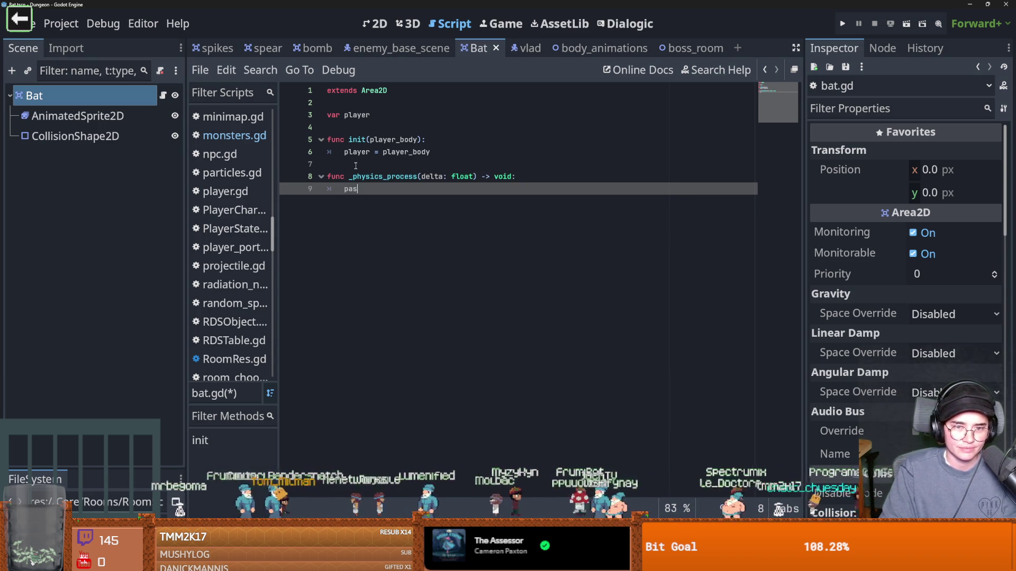
key("shift+Home")
type("if play")
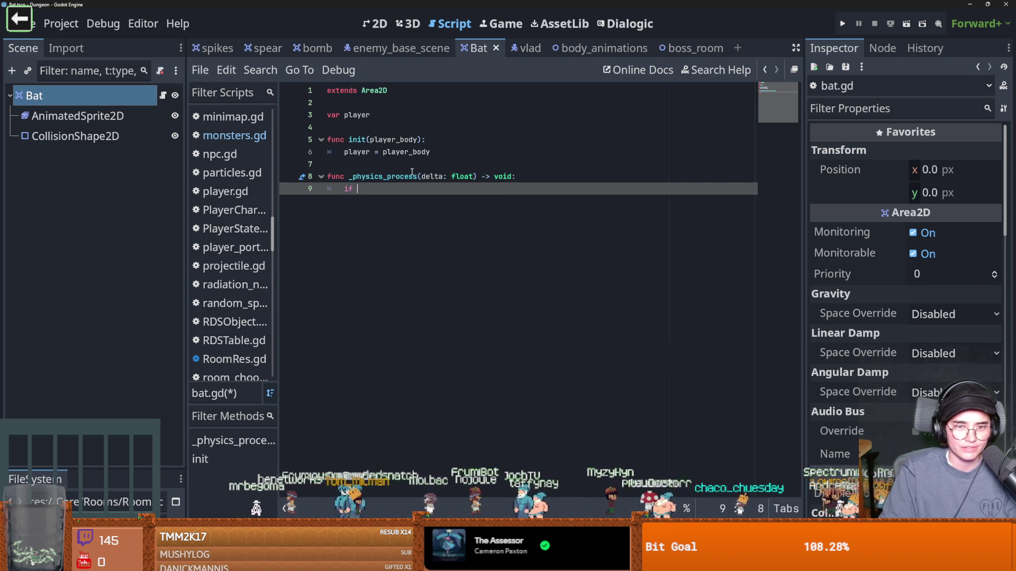
type("er.")
type(":")
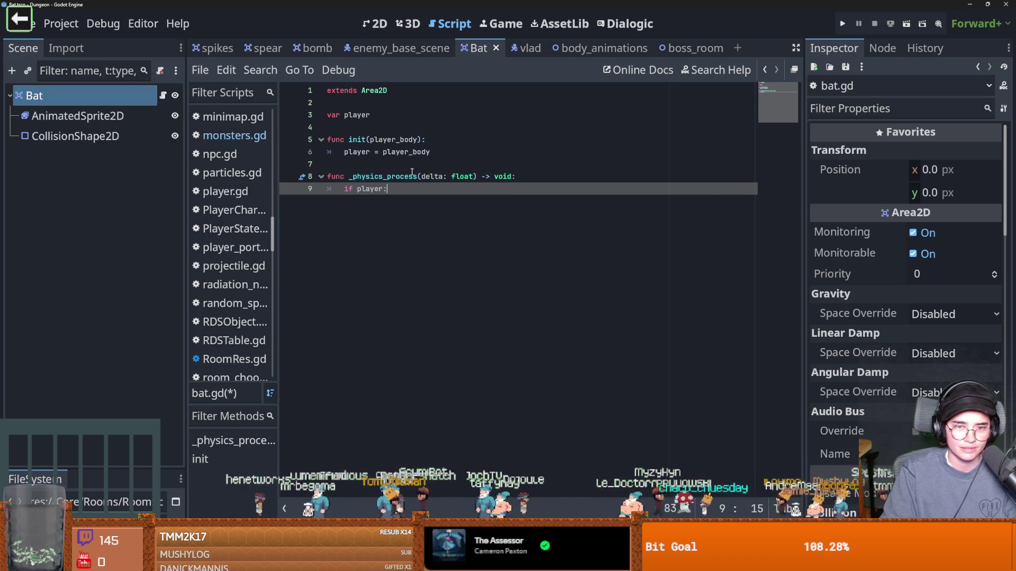
key("Return")
type("player.")
key("BackSpace")
key("BackSpace")
key("BackSpace")
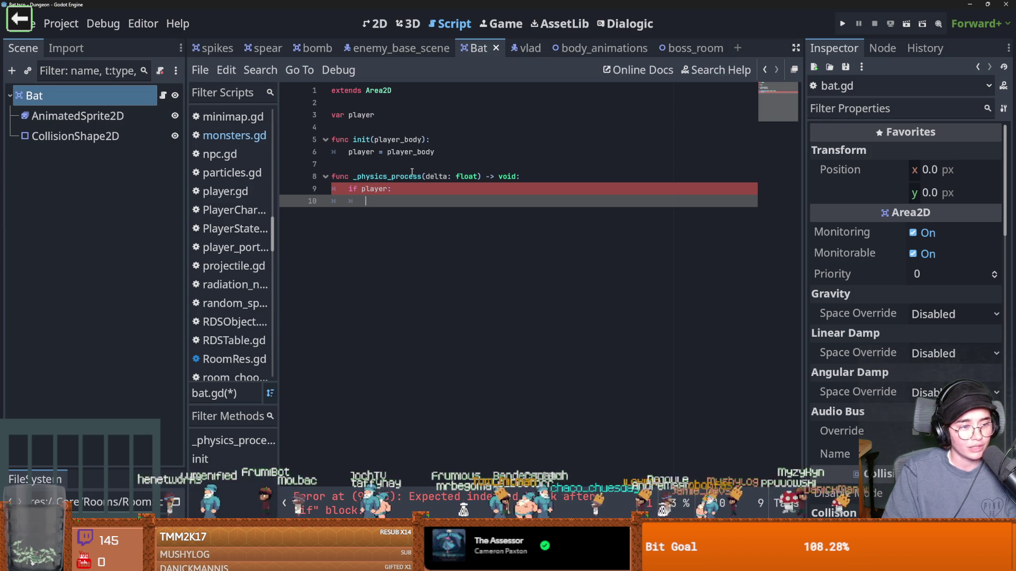
type("move")
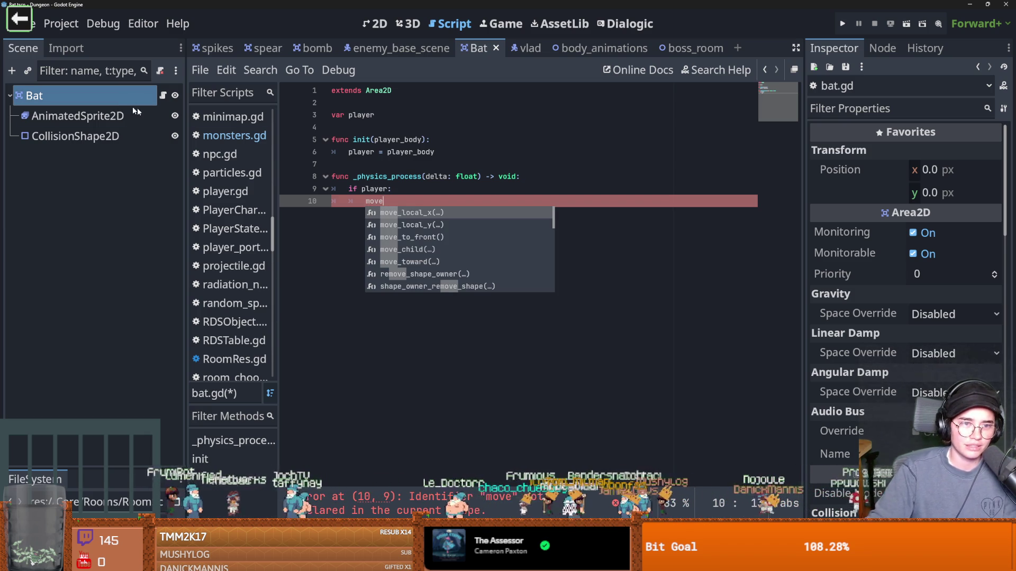
double_click(377, 90)
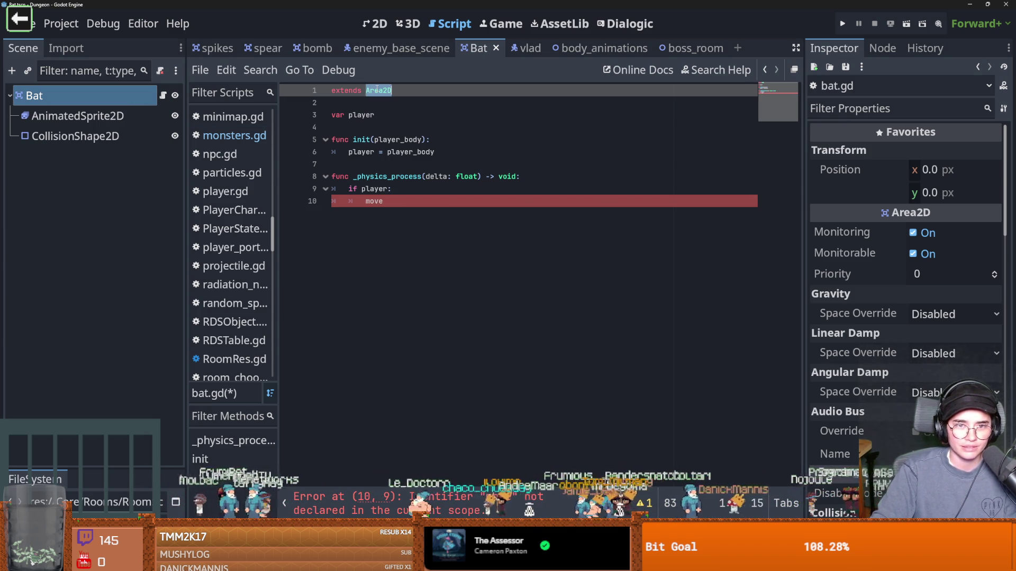
- Change bat.gd's base class from Area2D to CharacterBody2D
type("Vha")
key("BackSpace")
key("BackSpace")
key("BackSpace")
type("Ch")
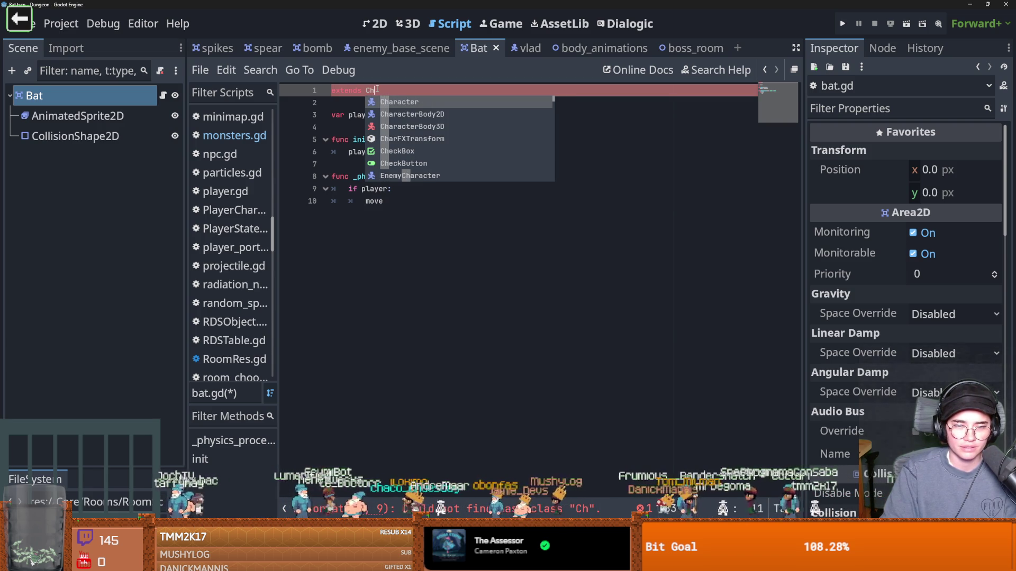
key("Down")
key("Return")
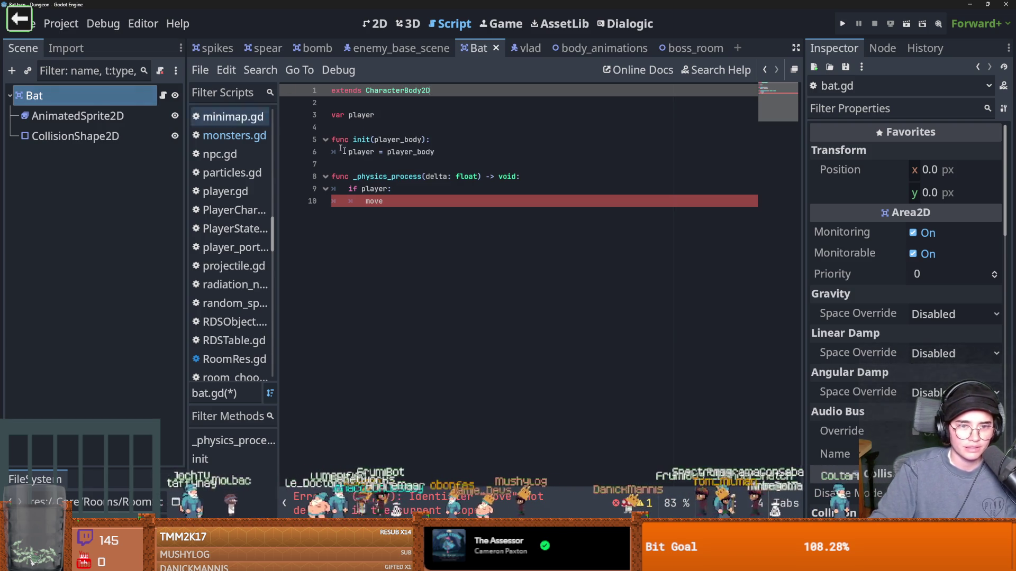
- Change the Bat node's type to CharacterBody2D to match the script
right_click(113, 98)
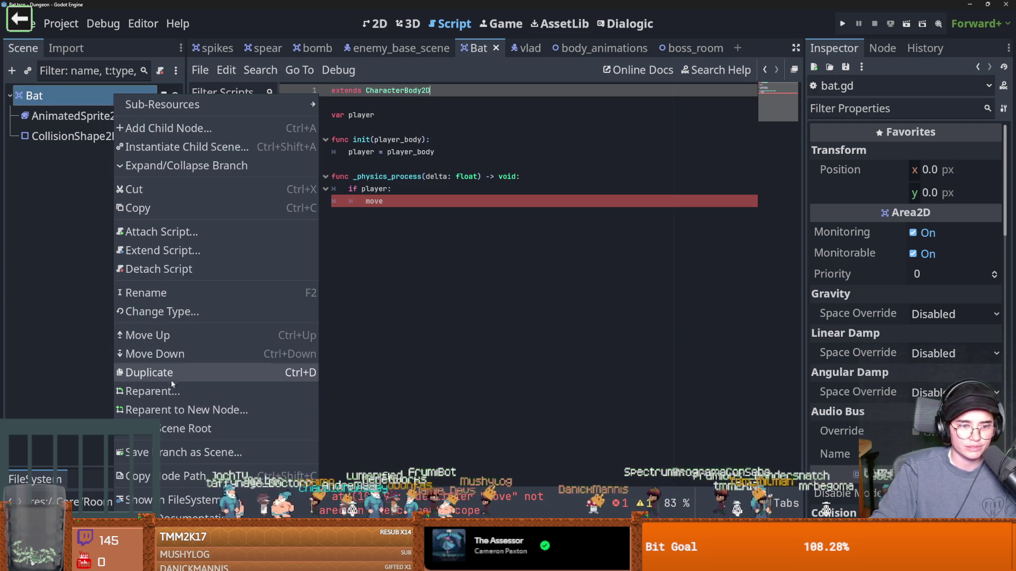
left_click(155, 312)
type("charac")
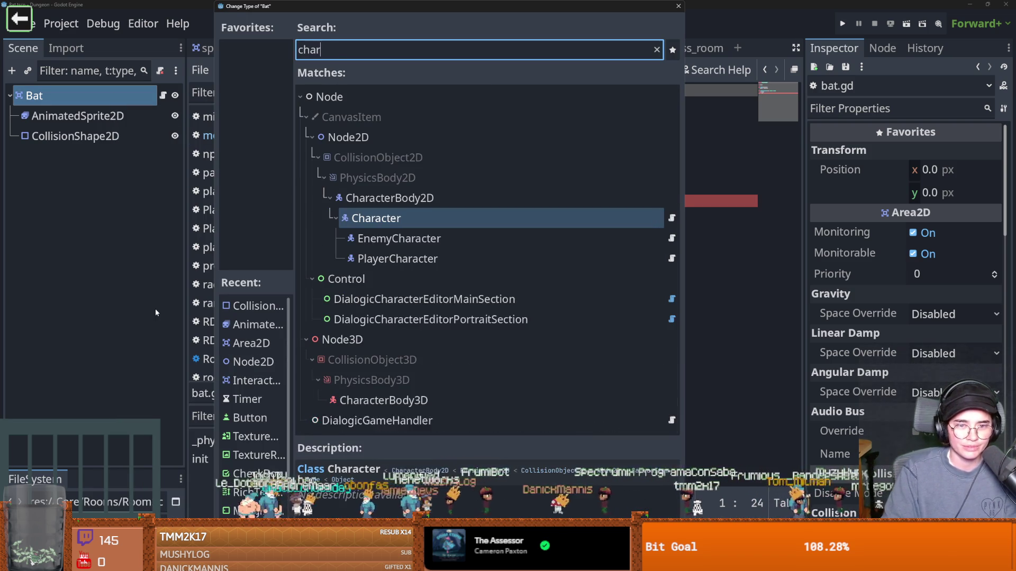
key("Down")
key("Down")
key("Up")
key("Up")
key("Up")
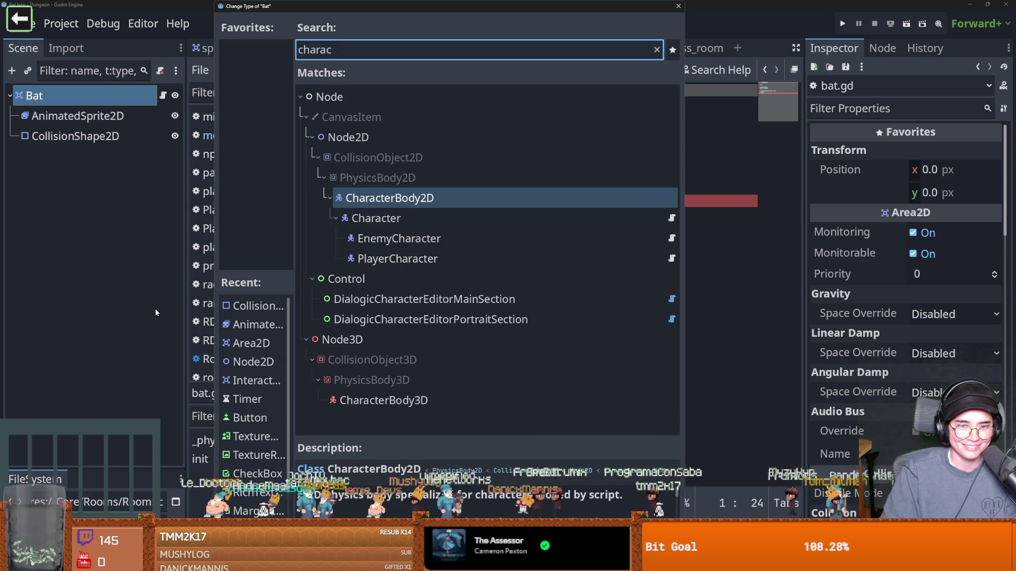
key("Return")
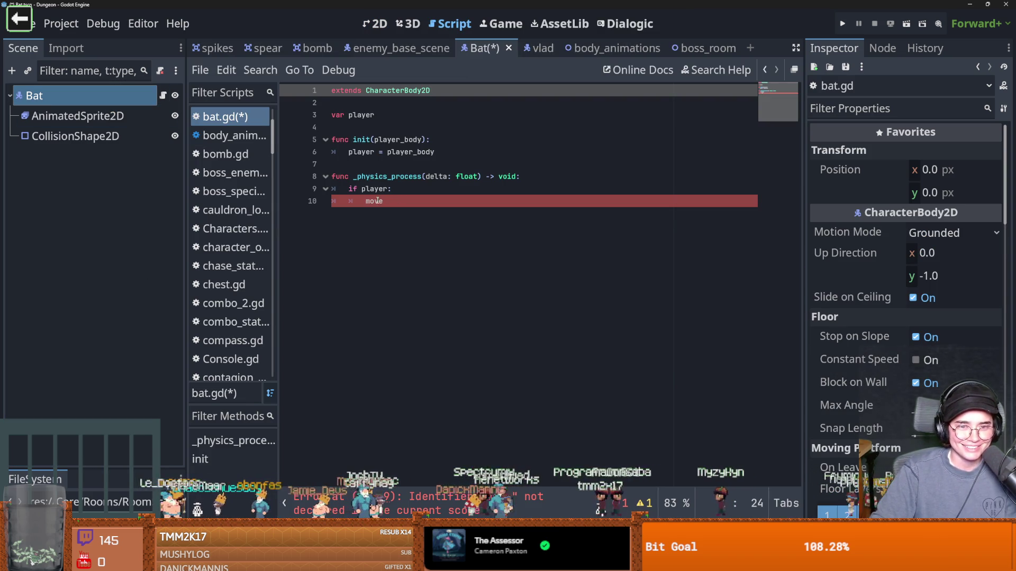
left_click(375, 201)
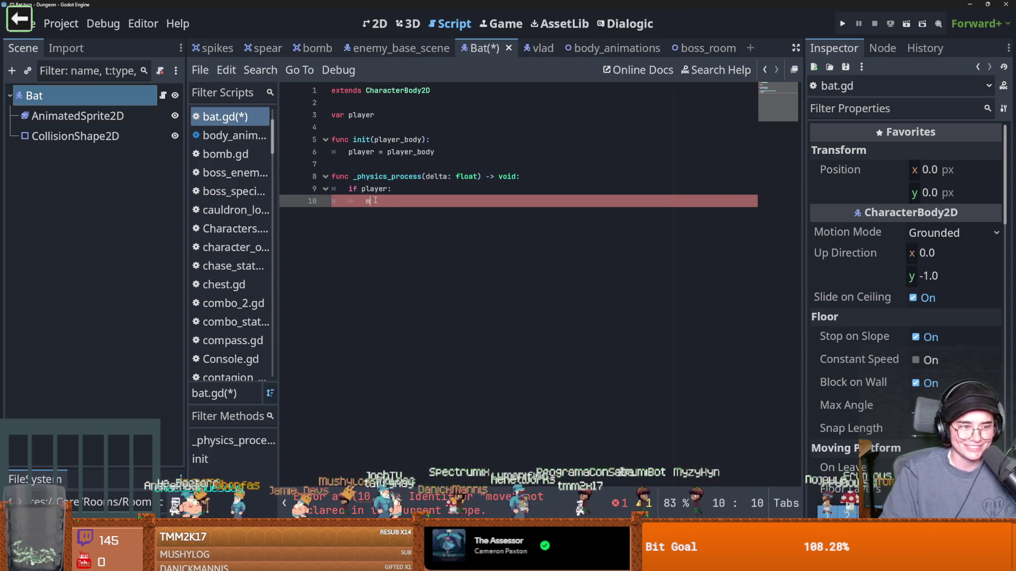
- Write move_toward(global_position, player.global_position, delta) on line 10
type("e_tow")
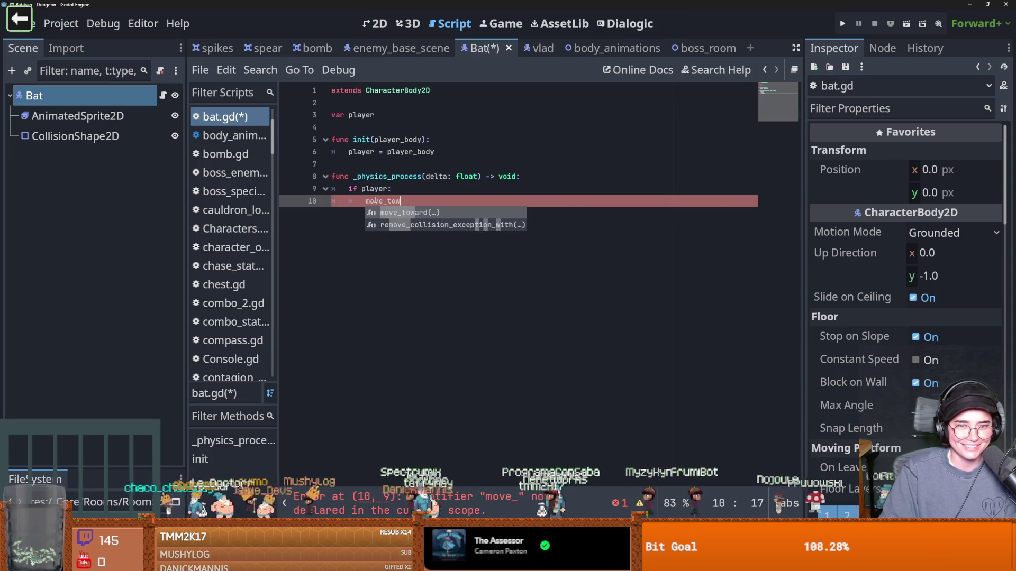
key("Down")
key("Return")
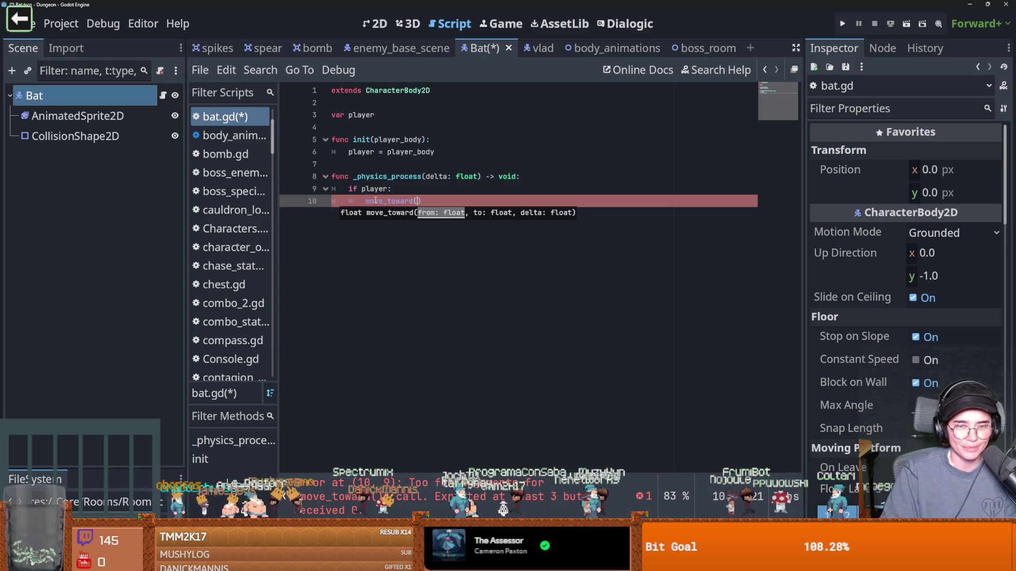
type("global_")
key("Return")
type(",player.global")
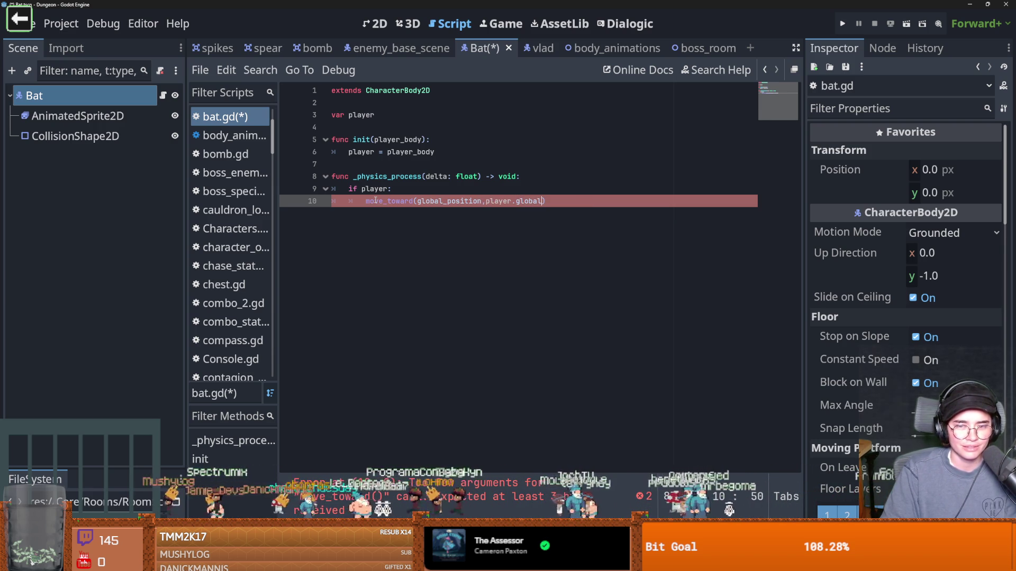
type("_position,")
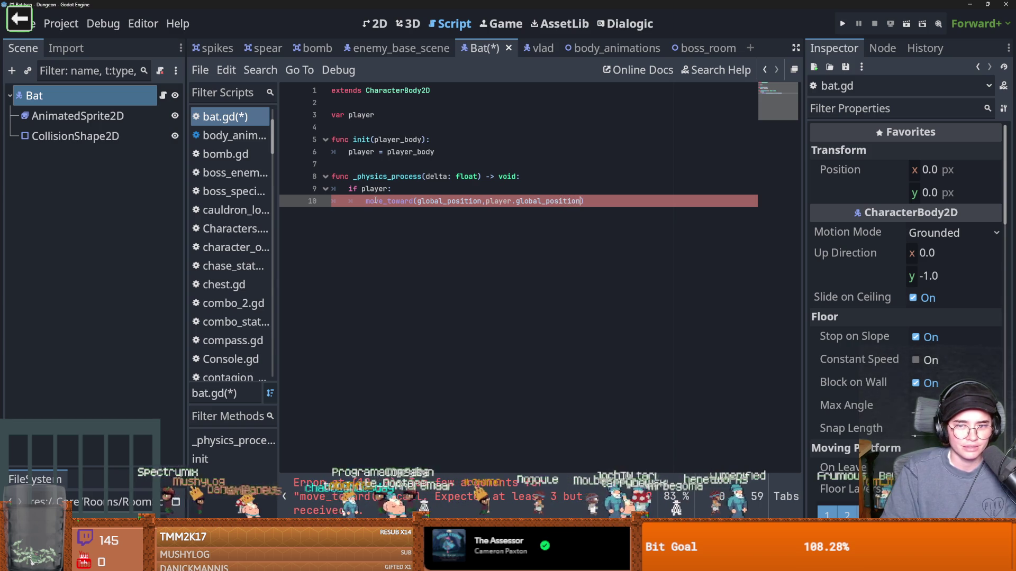
double_click(436, 177)
key("ctrl+c")
left_click(584, 201)
key("ctrl+v")
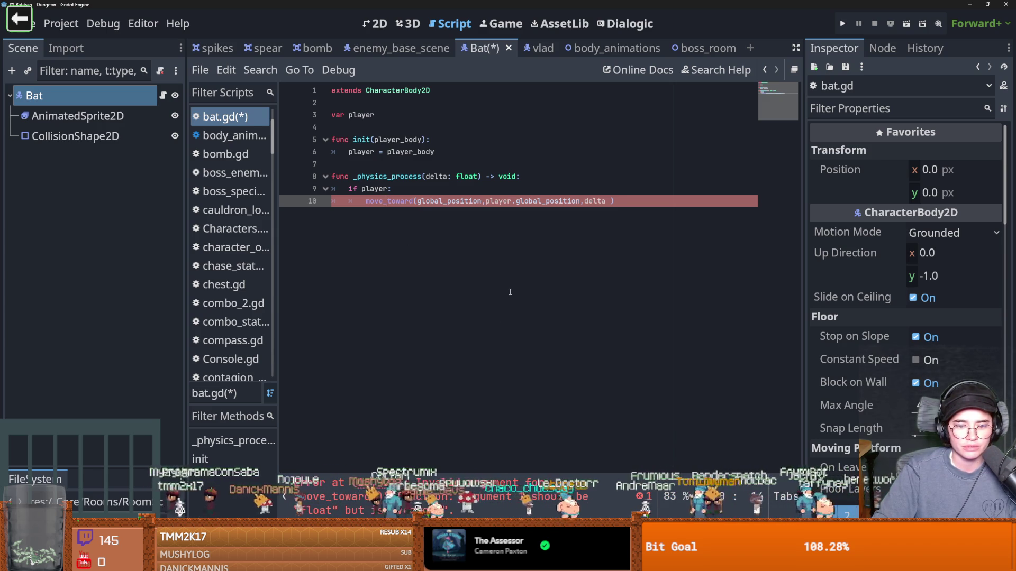
- Read the move_toward documentation, then return to bat.gd
double_click(457, 201)
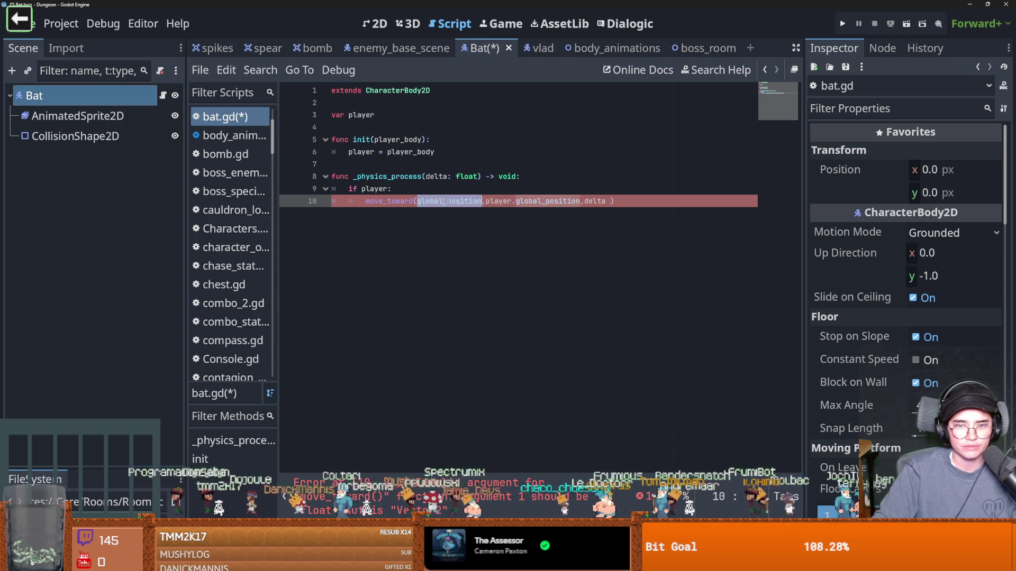
left_click(381, 201, "ctrl")
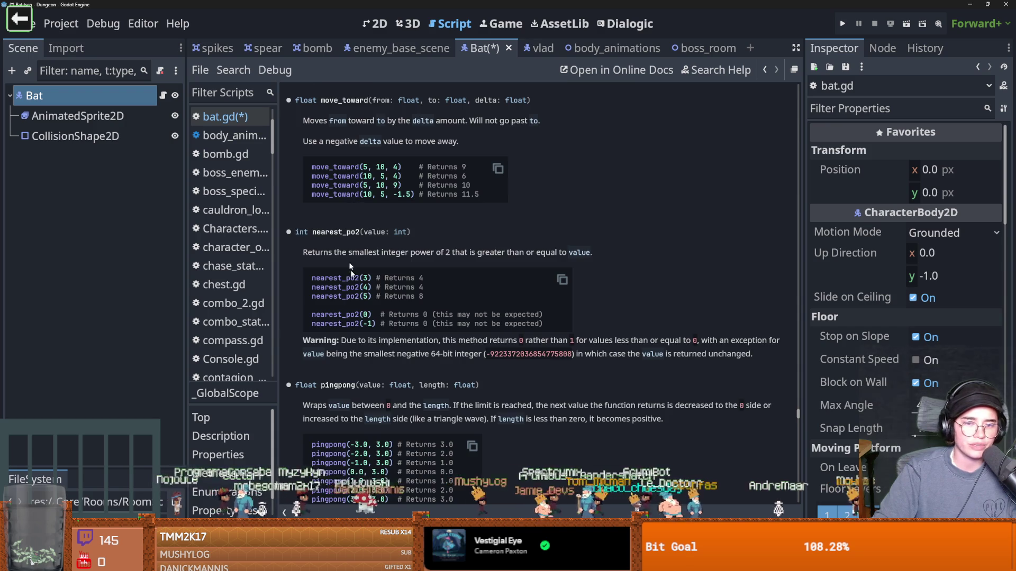
scroll(350, 253, "up", 4)
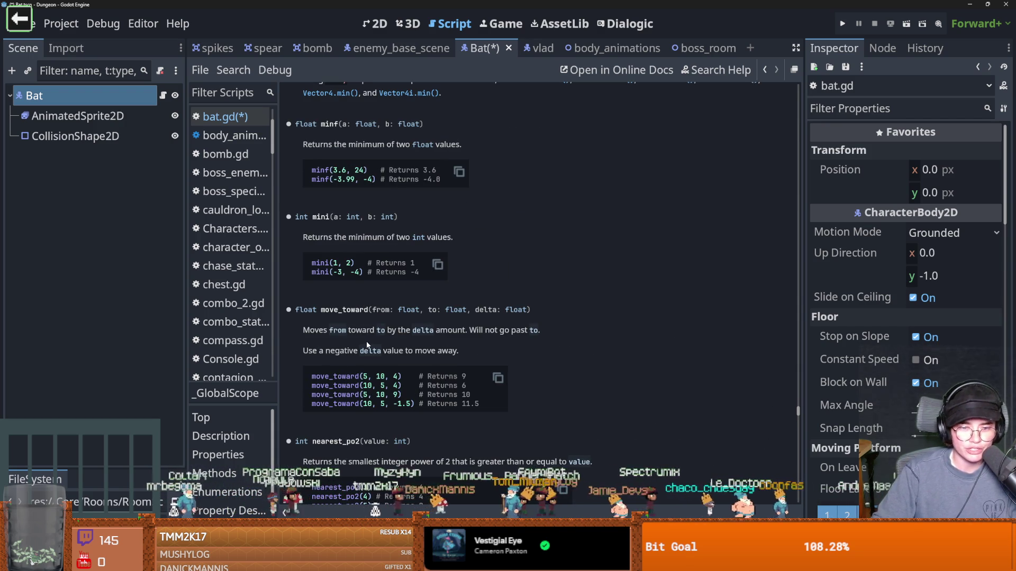
scroll(362, 344, "down", 3)
scroll(360, 347, "down", 8)
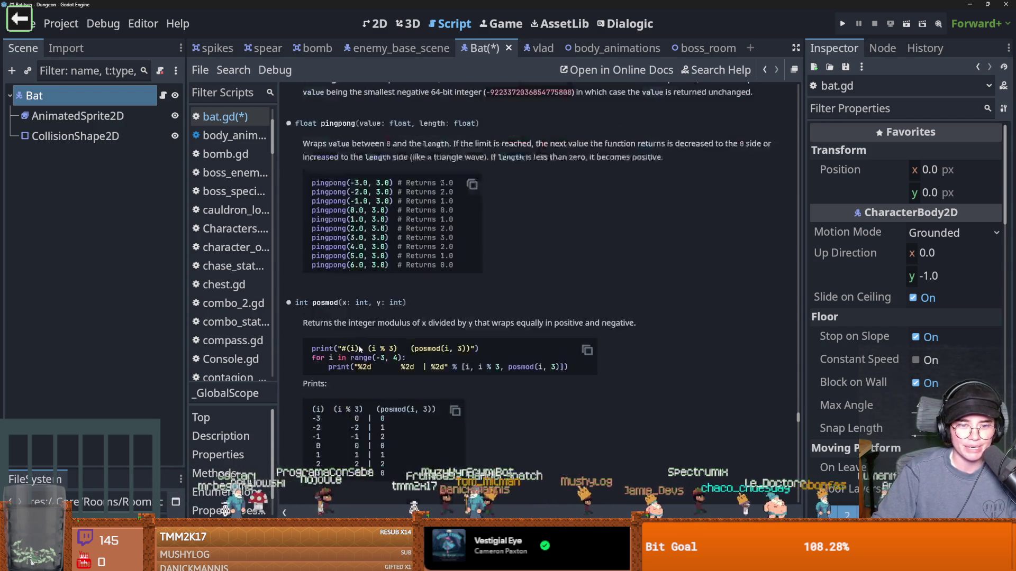
scroll(357, 345, "down", 4)
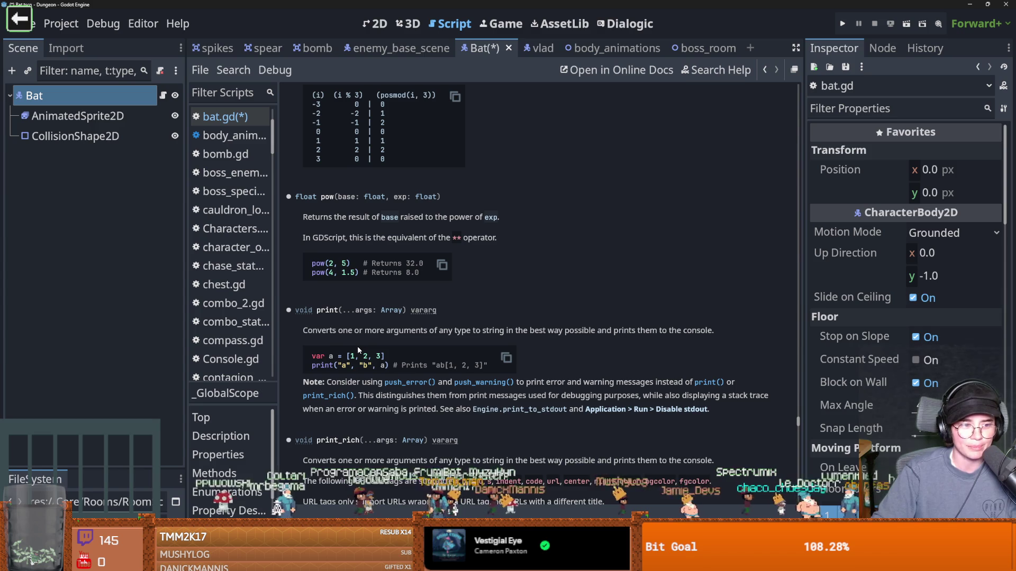
left_click(162, 95)
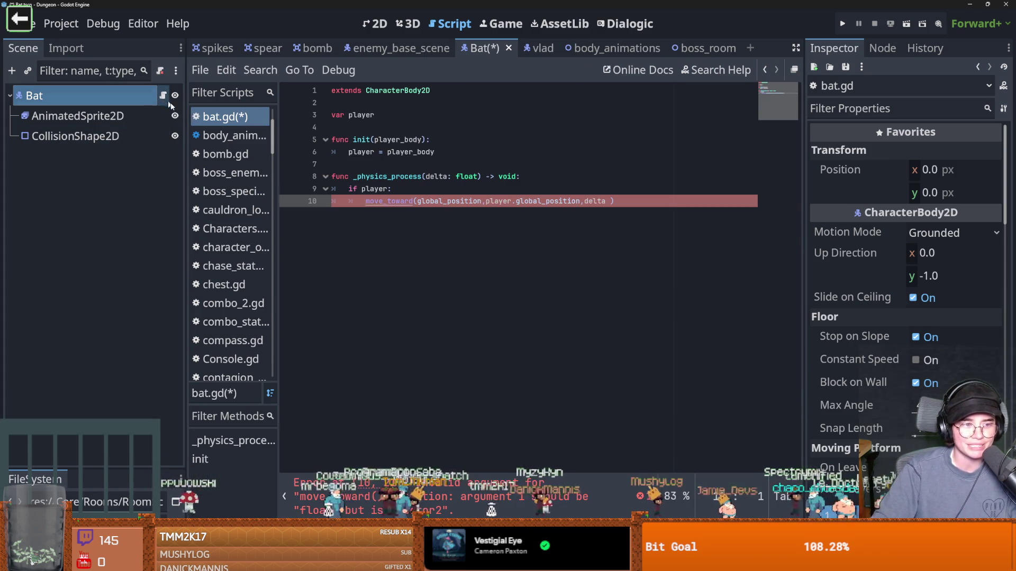
- Add a var vec = global_position - player. line above the move_toward call
double_click(395, 202)
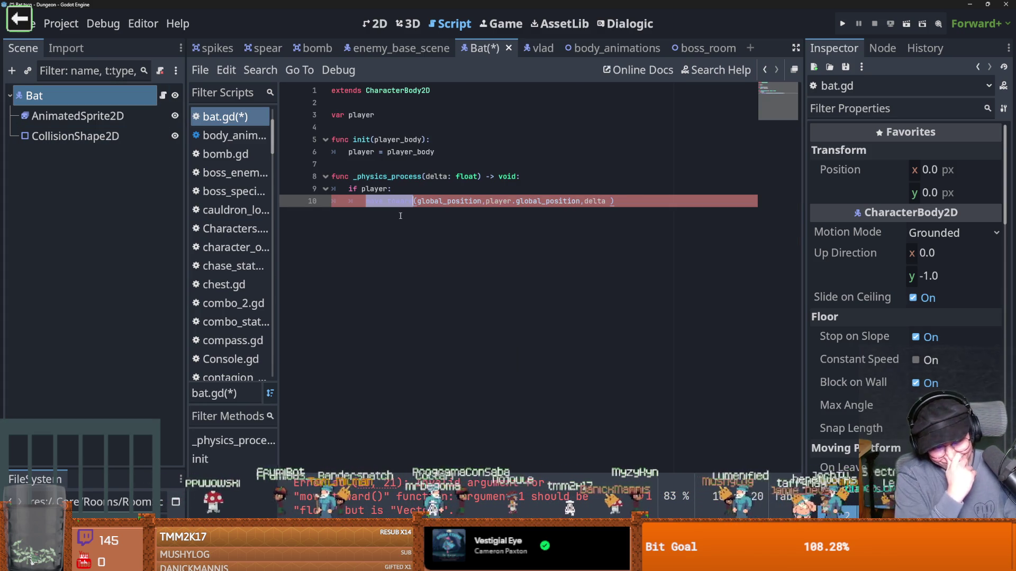
key("ctrl+shift+Return")
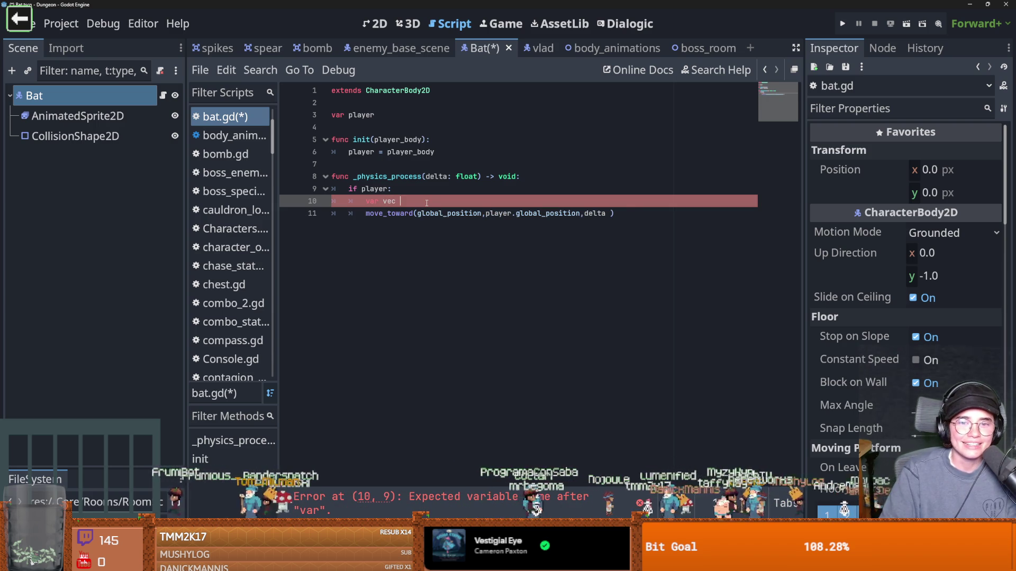
key("ctrl+space")
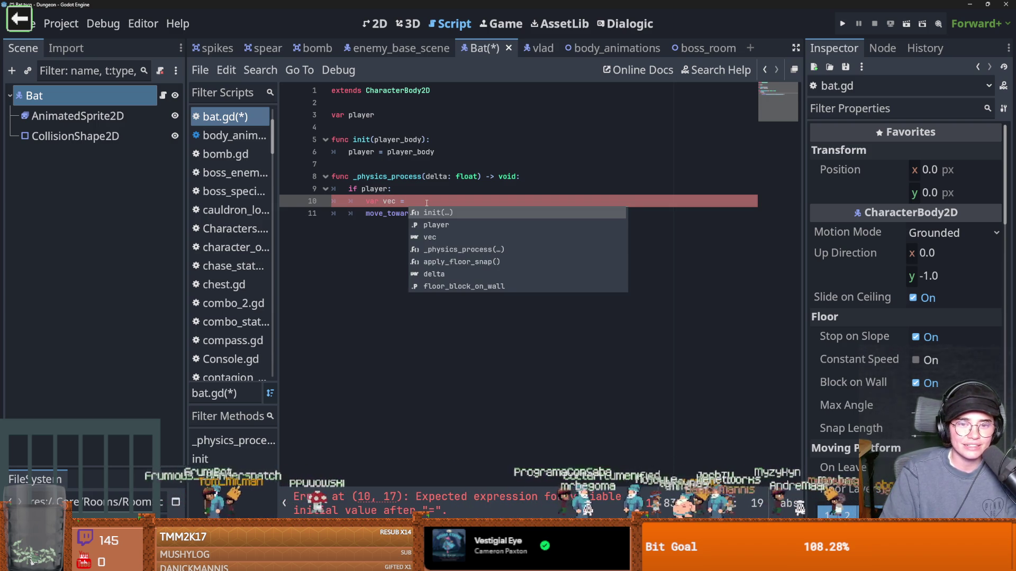
type("glo")
key("Return")
type("- pl")
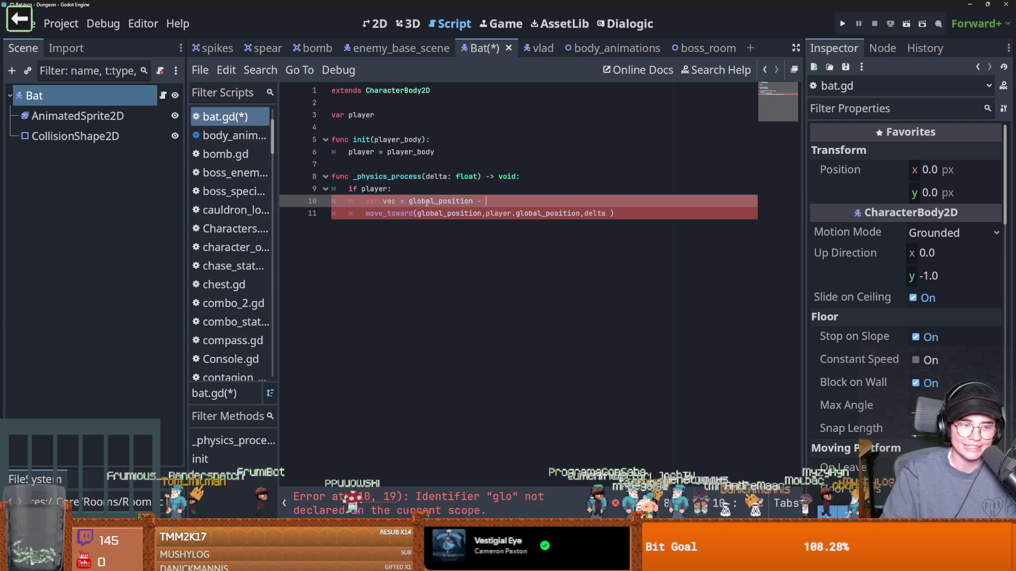
type("ayer.global_position")
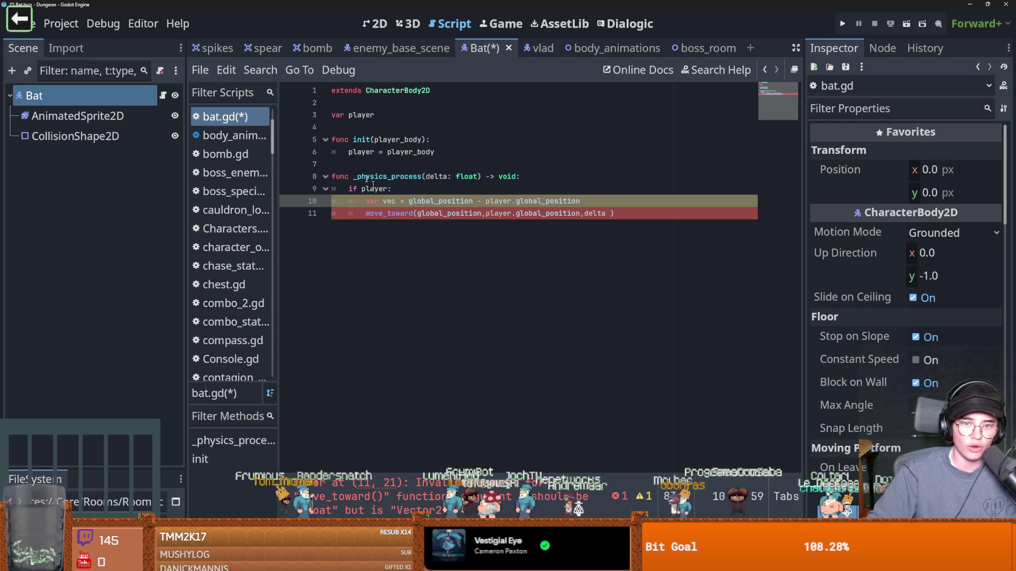
- Replace the move_toward call with velocity = vec and move_and_slide(), then save
left_click_drag(614, 213, 349, 213)
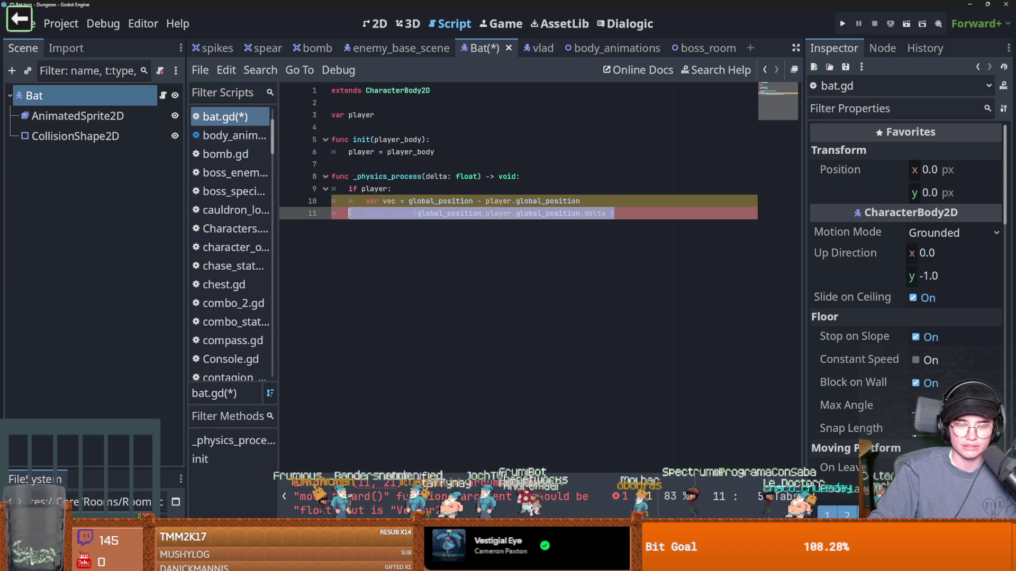
type("ve")
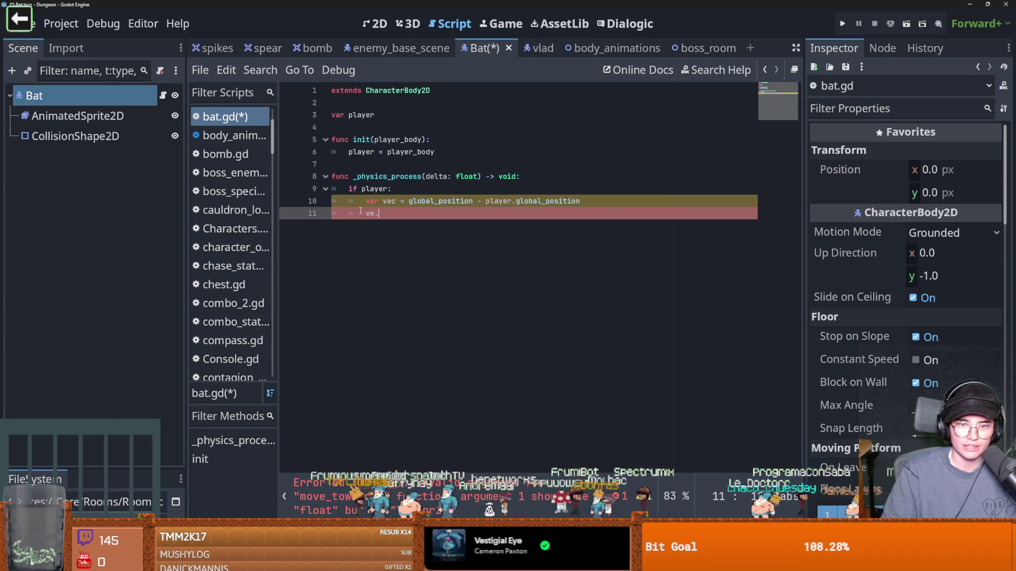
type("loc")
key("Return")
type("= ")
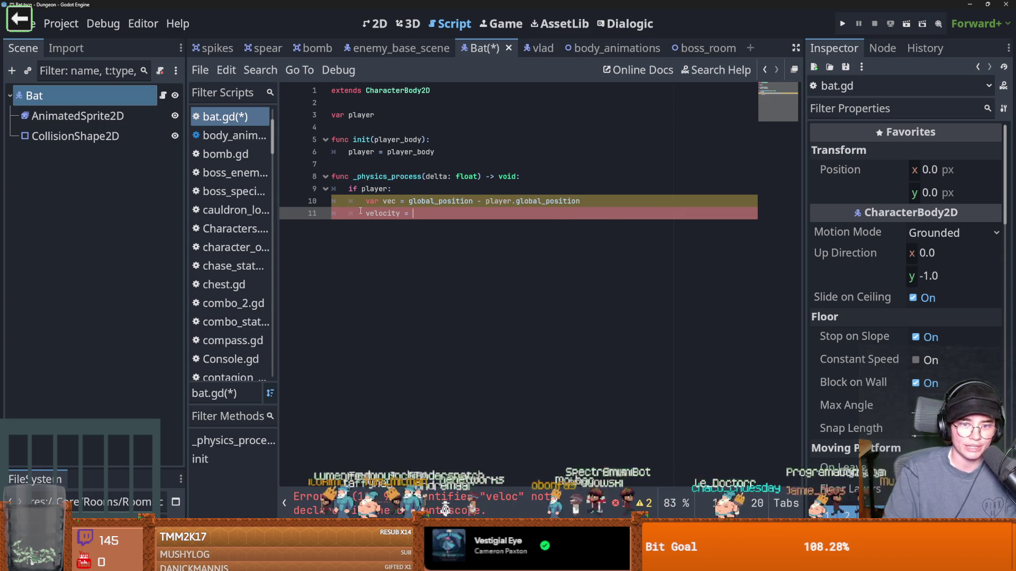
type("vec")
key("Return")
key("Return")
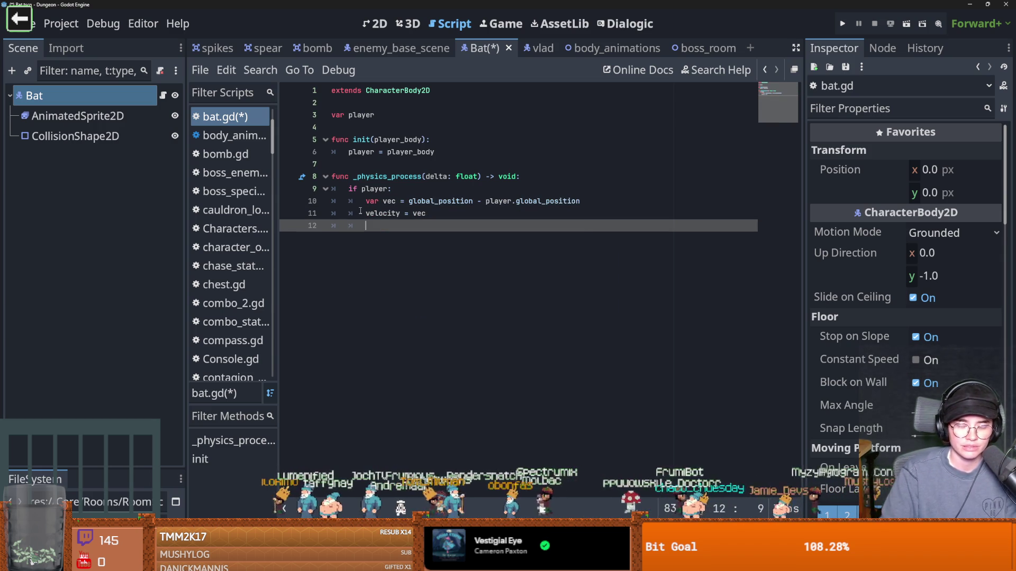
type("ov")
key("Return")
key("ctrl+s")
double_click(389, 201)
key("ctrl+s")
left_click(448, 223)
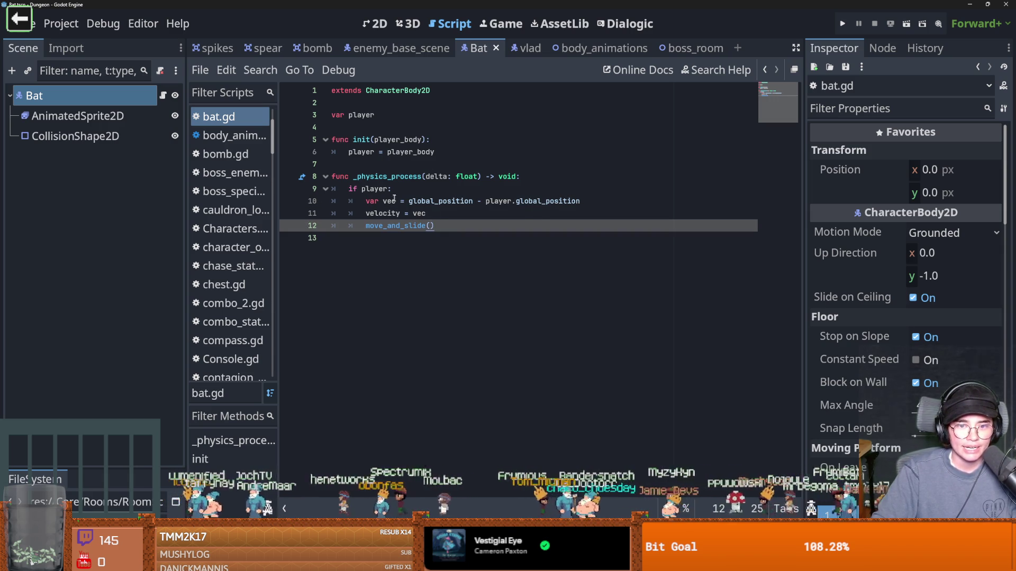
key("ctrl+s")
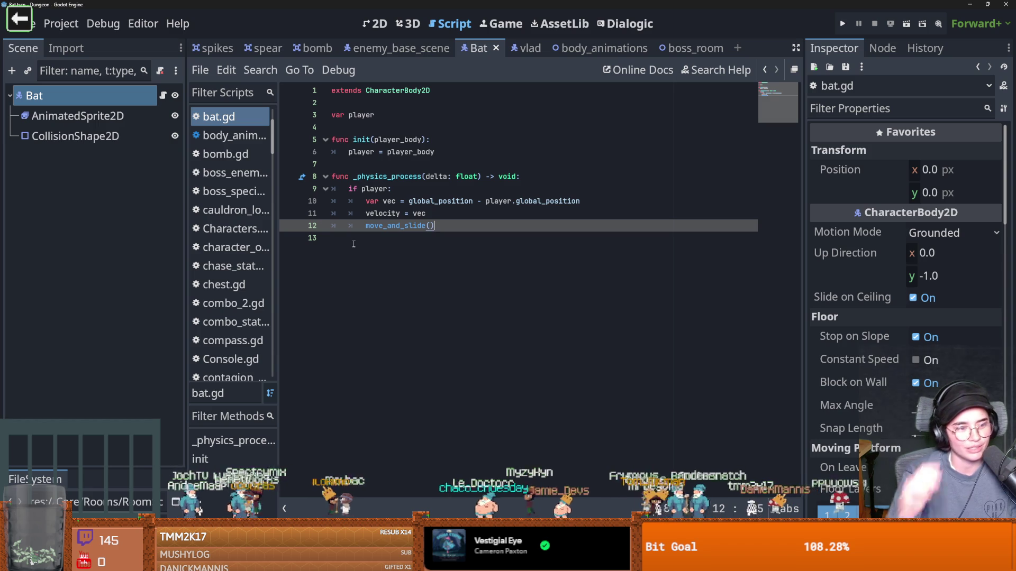
- Try a global_position.move_toward line under if player:, then delete it and save
left_click(432, 188)
key("Return")
type("global")
key("Return")
type(".move")
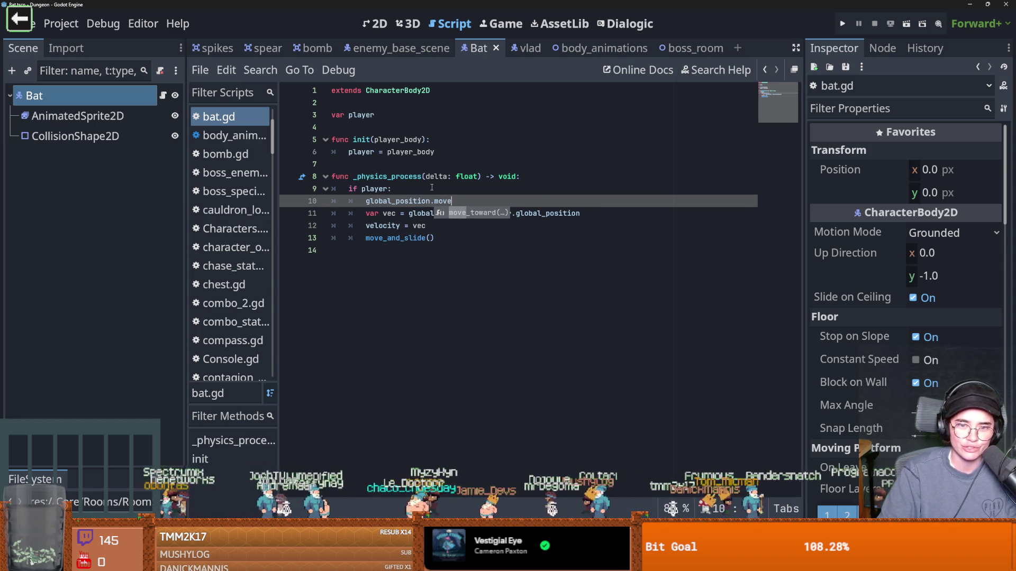
key("Return")
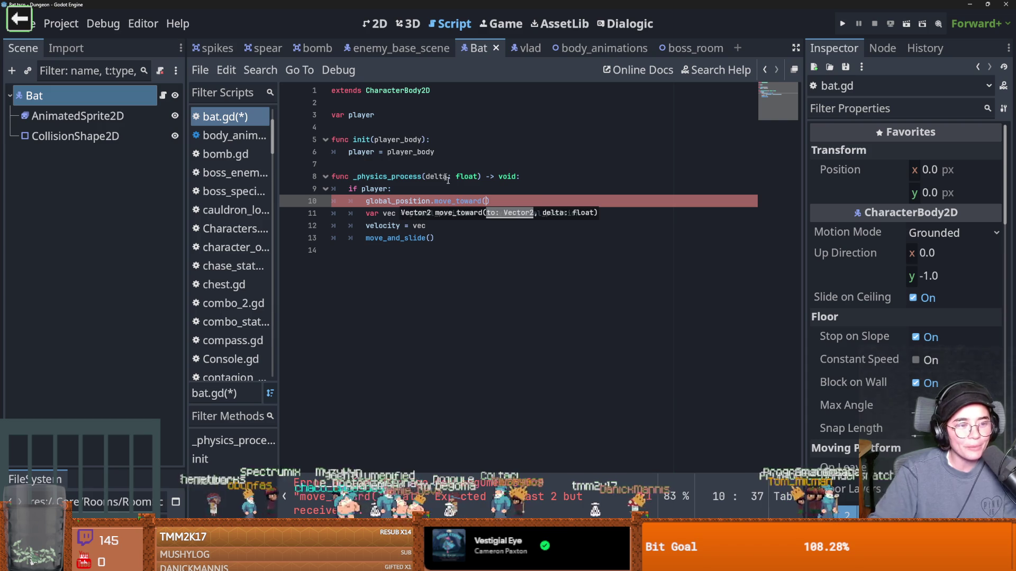
left_click_drag(489, 201, 330, 201)
key("BackSpace")
key("BackSpace")
key("ctrl+s")
key("Down")
key("Down")
key("End")
key("ctrl+s")
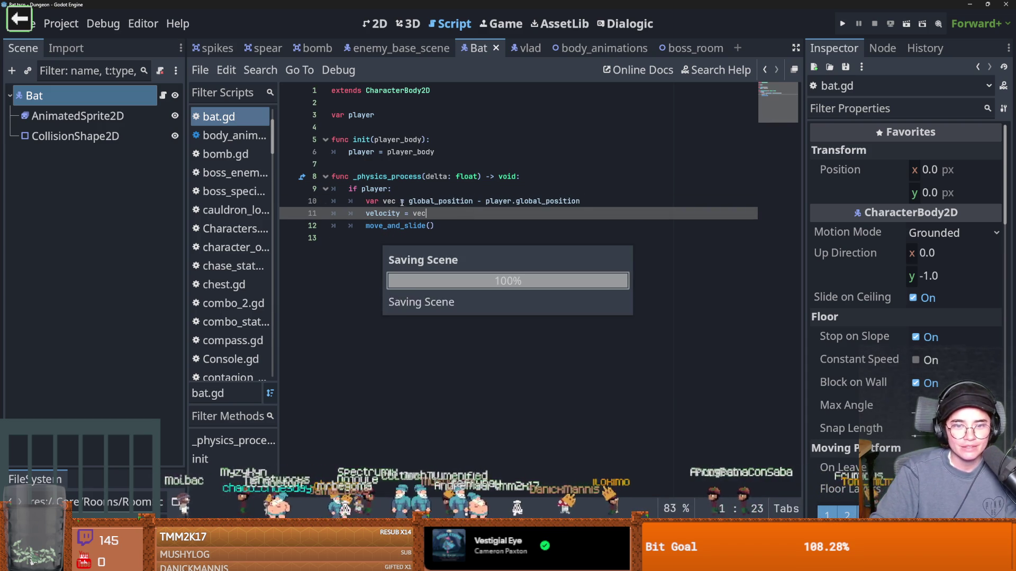
- Assign the global_position minus player position directly to velocity and remove the redundant velocity = vec line
left_click_drag(399, 212, 357, 211)
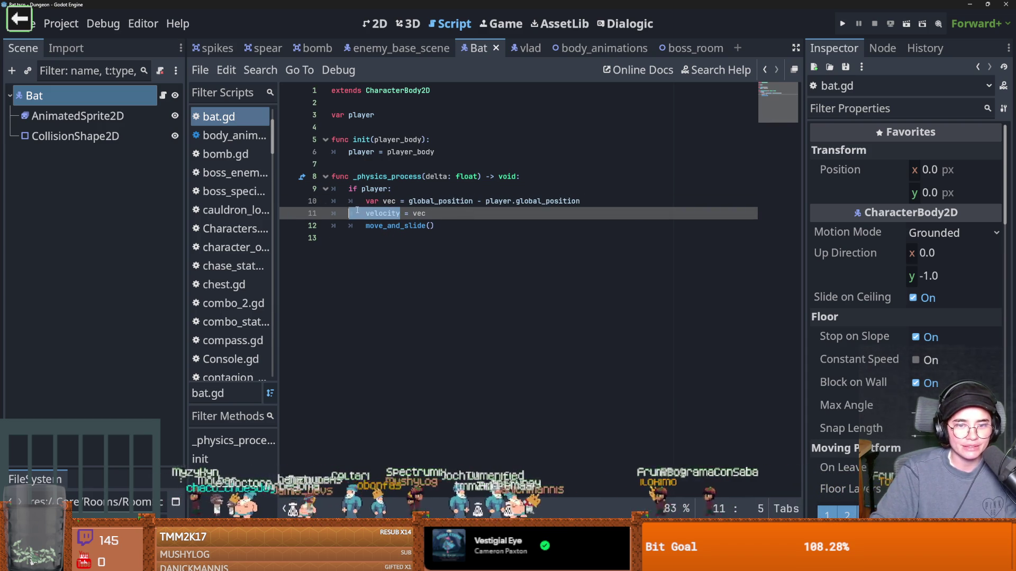
left_click(393, 202)
type("velocity")
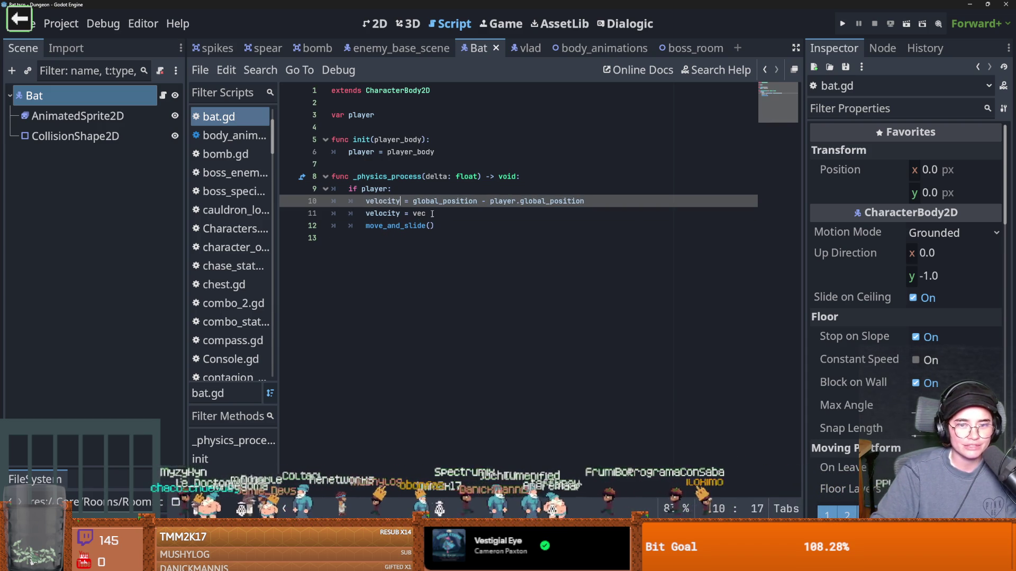
left_click_drag(427, 213, 359, 212)
key("BackSpace")
key("BackSpace")
key("ctrl+s")
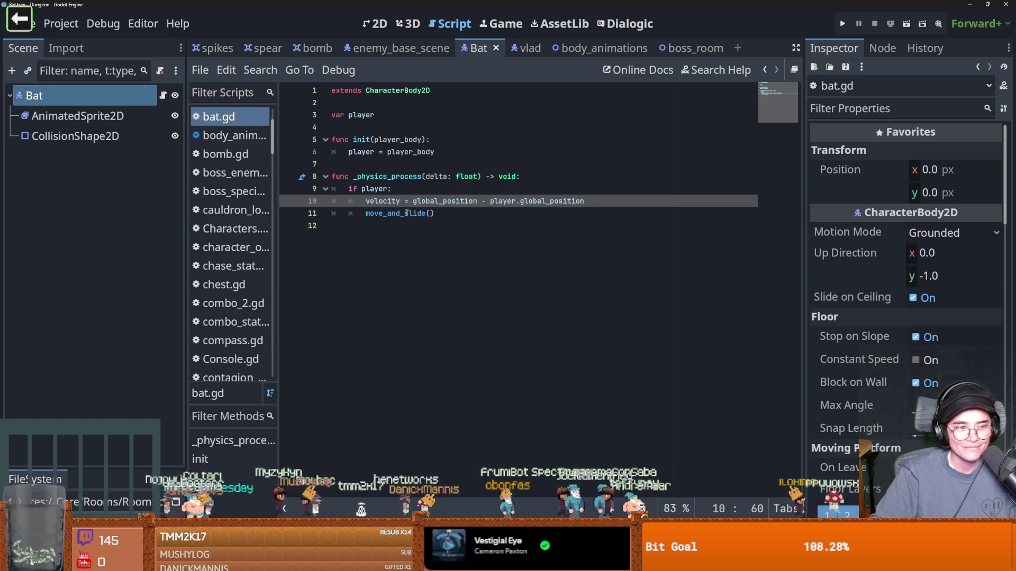
- Compare init(player_body) with the vlad scene's script, then return to the Bat scene
double_click(369, 178)
left_click(369, 189)
key("ctrl+s")
left_click_drag(353, 140, 427, 139)
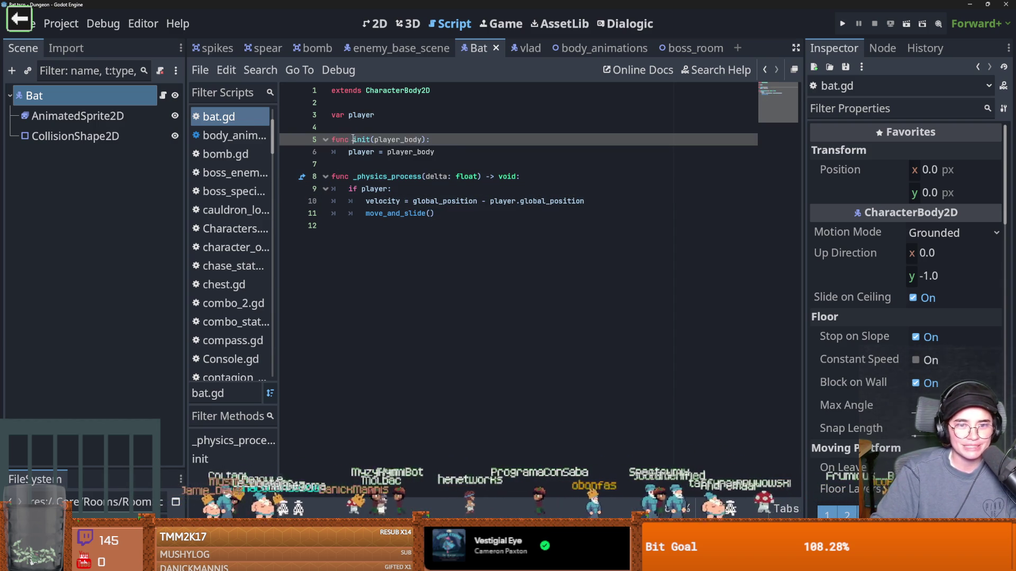
key("ctrl+s")
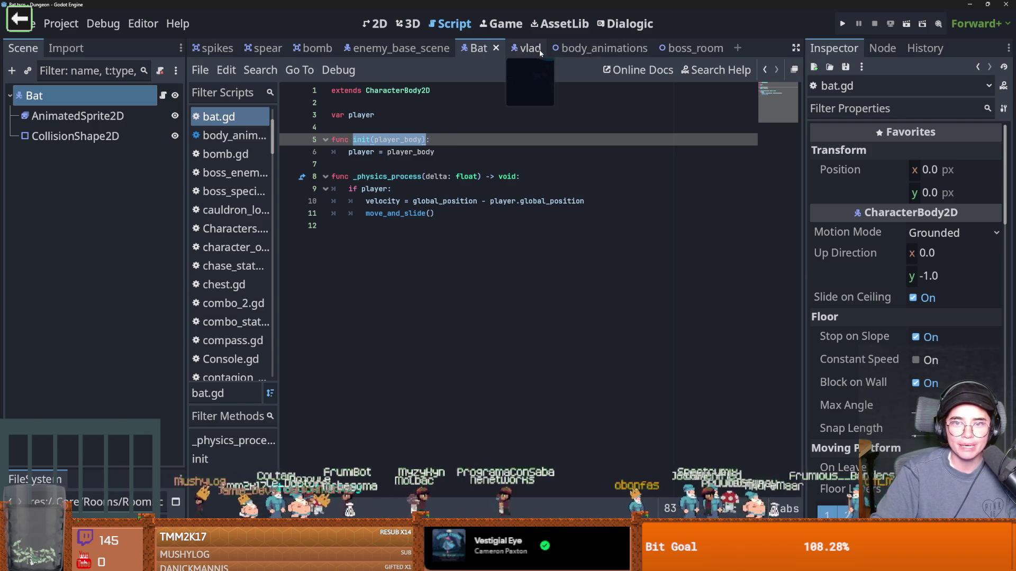
left_click(526, 48)
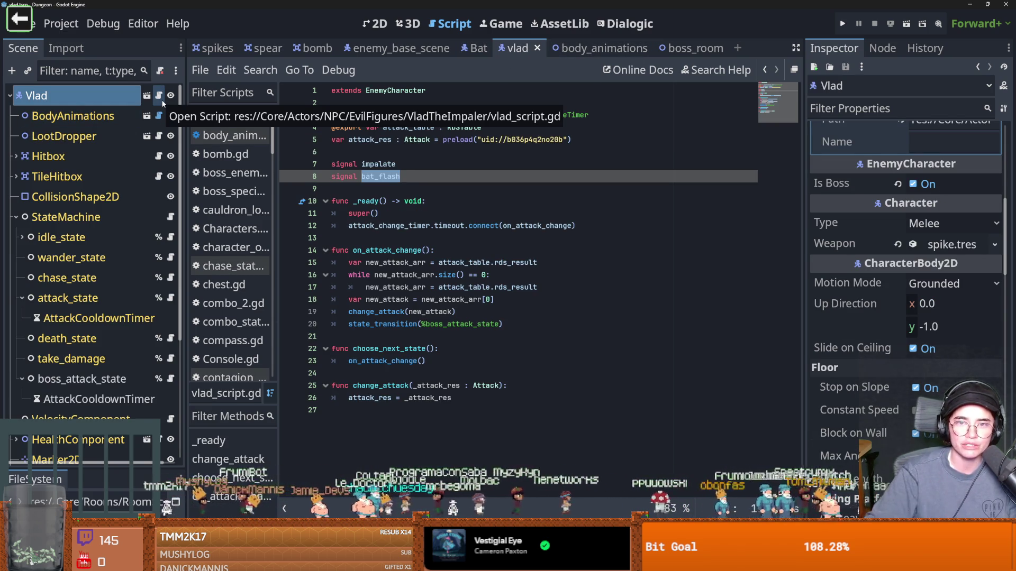
left_click(477, 48)
right_click(64, 95)
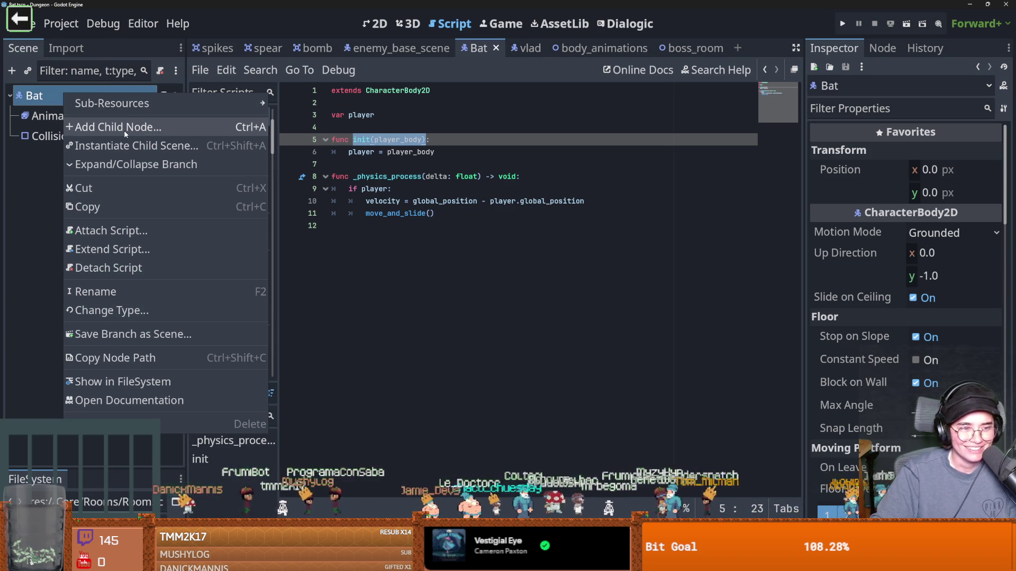
- Add an Area2D under Bat and move the existing CollisionShape2D into it
left_click(123, 130)
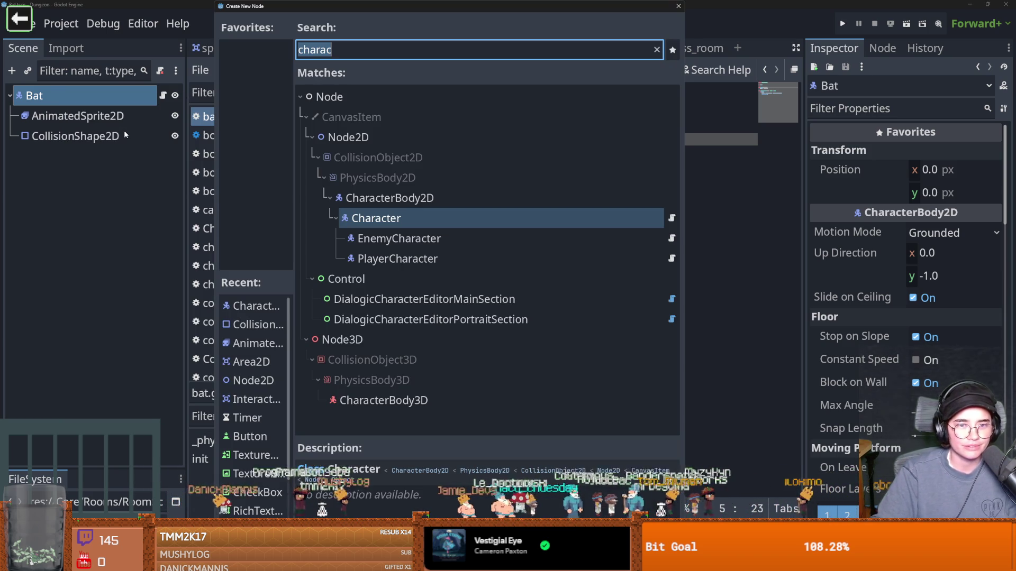
type("area")
key("Return")
right_click(122, 157)
left_click(123, 157)
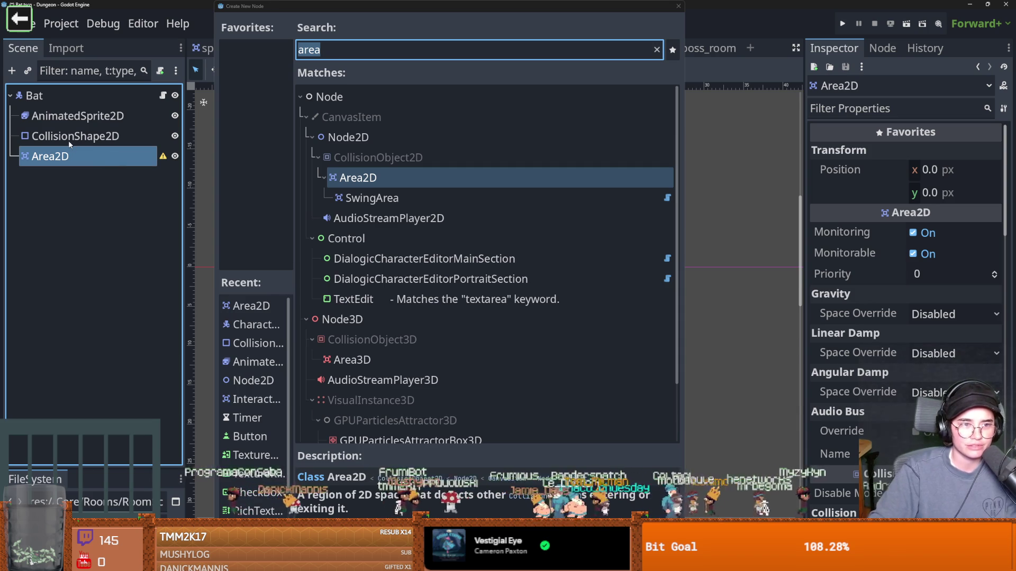
left_click(679, 6)
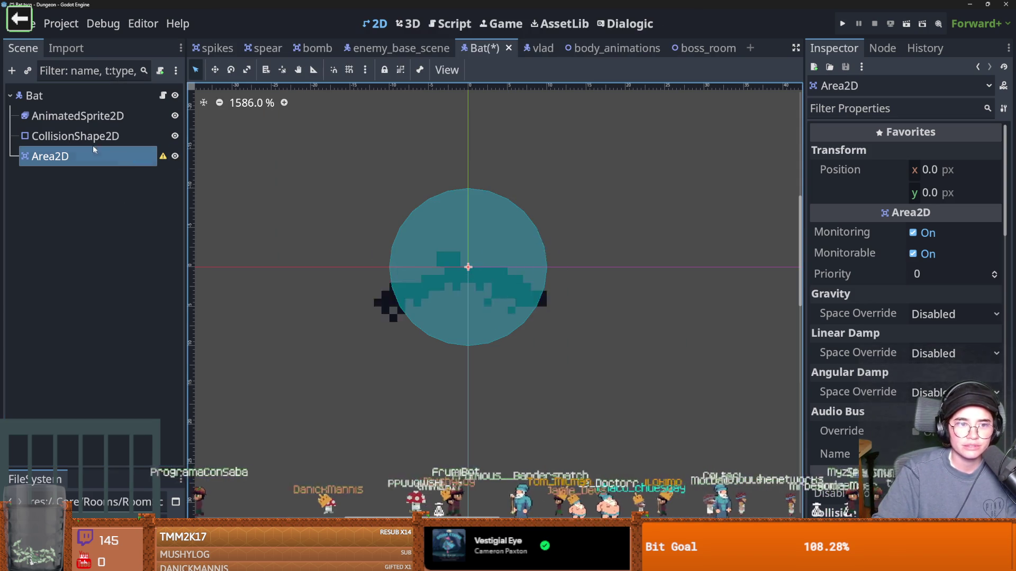
left_click(78, 116)
left_click_drag(75, 136, 84, 157)
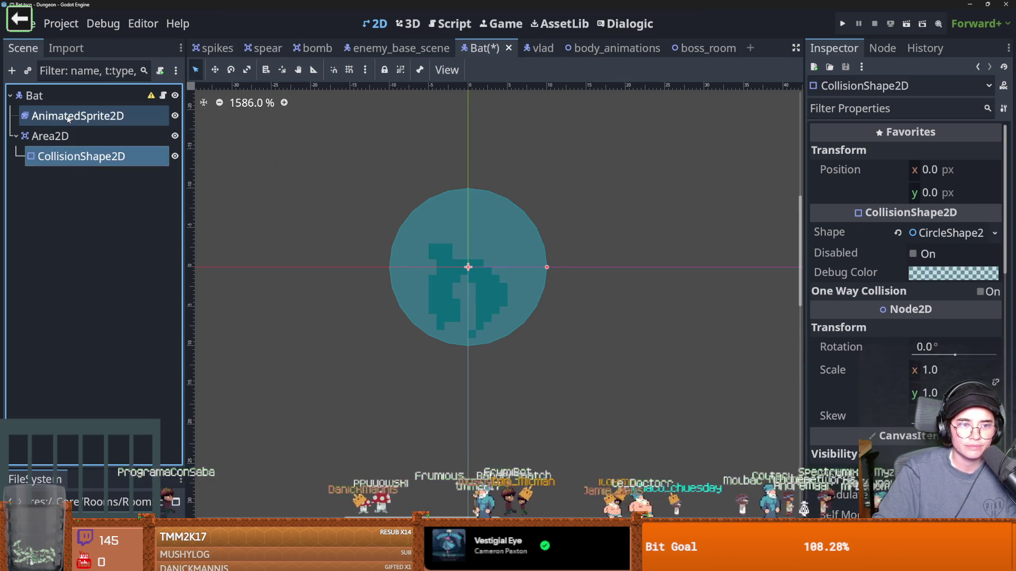
- Add a disabled CollisionShape2D with a CircleShape2D directly under Bat and save
right_click(61, 99)
left_click(96, 127)
type("colli")
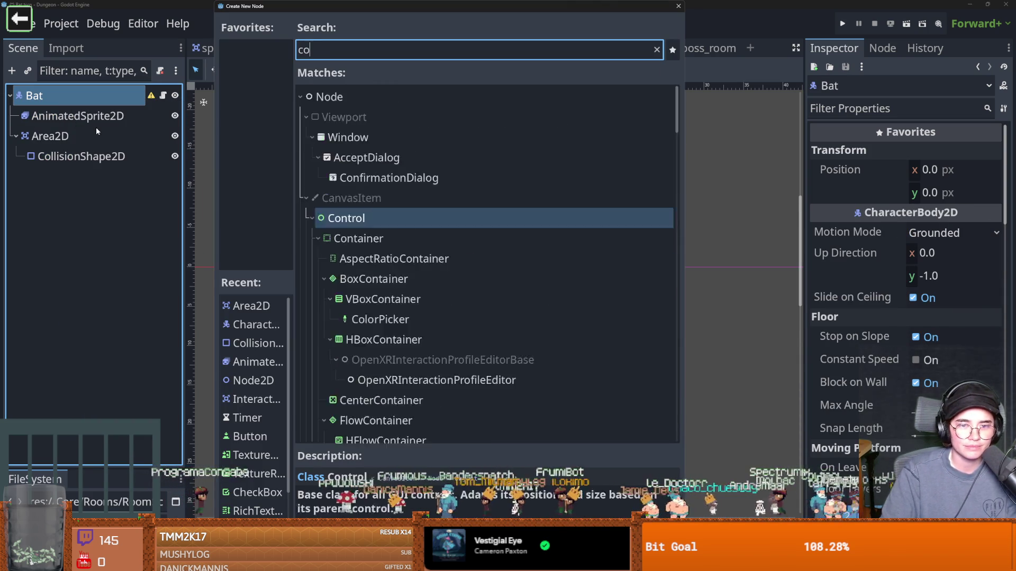
key("Return")
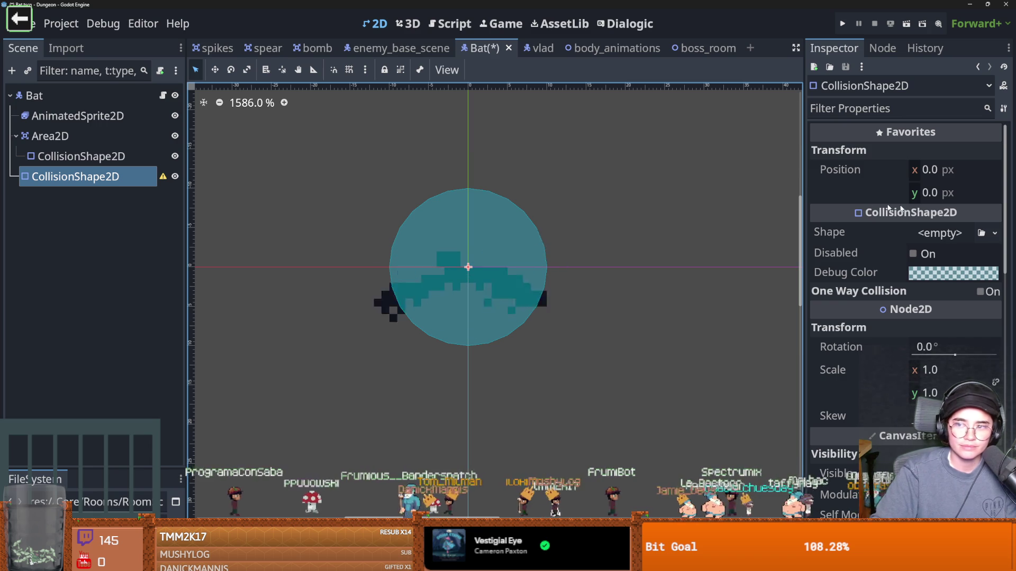
left_click(932, 232)
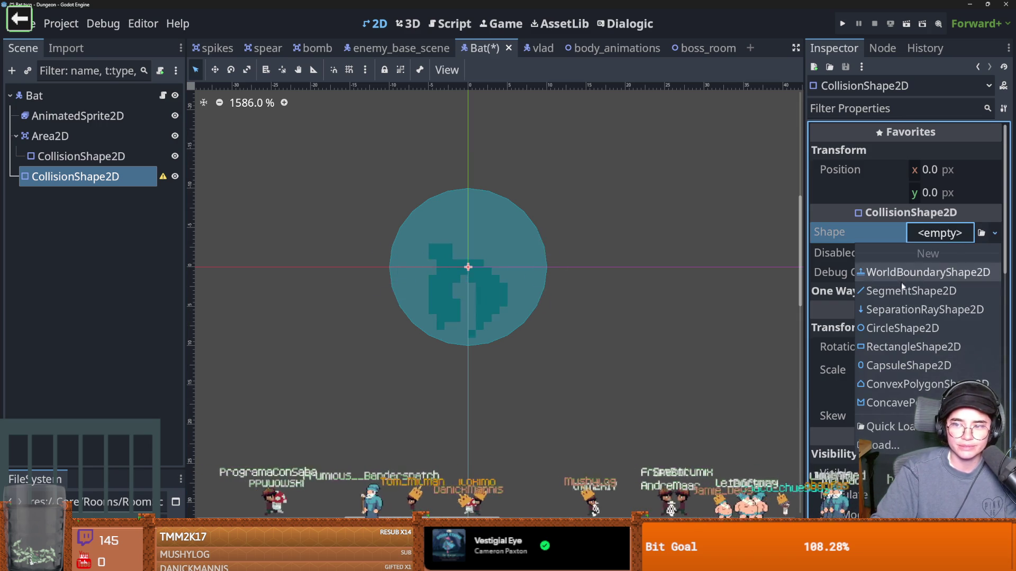
left_click(902, 328)
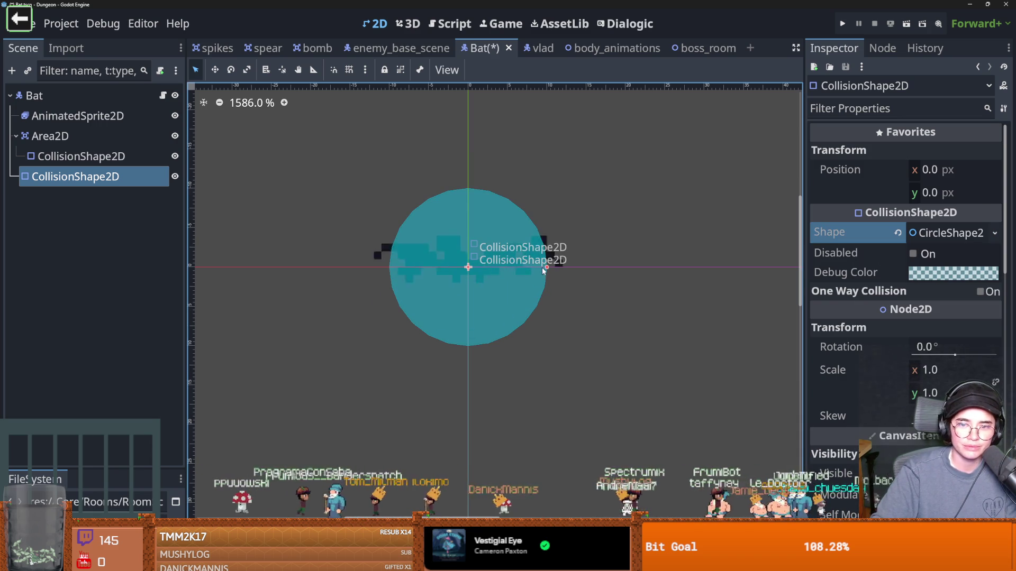
key("ctrl+s")
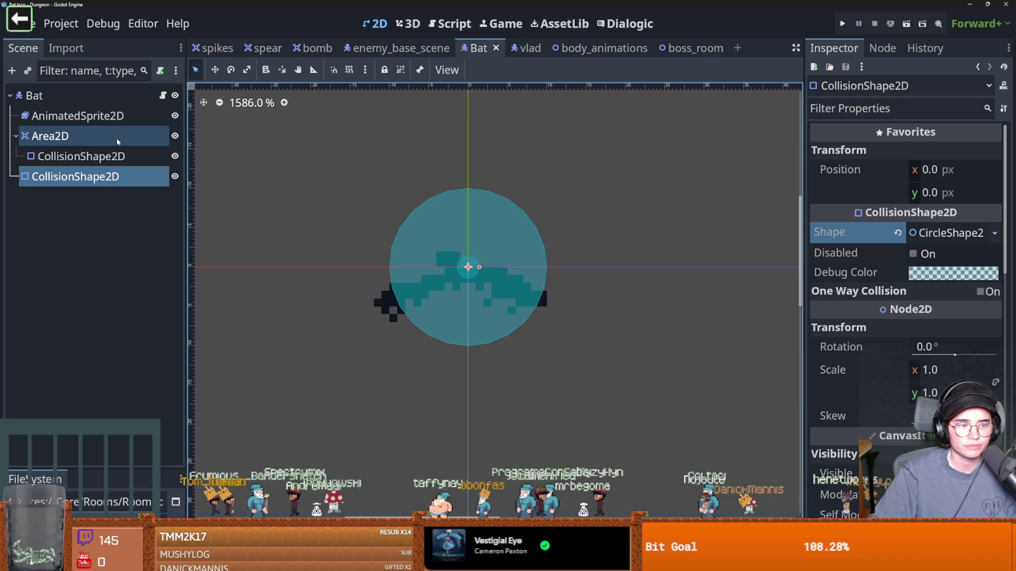
left_click(912, 254)
key("ctrl+s")
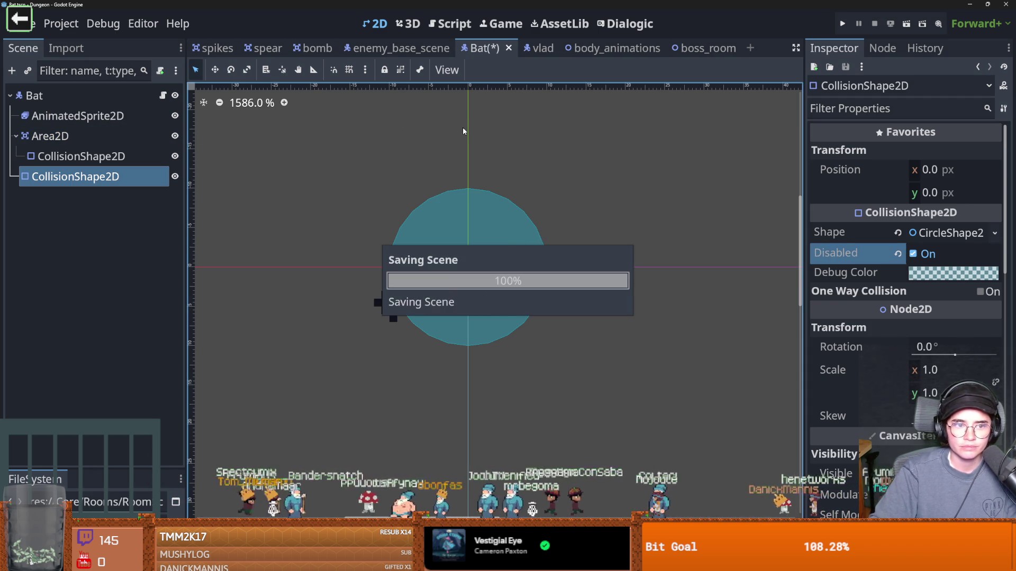
- Return to bat.gd on empty line 12 and save the scene
left_click(163, 95)
key("ctrl+s")
left_click(507, 228)
key("ctrl+s")
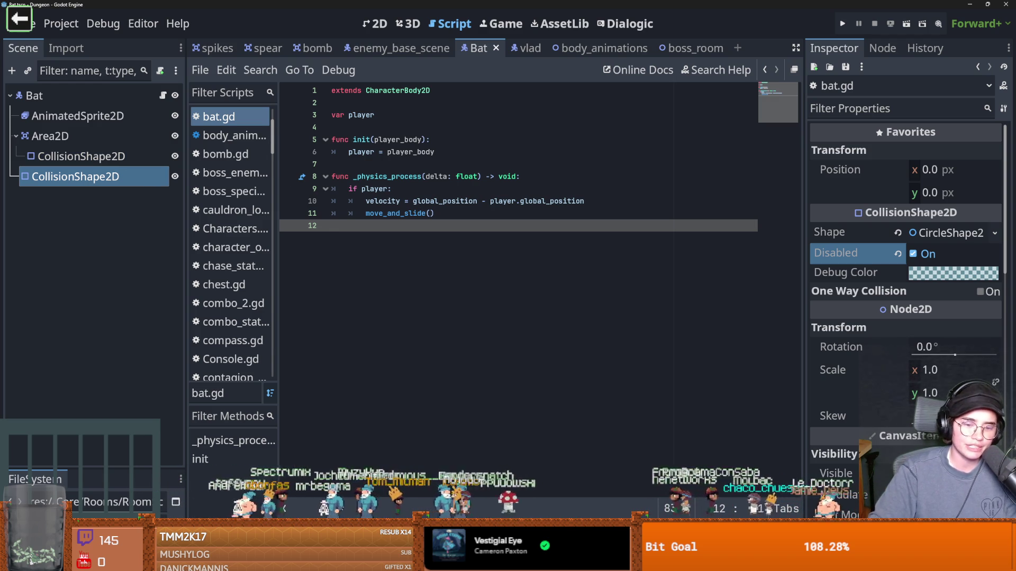
- Enlarge the FileSystem dock by dragging its splitter up, then save the scene
mouse_move(109, 468)
left_mouse_down()
mouse_move(111, 277)
mouse_move(113, 413)
left_mouse_up()
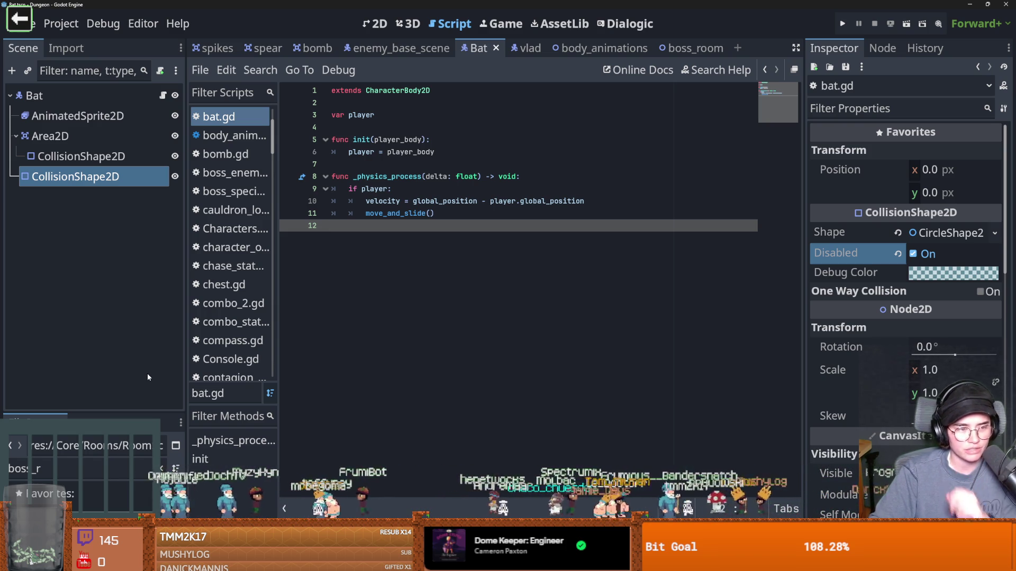
key("ctrl+s")
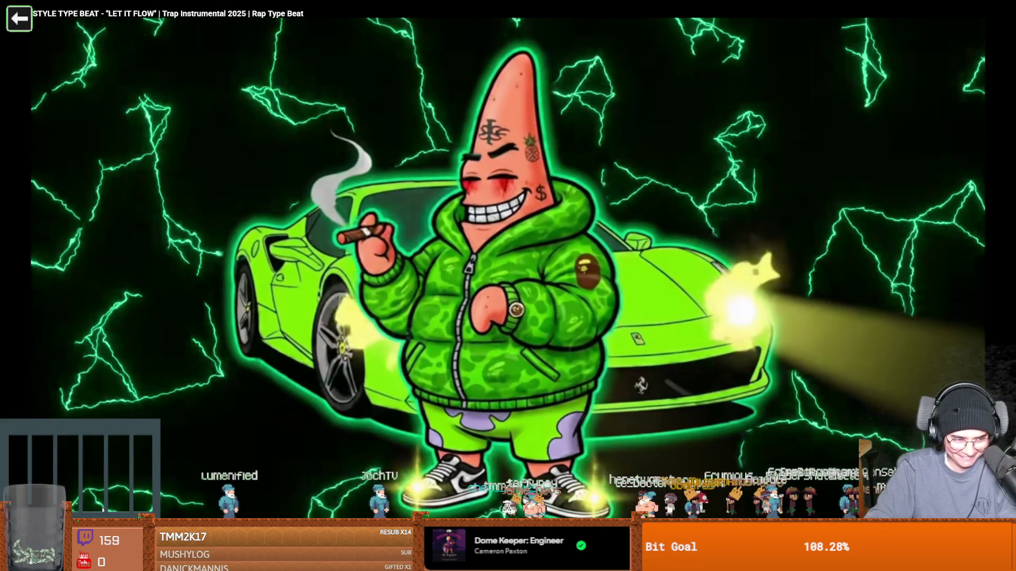
- Play the "LET IT FLOW" video, exit fullscreen, and switch back to Godot
left_click(265, 421)
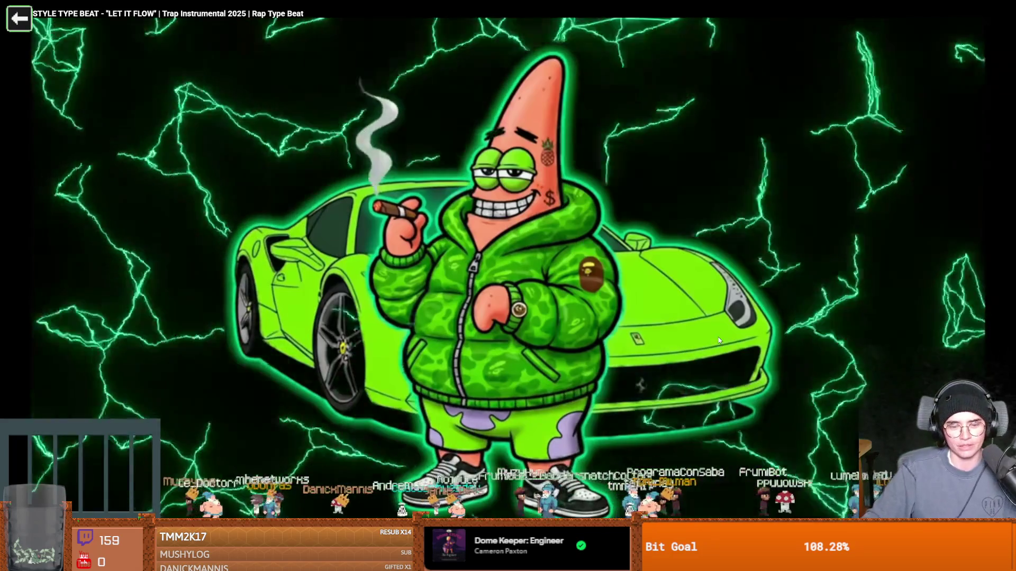
key("Escape")
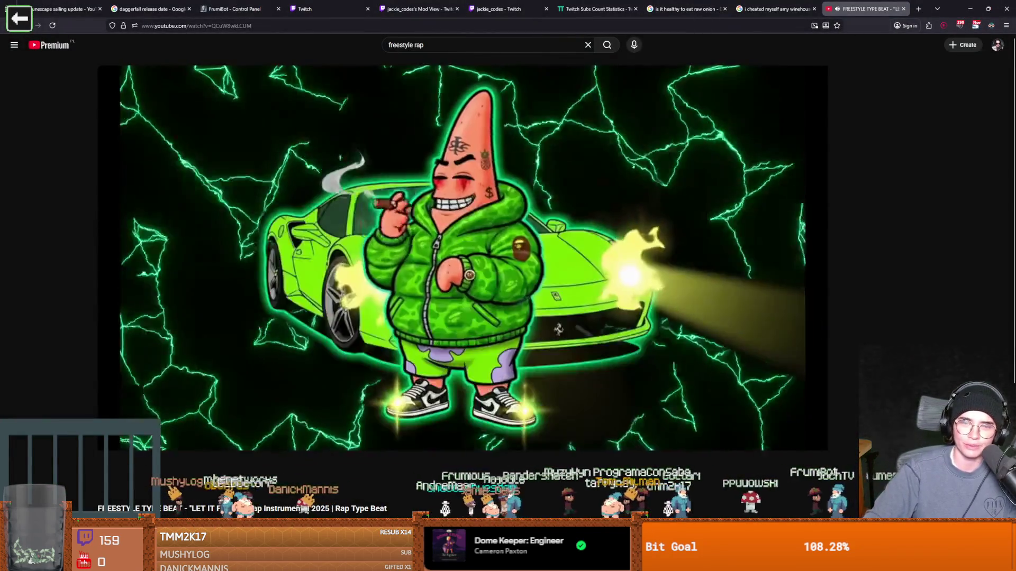
key("alt+Tab")
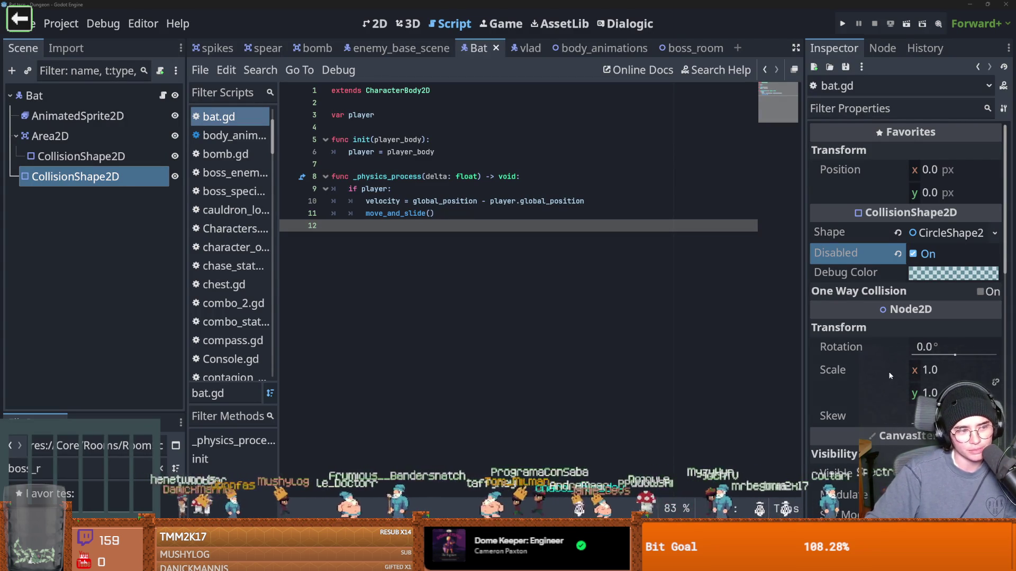
- Save the scene and readjust the Scene dock width
left_click(296, 268)
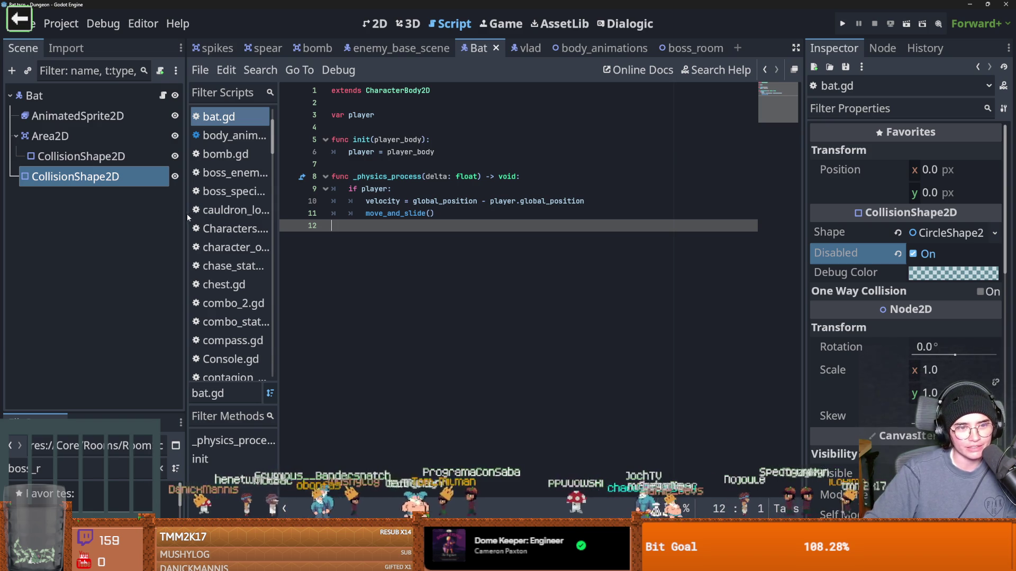
left_click_drag(182, 213, 122, 214)
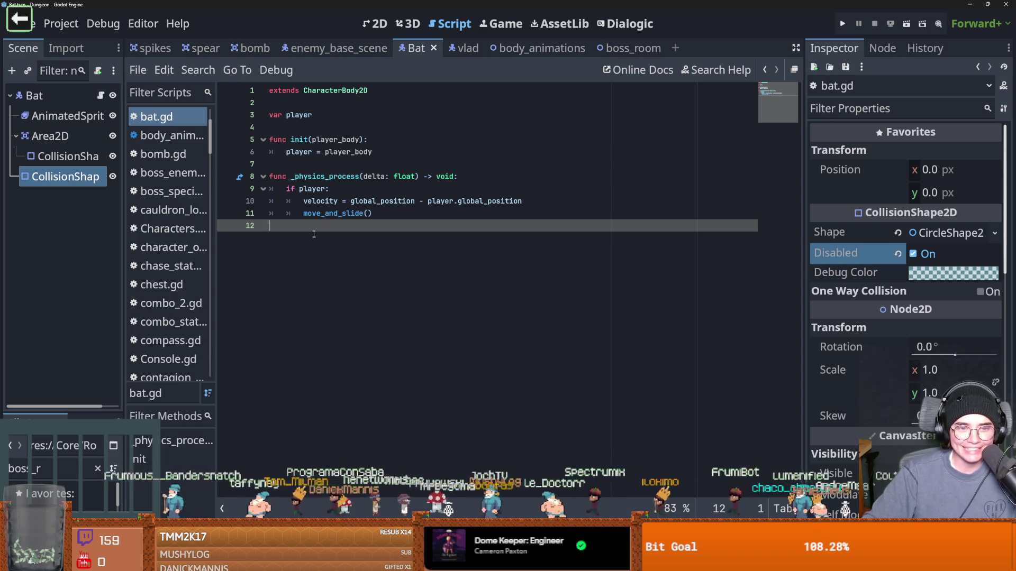
key("ctrl+s")
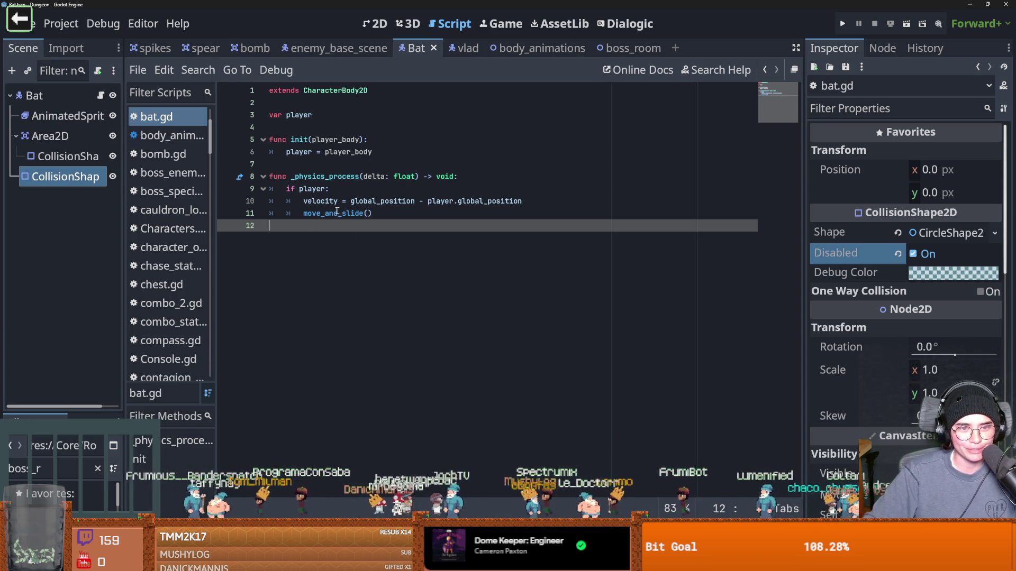
left_click_drag(124, 294, 161, 294)
- Open the Bat node's bat.gd, select init(player_body) on line 5, then move to the vlad scene
left_click(34, 95)
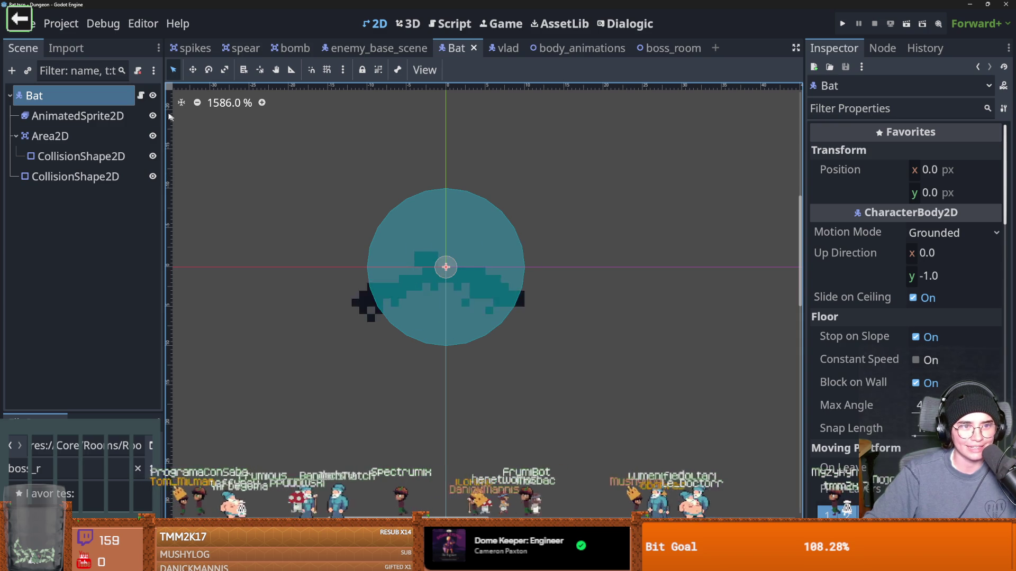
left_click(140, 95)
key("ctrl+s")
left_click(408, 183)
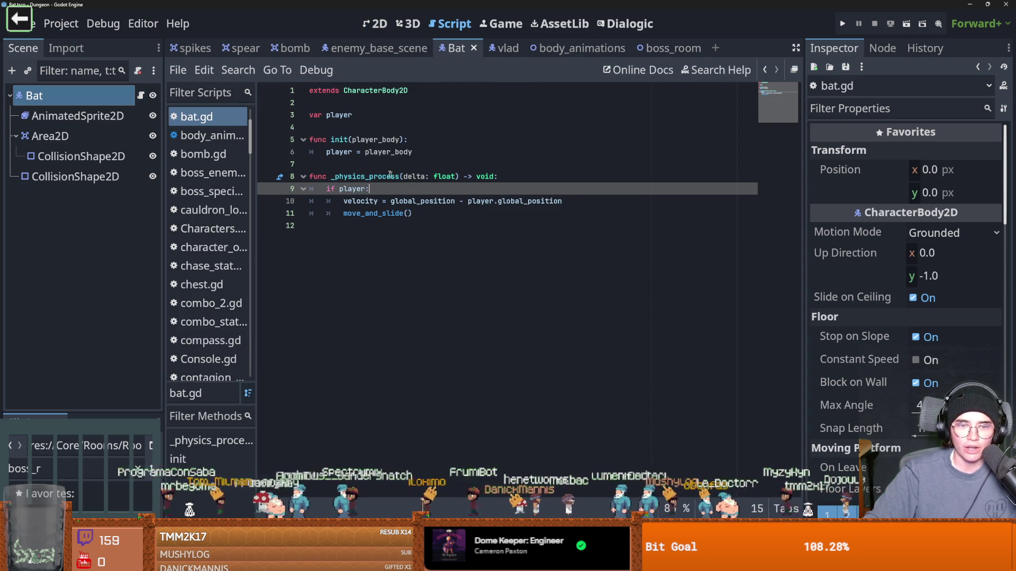
left_click(341, 139)
left_click_drag(401, 140, 331, 139)
key("ctrl+s")
key("ctrl+Tab")
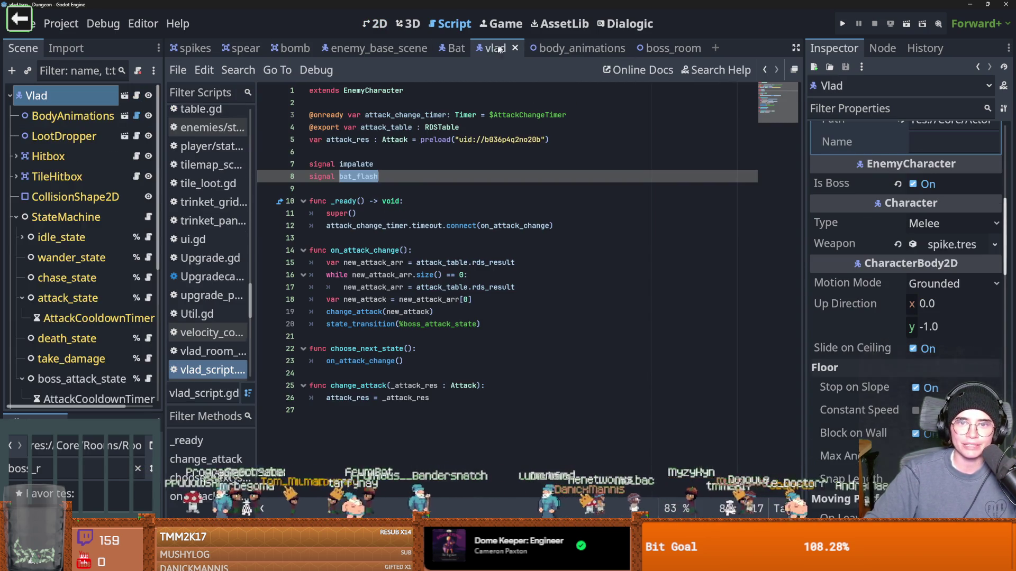
- Open boss_room's vlad_room_logic.gd, select the pass in on_bat_flash, then go to the browser
left_click(657, 53)
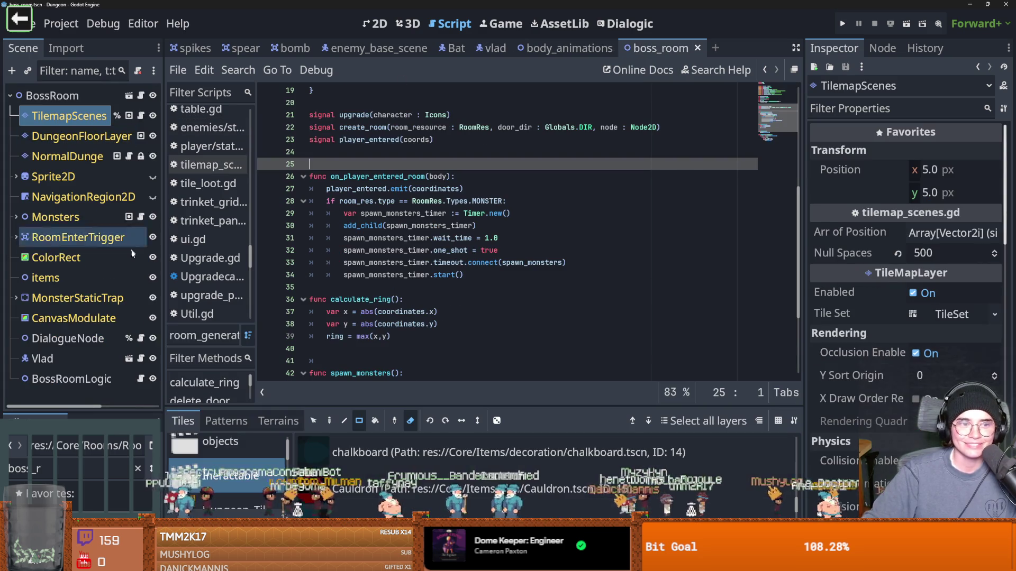
left_click_drag(164, 337, 212, 337)
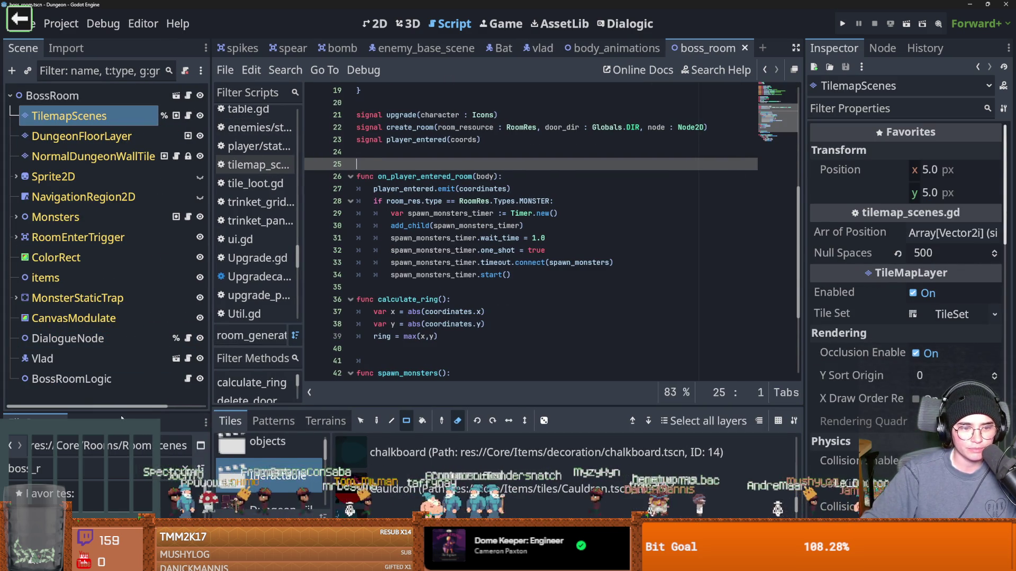
left_click_drag(124, 412, 123, 468)
left_click(188, 379)
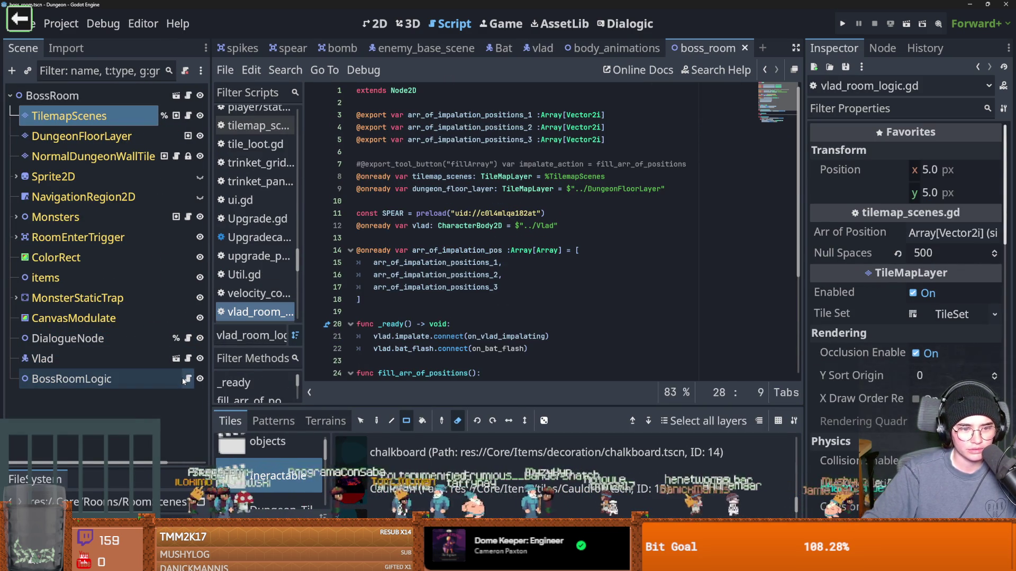
left_click(373, 324)
scroll(387, 318, "down", 3)
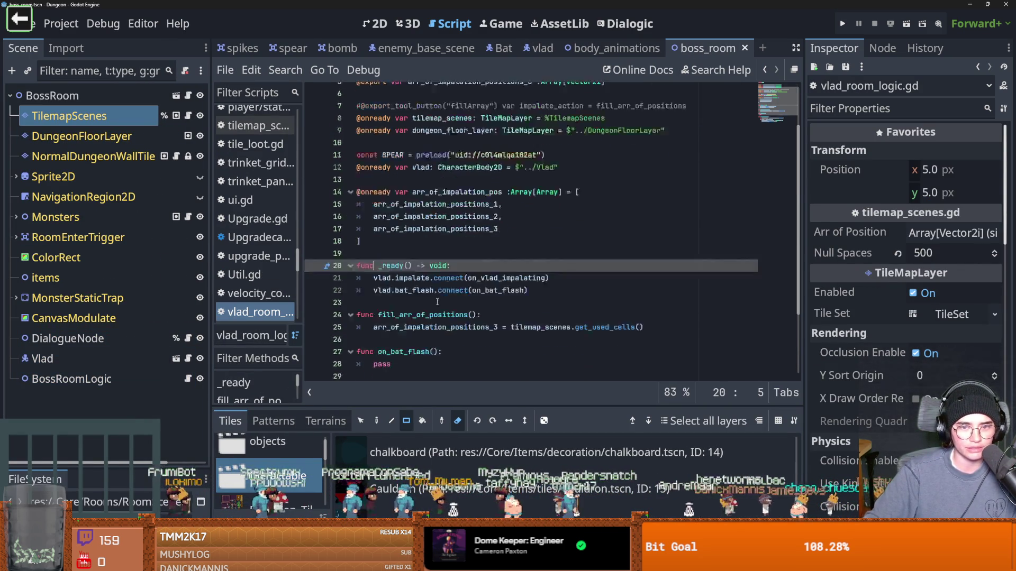
double_click(383, 312)
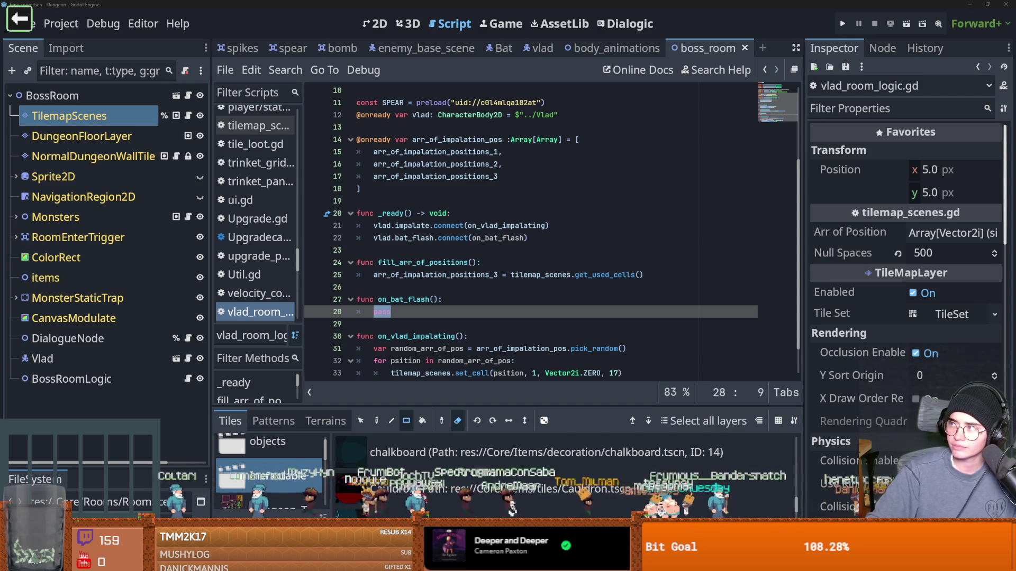
key("alt+Tab")
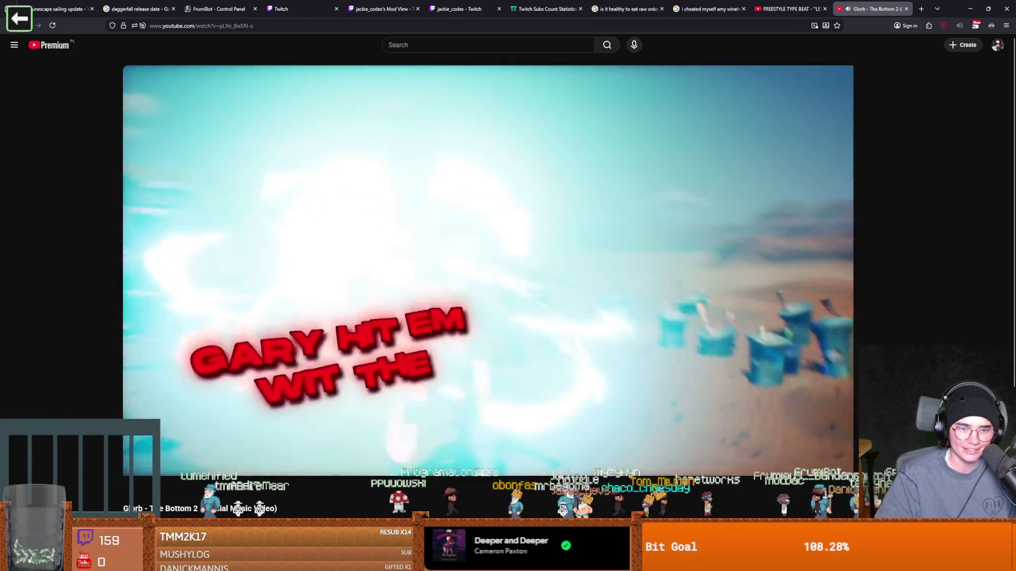
- Let the Glorb music video play, pause it, and return to the Godot editor
scroll(86, 367, "down", 2)
scroll(86, 368, "down", 1)
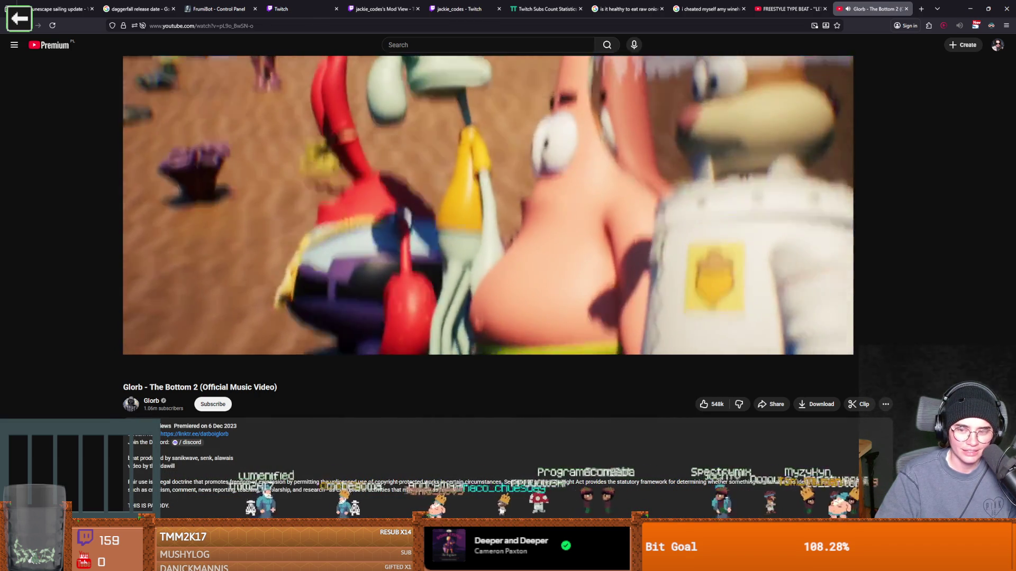
scroll(487, 264, "up", 1)
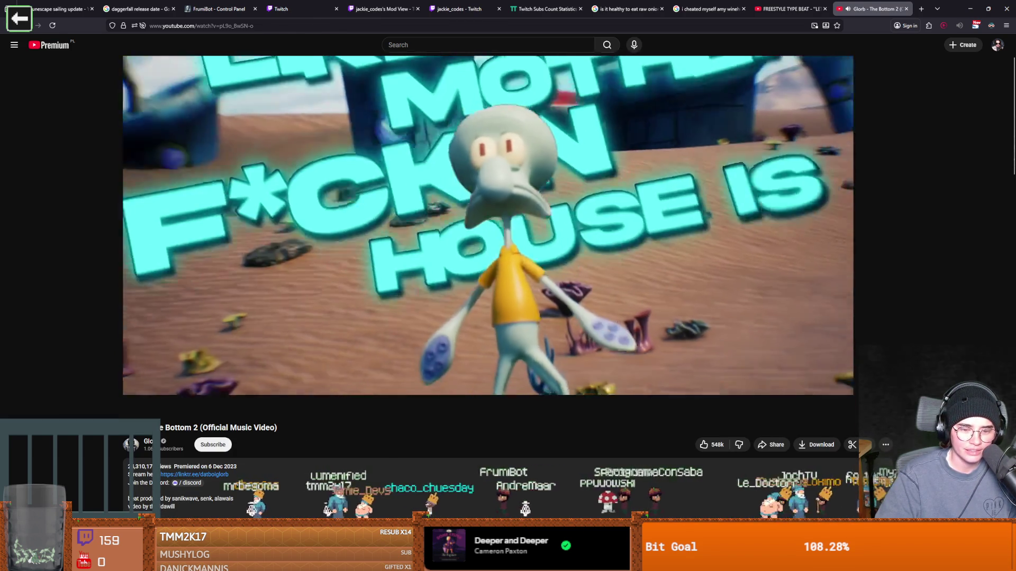
scroll(486, 264, "up", 2)
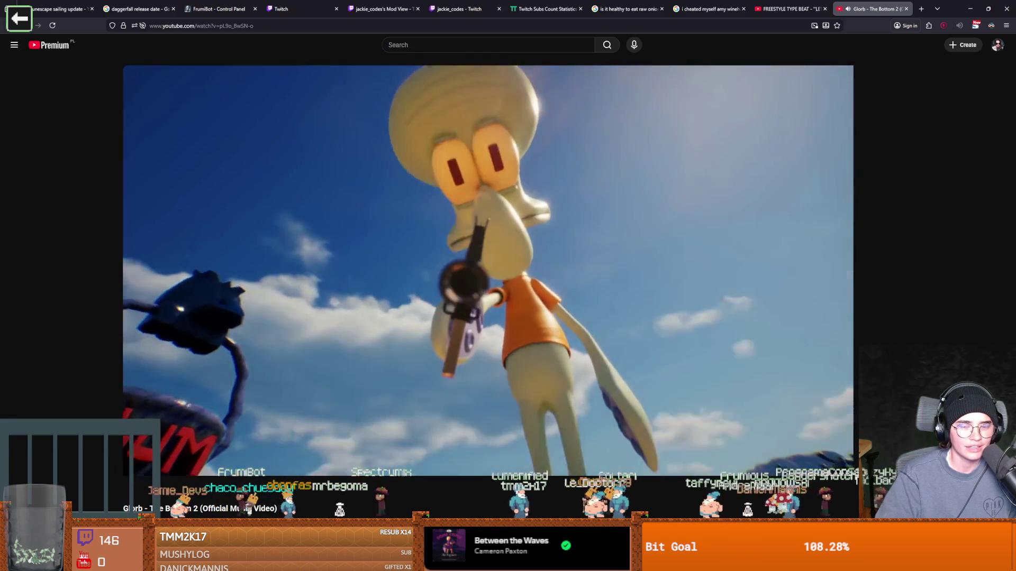
scroll(175, 410, "down", 2)
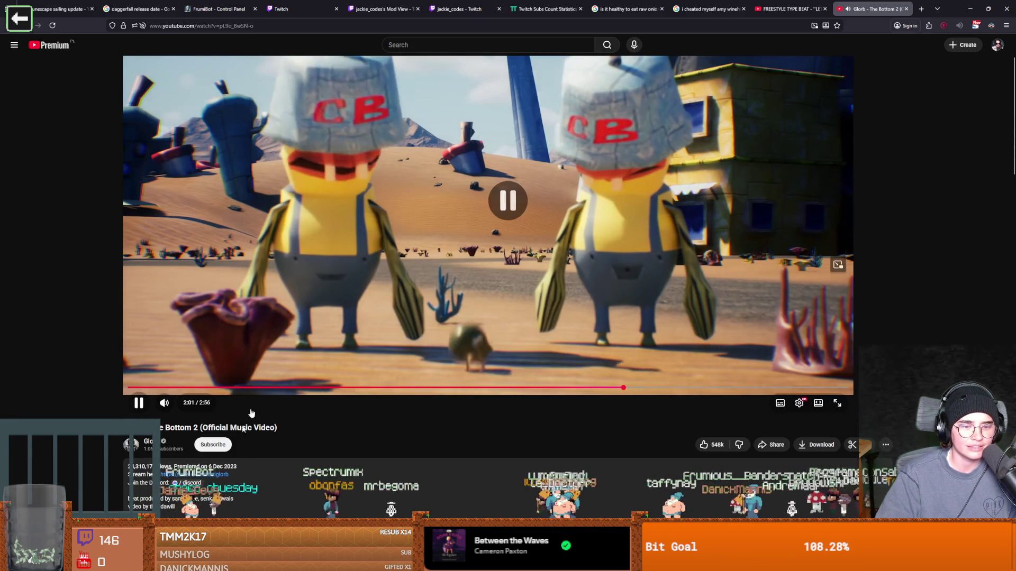
left_click(312, 309)
scroll(328, 334, "up", 2)
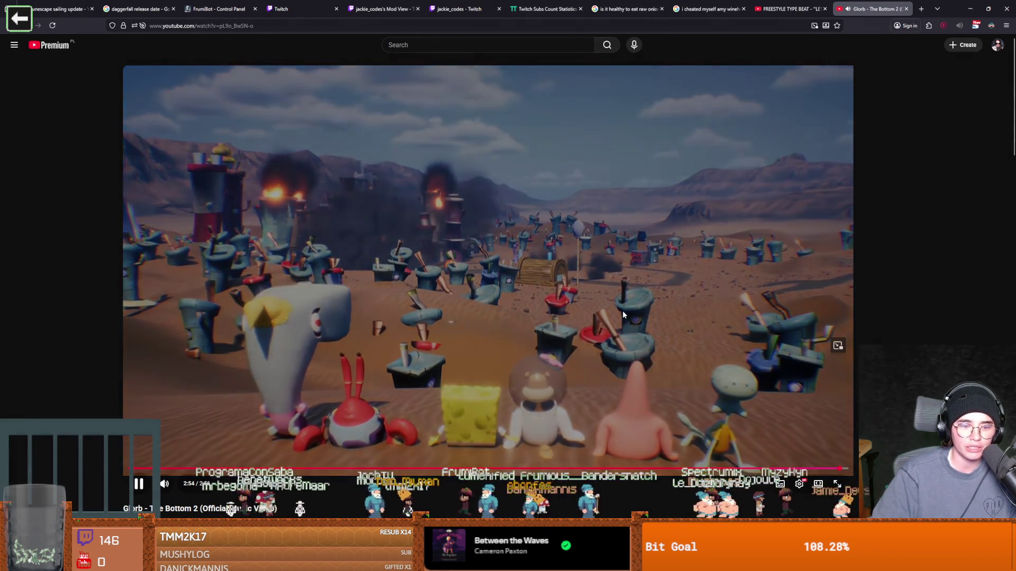
left_click(623, 310)
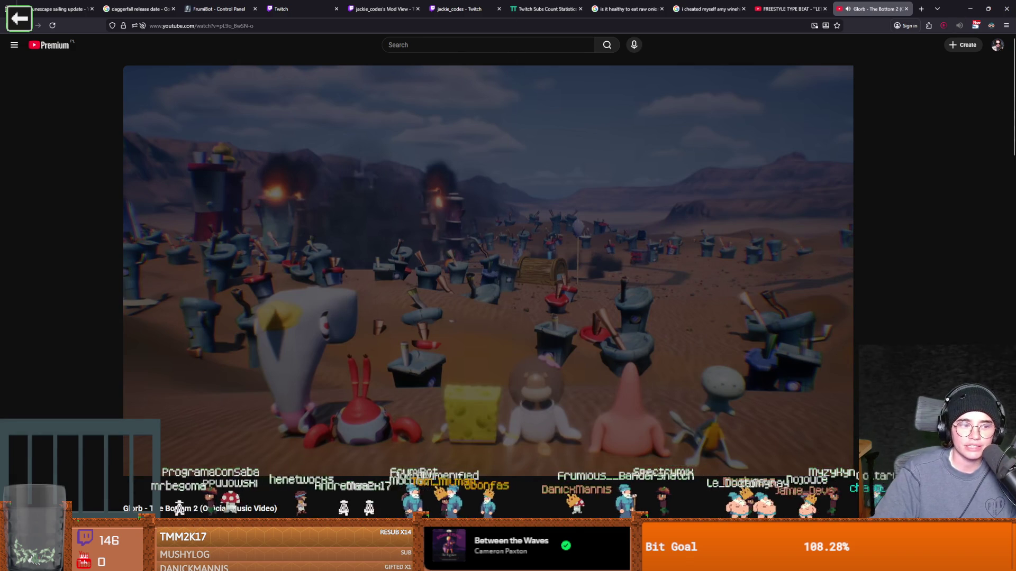
left_click(970, 8)
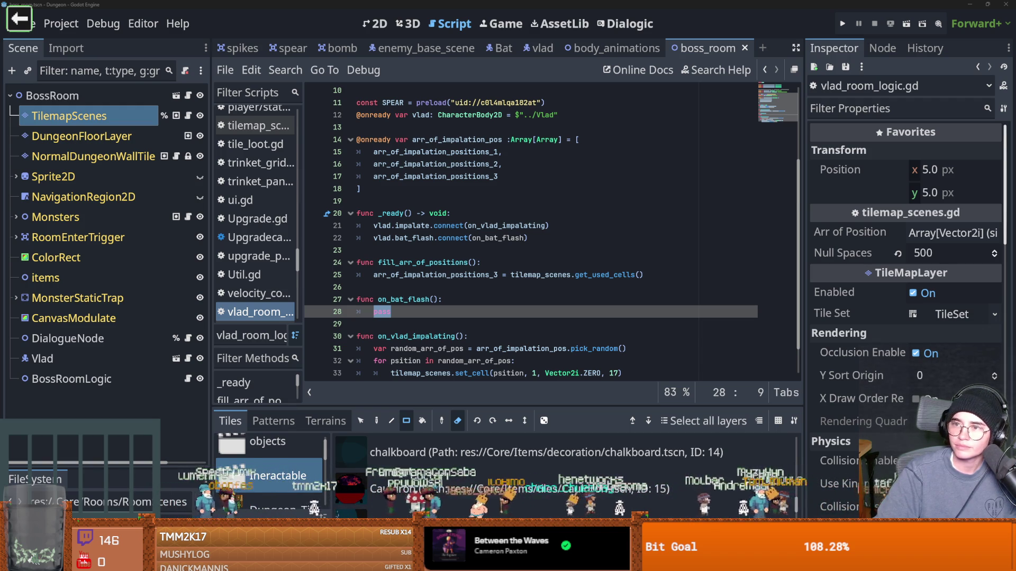
- Save the scene and insert an empty line above the impalation positions array
left_click(494, 189)
scroll(487, 201, "up", 3)
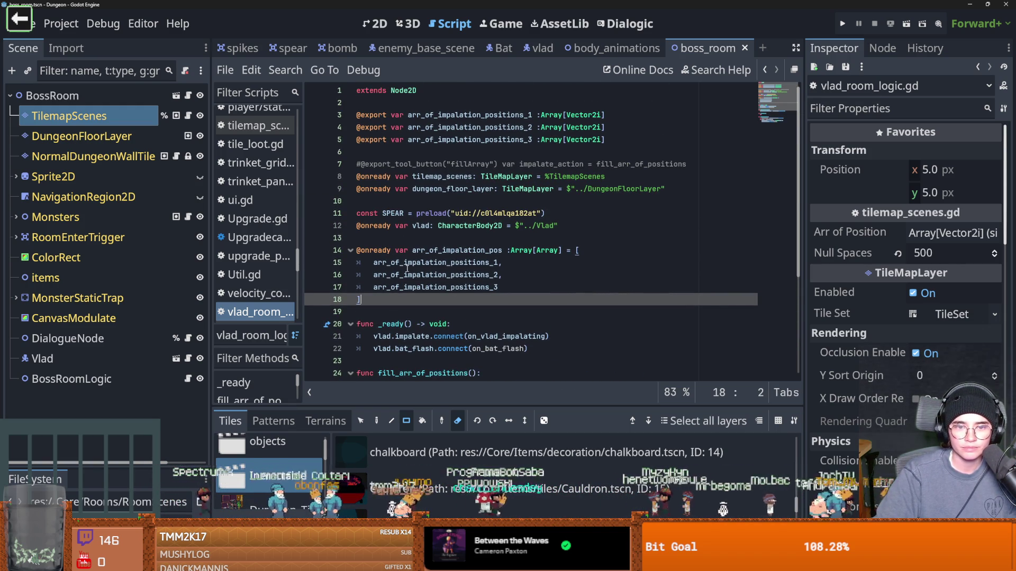
key("ctrl+s")
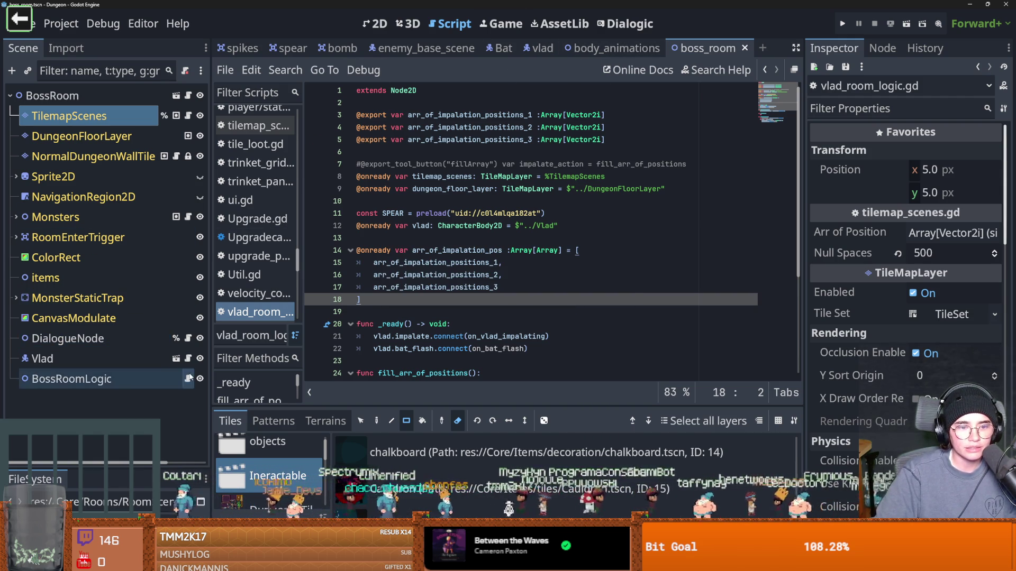
scroll(476, 238, "down", 4)
double_click(381, 275)
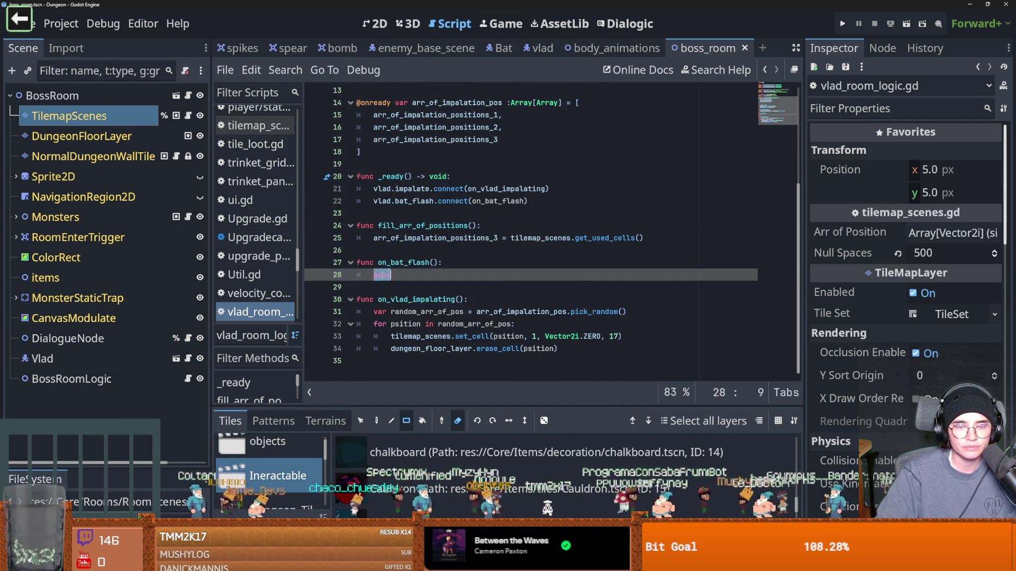
scroll(387, 229, "up", 4)
left_click(422, 238)
key("Return")
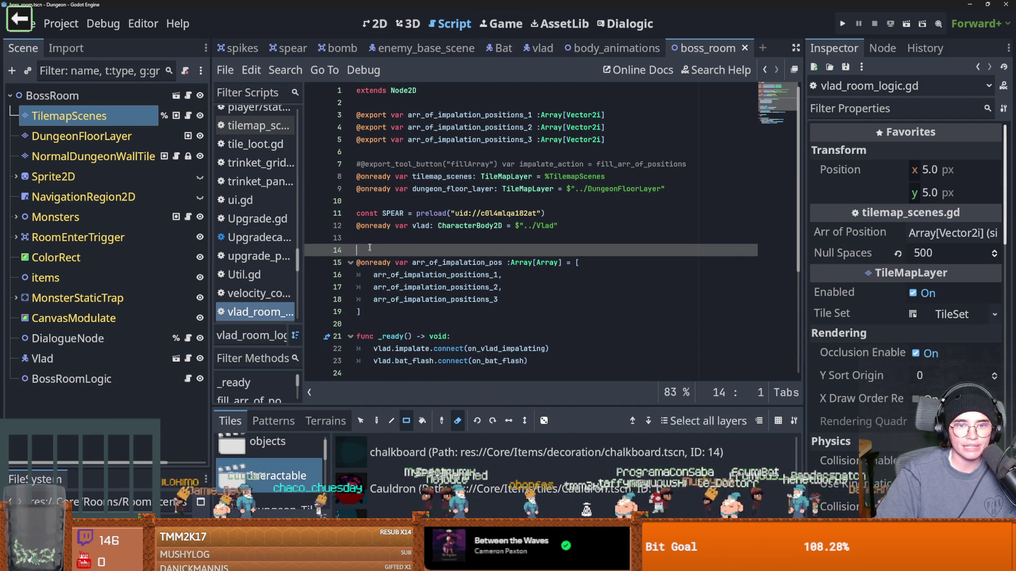
key("Up")
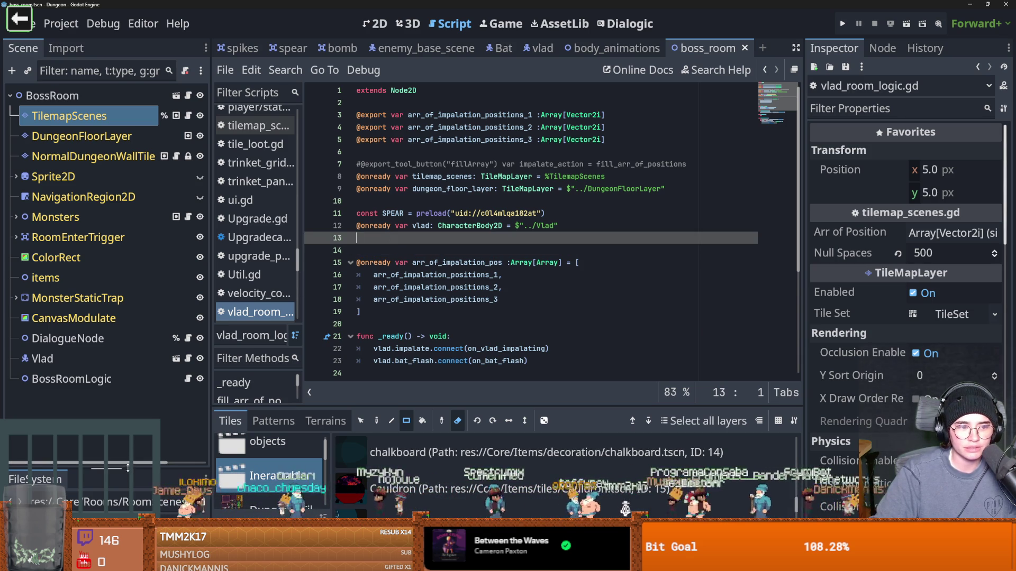
- Clear the FileSystem filter and delete the on_bat_flash function
left_click_drag(128, 468, 127, 271)
left_click(86, 328)
key("BackSpace")
key("BackSpace")
key("BackSpace")
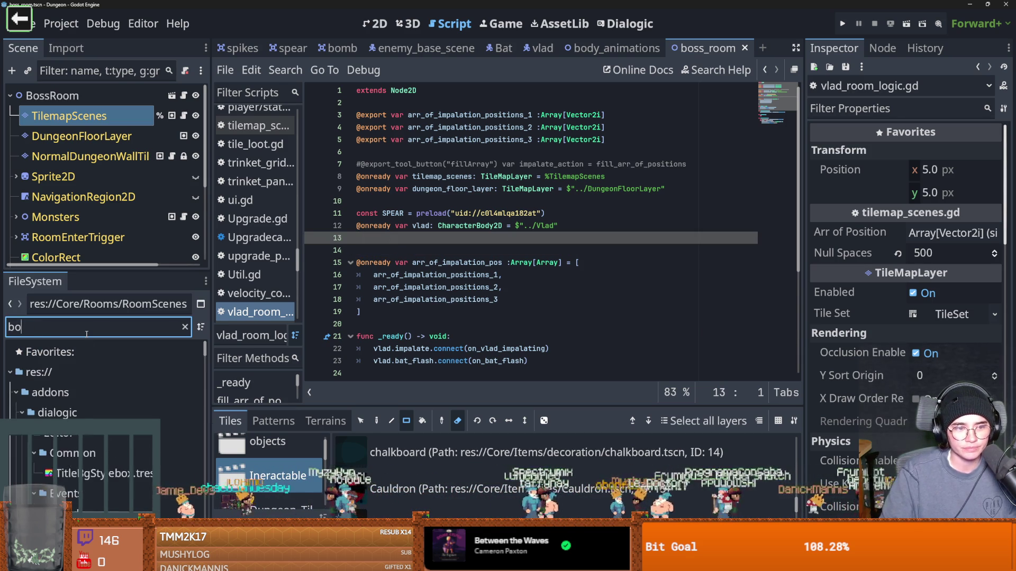
key("BackSpace")
key("BackSpace")
scroll(387, 283, "down", 4)
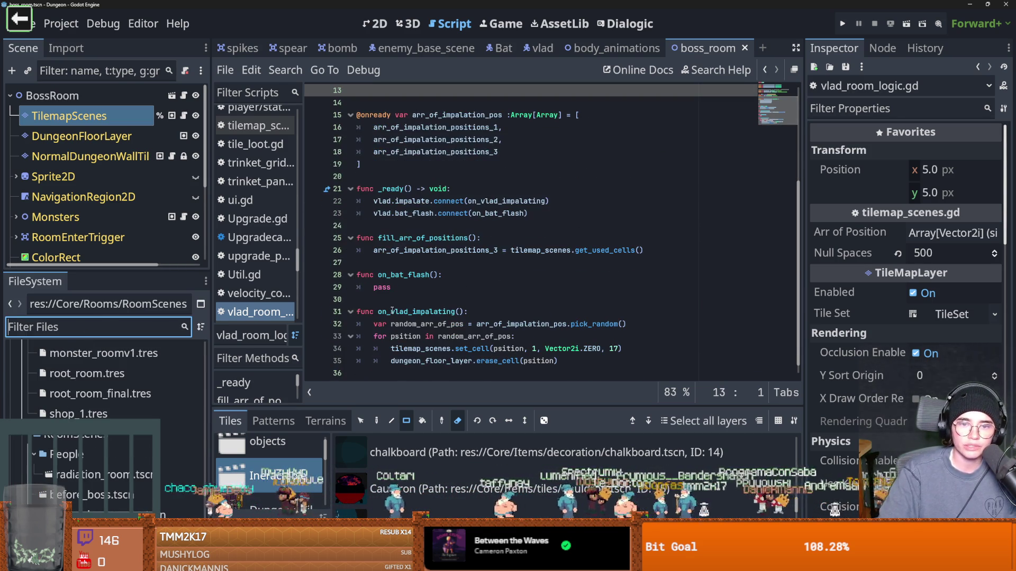
left_click(391, 287)
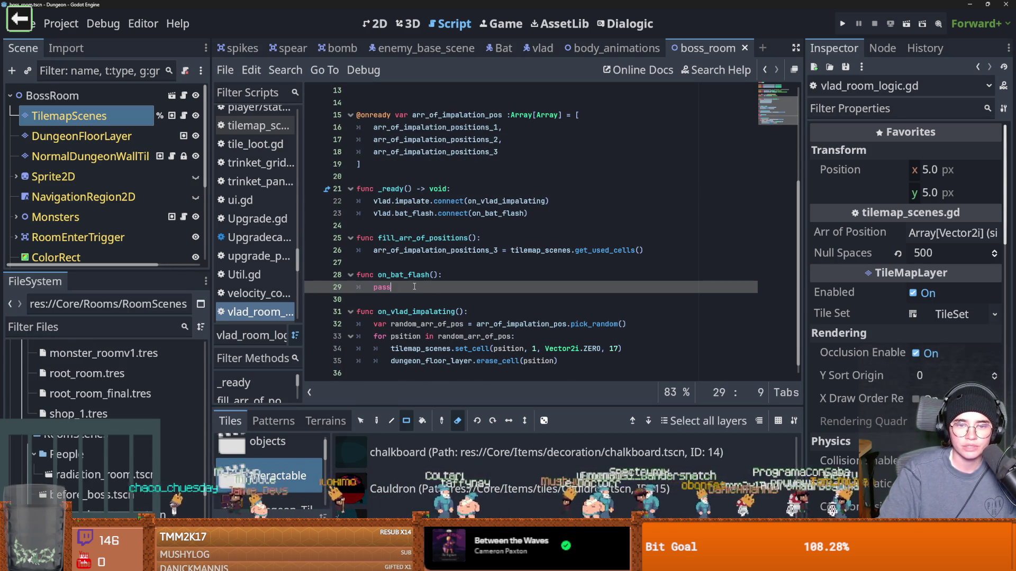
key("shift+Up")
key("shift+Up")
key("BackSpace")
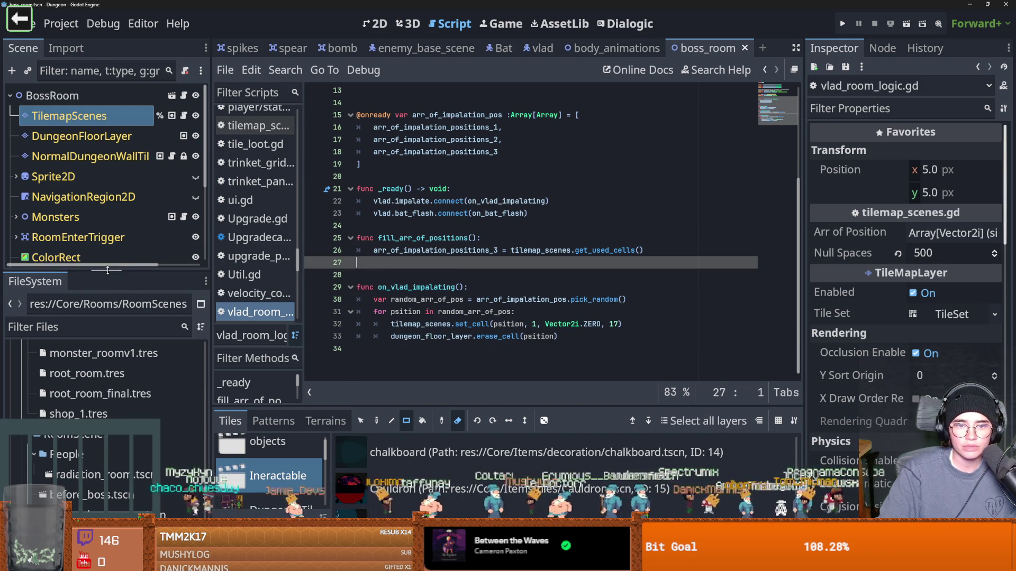
- Delete the vlad.bat_flash.connect line from _ready
left_click_drag(108, 270, 108, 381)
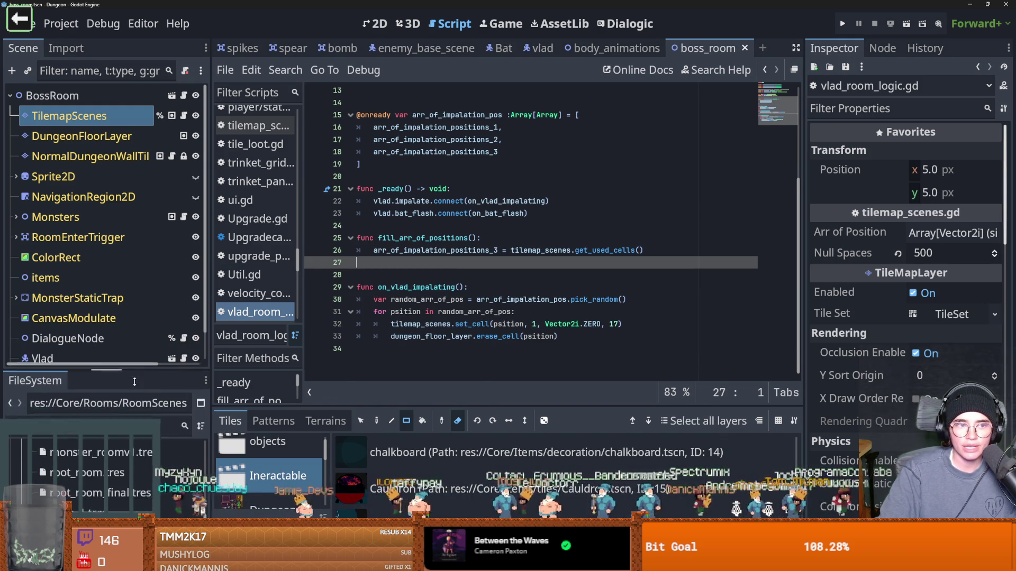
triple_click(516, 213)
key("BackSpace")
scroll(497, 208, "up", 3)
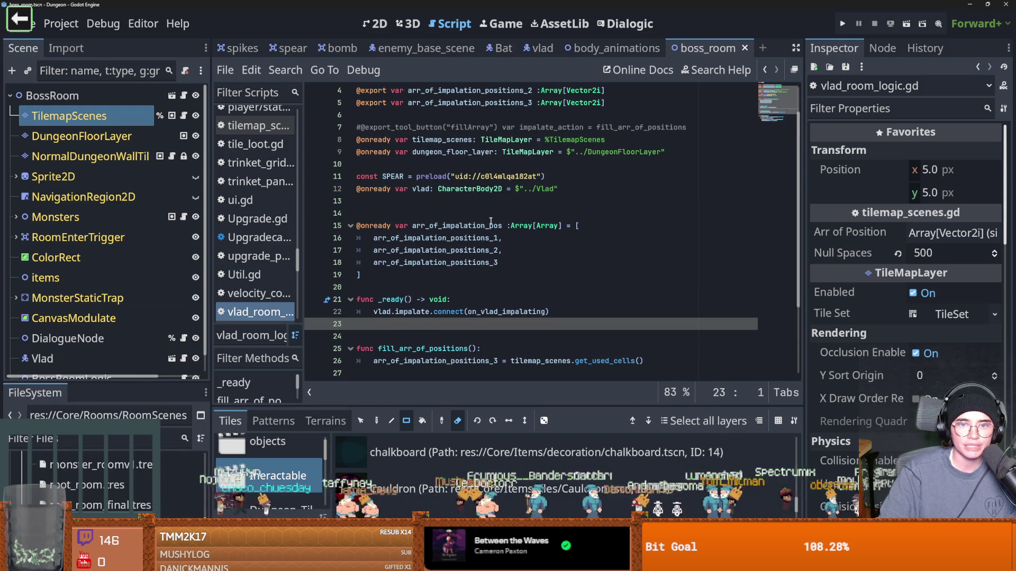
scroll(497, 208, "up", 2)
scroll(471, 254, "down", 2)
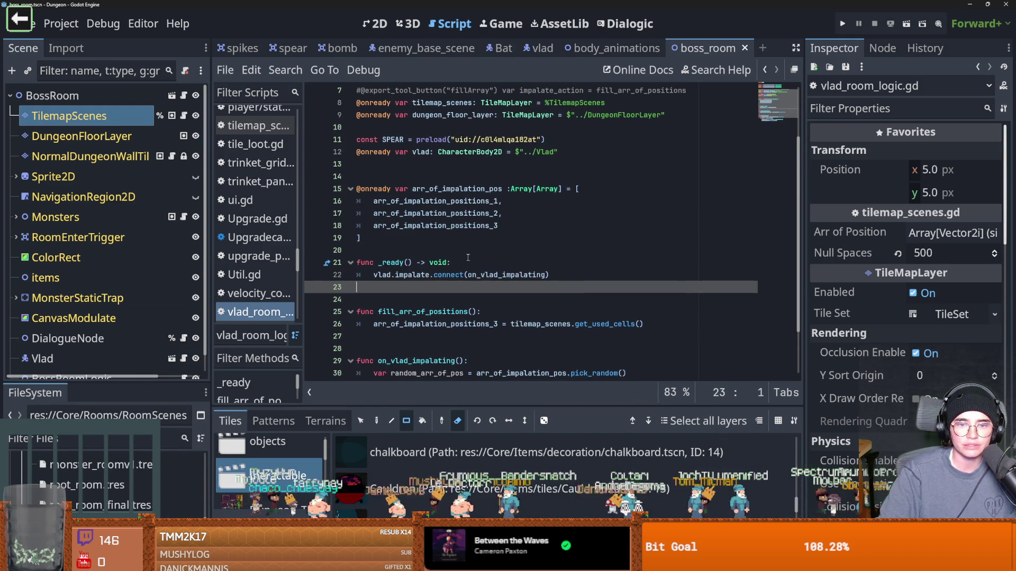
left_click(535, 49)
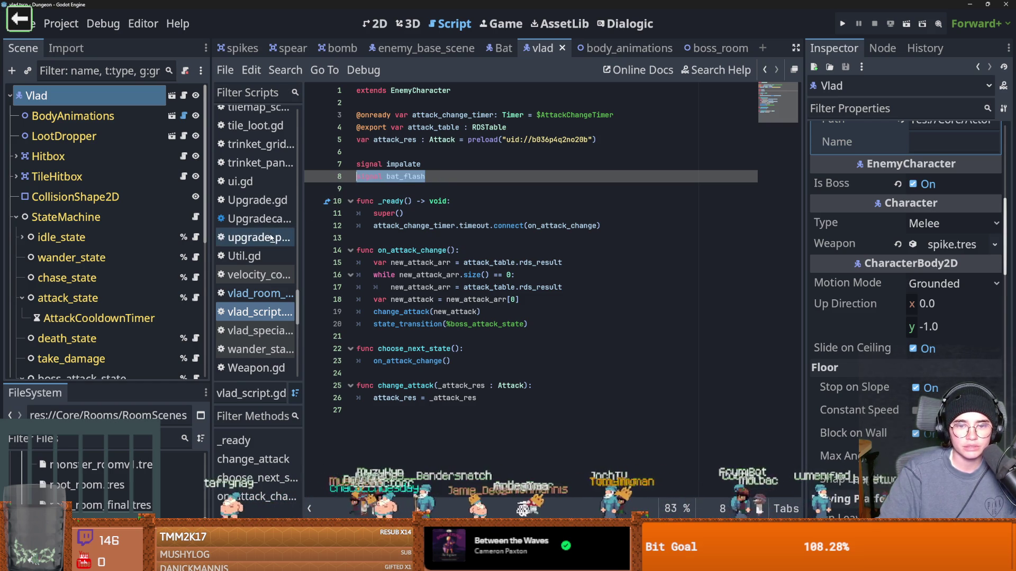
- Open attack_state.gd, then vlad_special.gd at the BAT_FLASH branch's bat_flash emit line
scroll(159, 239, "down", 3)
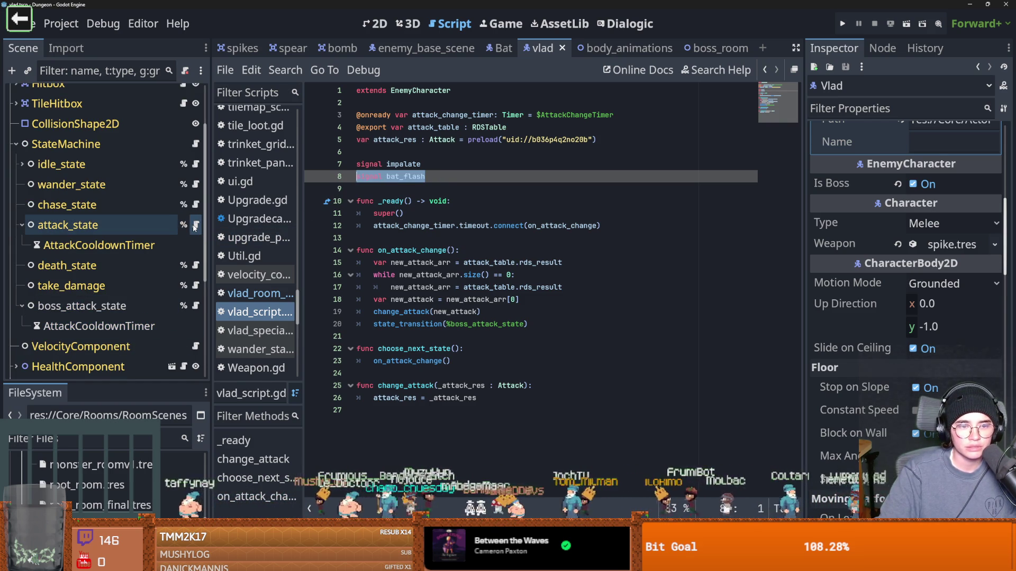
left_click(194, 227)
scroll(471, 412, "down", 1)
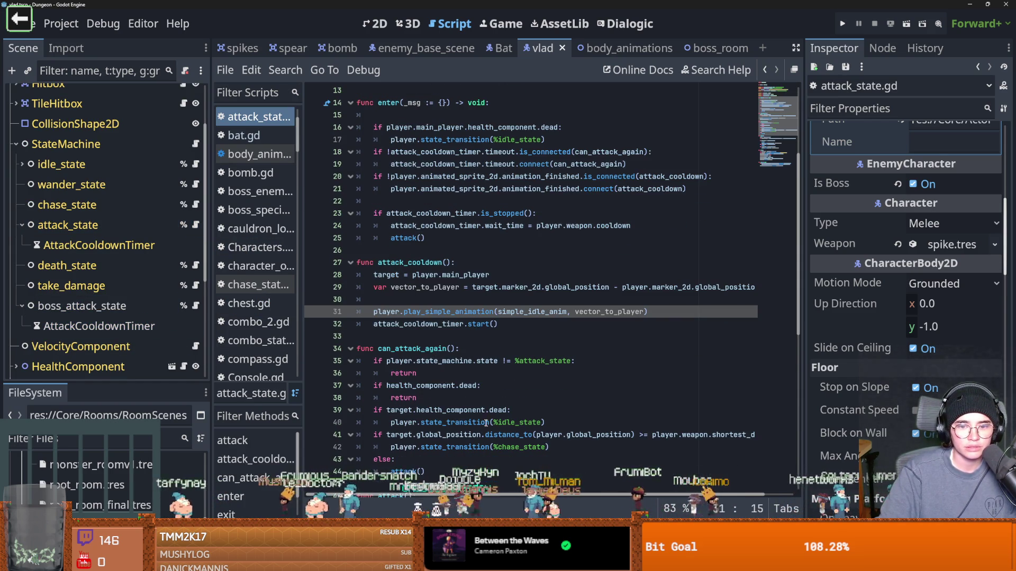
scroll(469, 450, "down", 1)
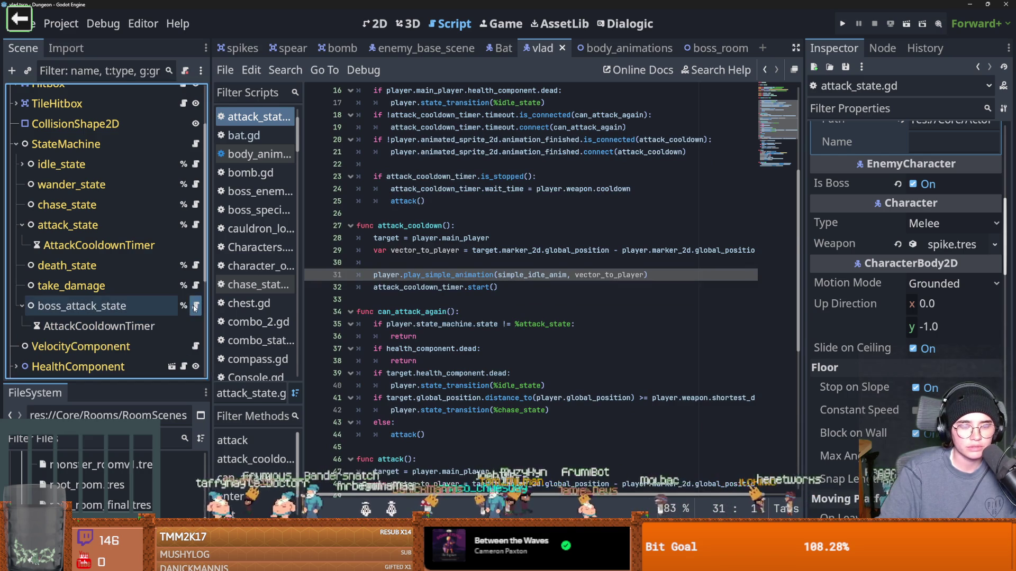
left_click(195, 307)
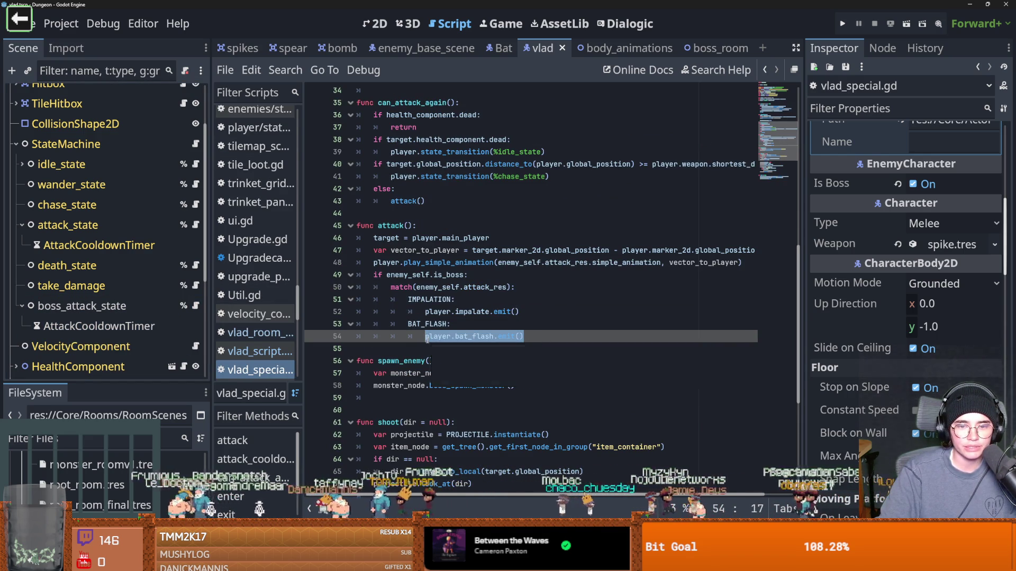
left_click(377, 348)
- Add a spawn_bats() stub with pass and have the BAT_FLASH branch call it
key("Return")
key("Return")
left_click(377, 365)
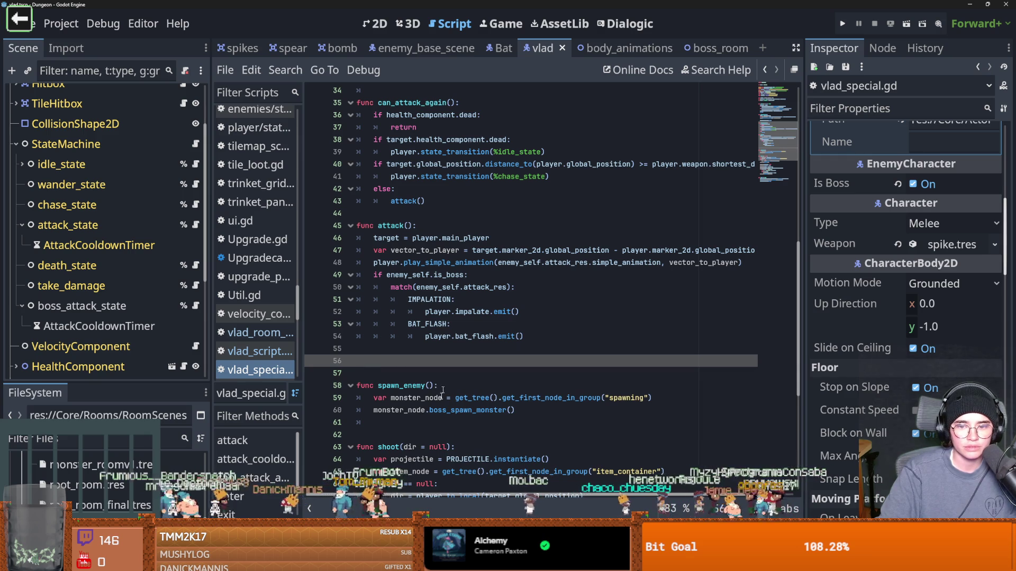
left_click(374, 370)
double_click(420, 401)
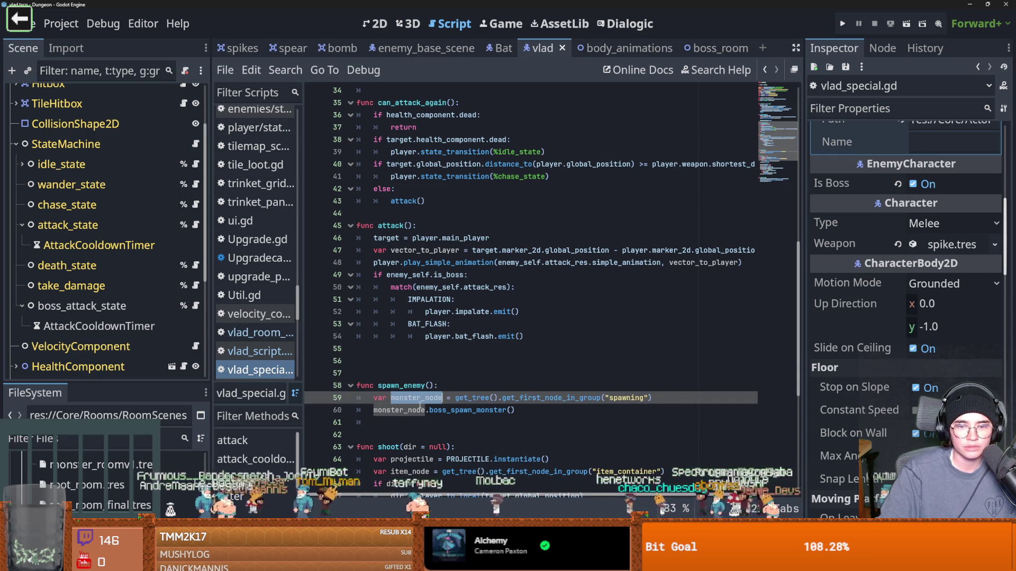
double_click(404, 386)
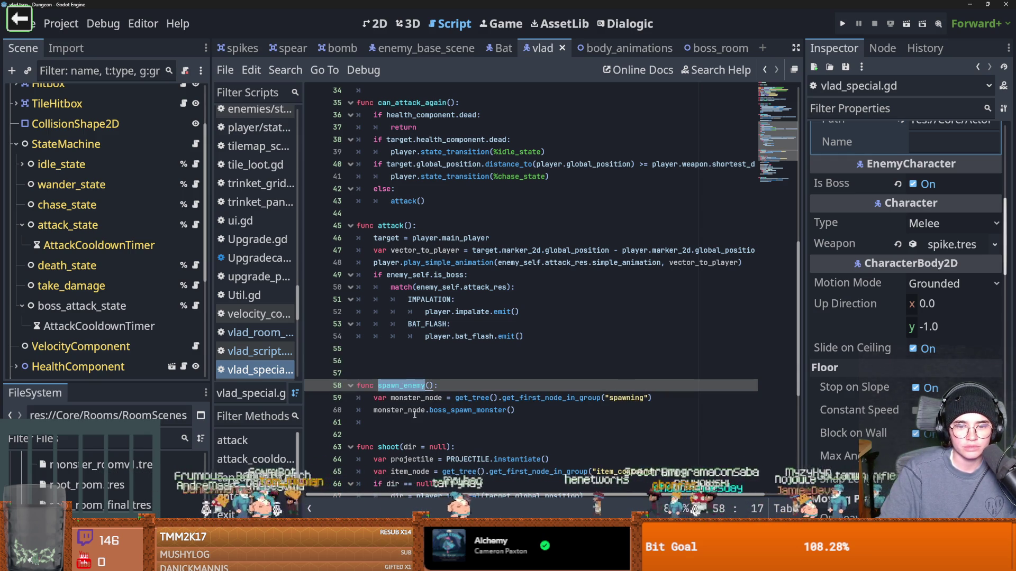
double_click(417, 412)
left_click(369, 361)
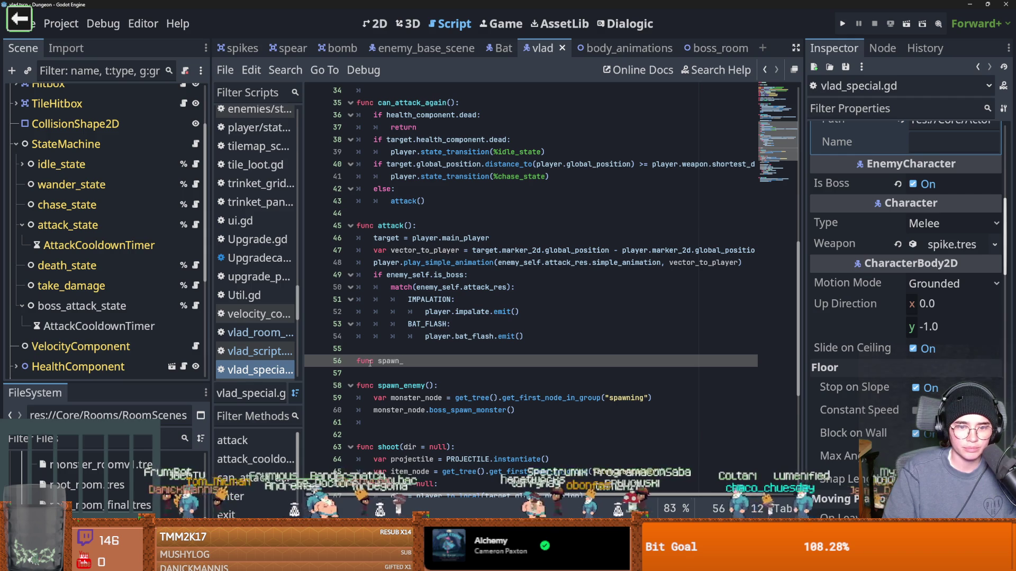
key("Return")
type("pass")
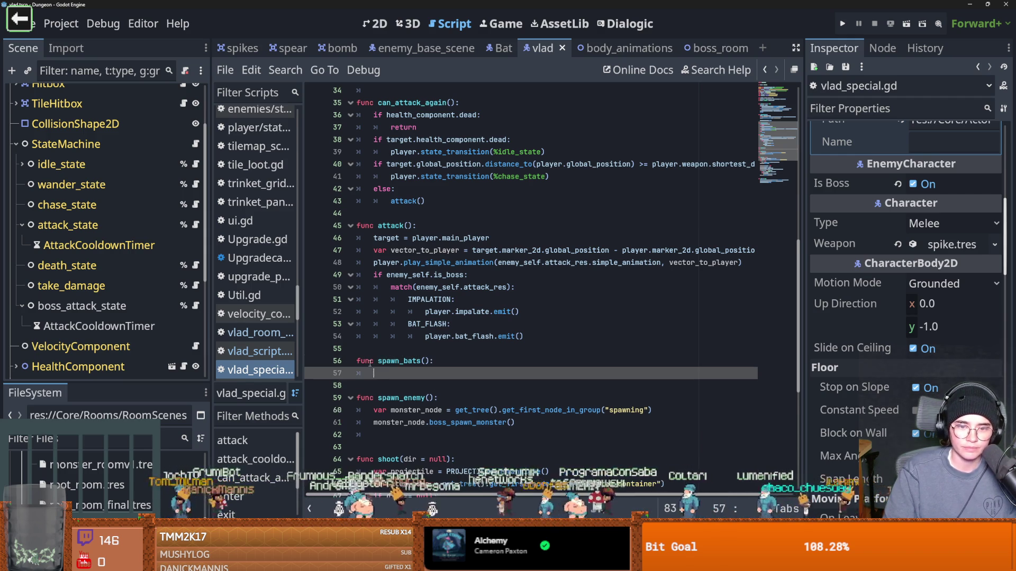
mouse_move(528, 340)
left_mouse_down()
mouse_move(452, 339)
mouse_move(387, 361)
left_mouse_up()
left_click_drag(523, 338, 459, 339)
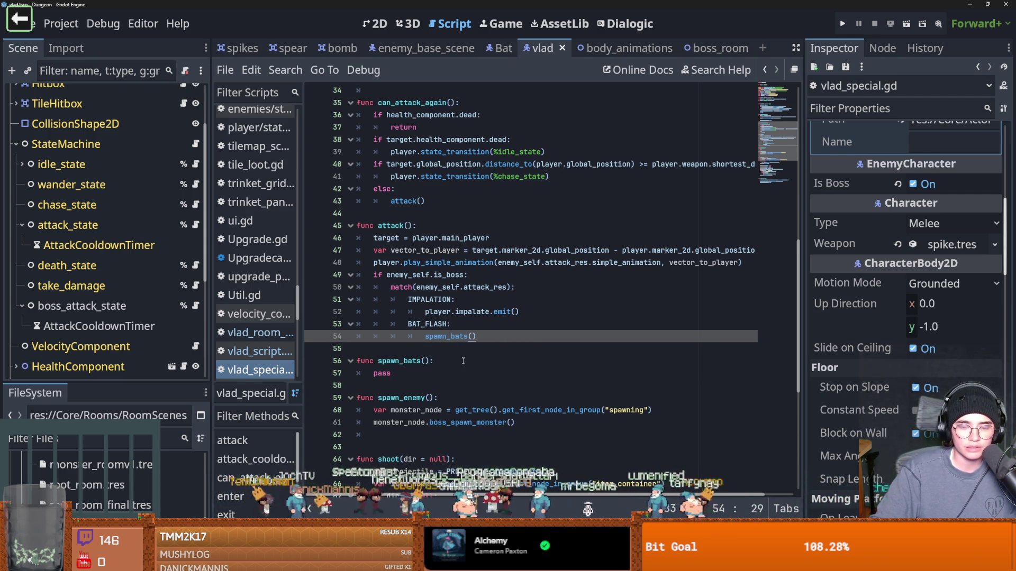
scroll(392, 371, "up", 9)
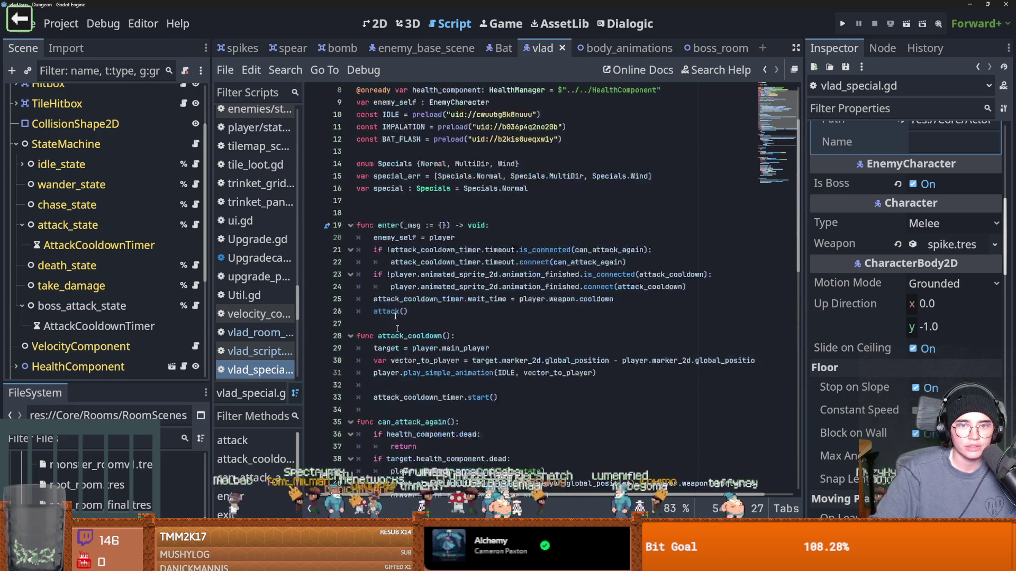
- Add a BAT constant preloading bat.tscn near the top of vlad_special.gd
left_click(371, 213)
key("Return")
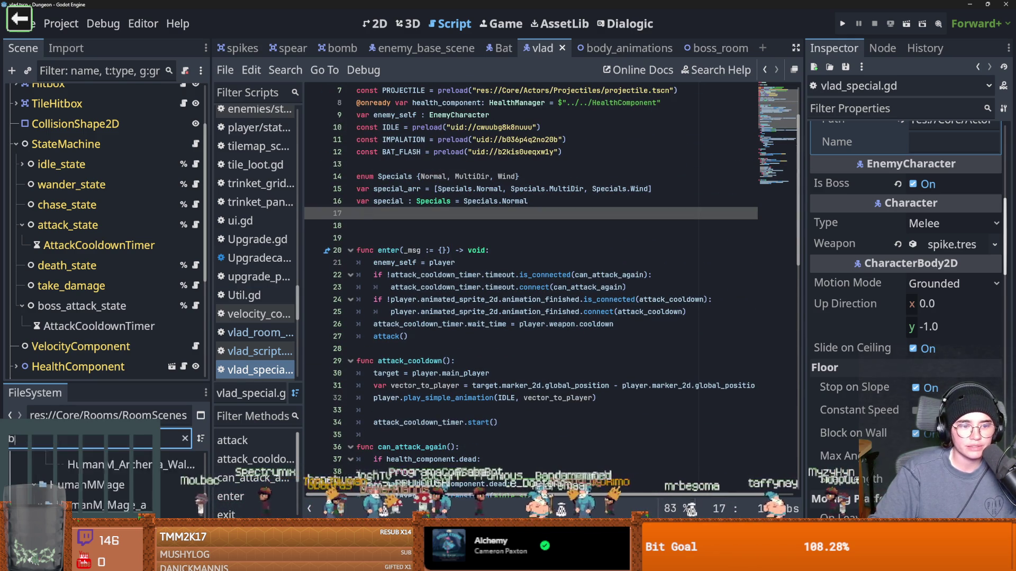
type("at")
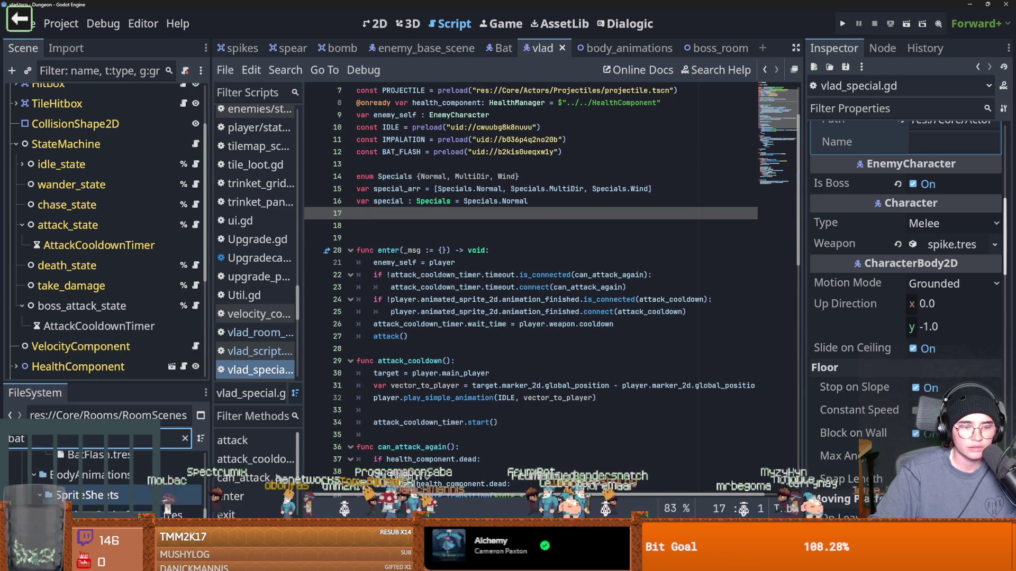
scroll(138, 509, "down", 2)
mouse_move(119, 503)
left_mouse_down()
mouse_move(180, 497)
mouse_move(370, 238)
mouse_move(402, 229)
left_mouse_up()
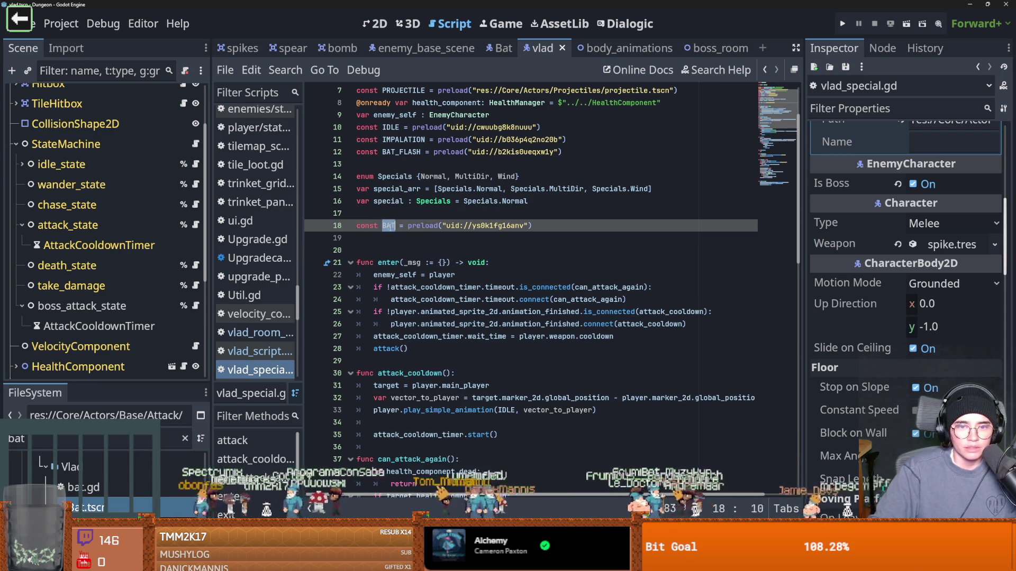
scroll(390, 373, "down", 7)
scroll(390, 373, "down", 4)
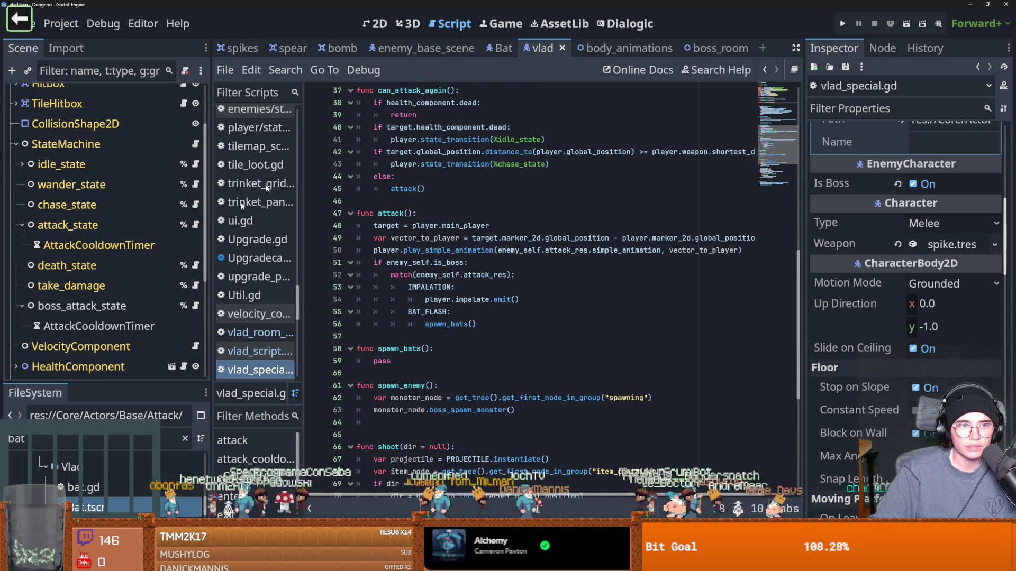
left_click(376, 23)
scroll(316, 307, "up", 1)
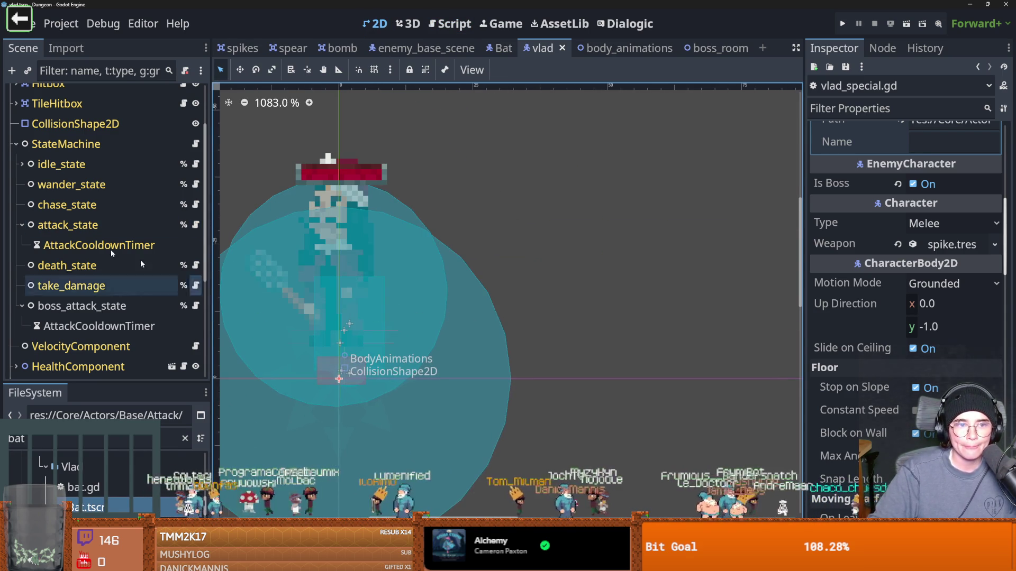
- Add a Marker2D child to boss_attack_state and move it onto Vlad's body
scroll(114, 312, "down", 3)
left_click(112, 128)
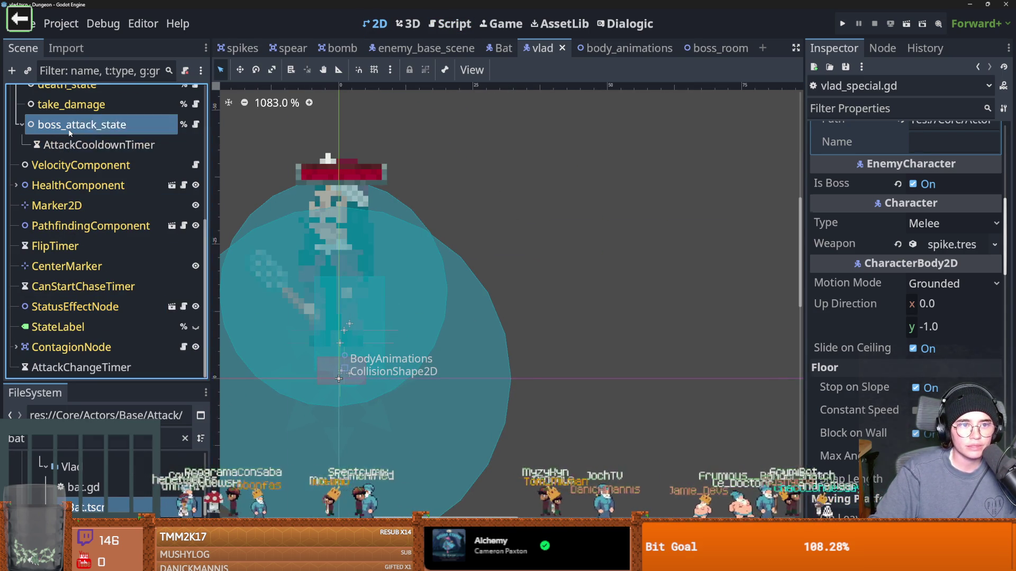
right_click(112, 129)
key("ctrl+a")
type("p")
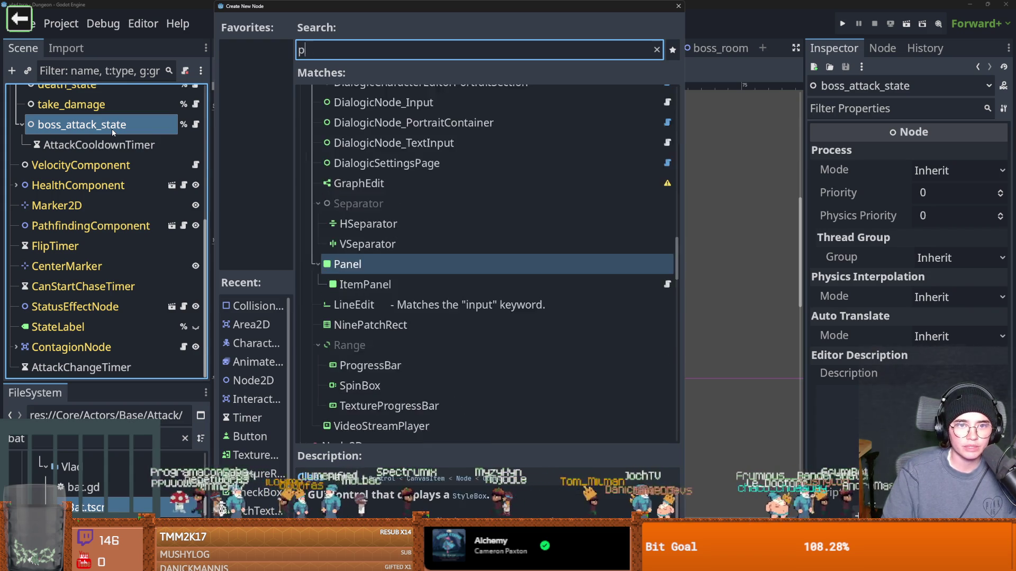
key("BackSpace")
type("m")
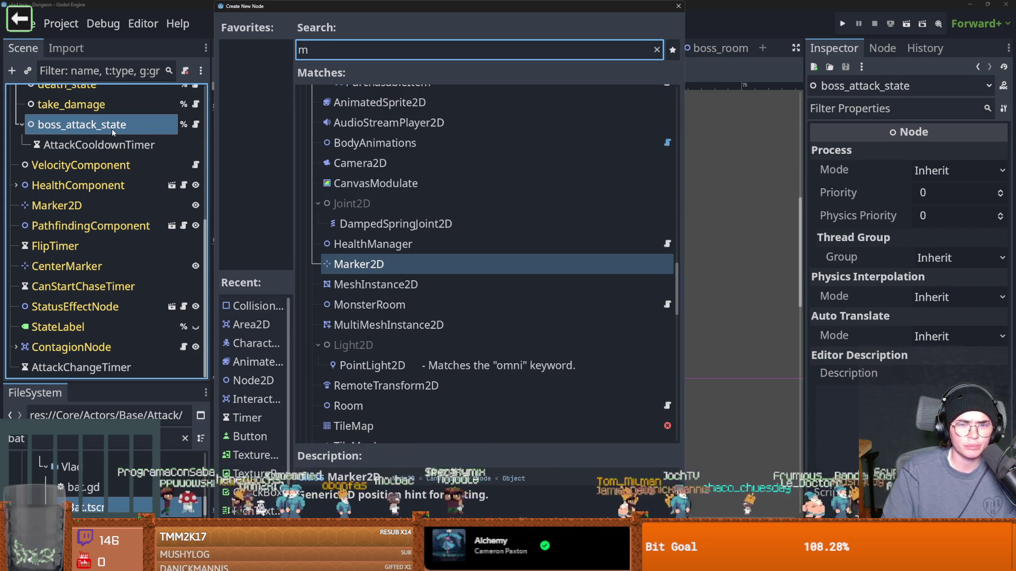
key("Return")
left_click_drag(441, 356, 418, 283)
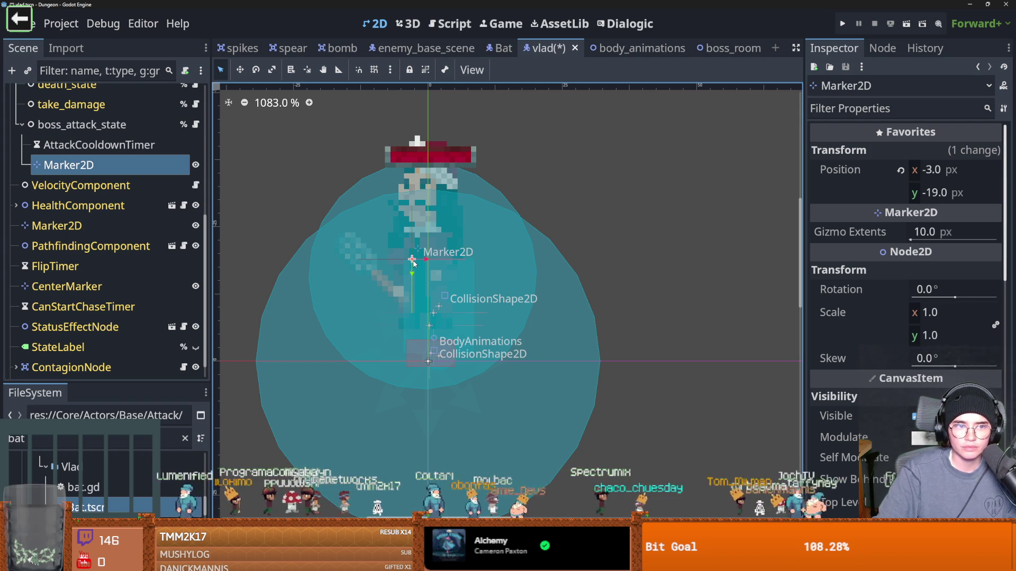
- Duplicate the marker twice, offset the copies, save, and reopen vlad_special.gd
key("ctrl+d")
left_click_drag(413, 261, 402, 255)
key("ctrl+z")
mouse_move(411, 257)
left_mouse_down()
mouse_move(434, 260)
mouse_move(424, 287)
left_mouse_up()
key("ctrl+d")
key("ctrl+s")
scroll(185, 139, "up", 3)
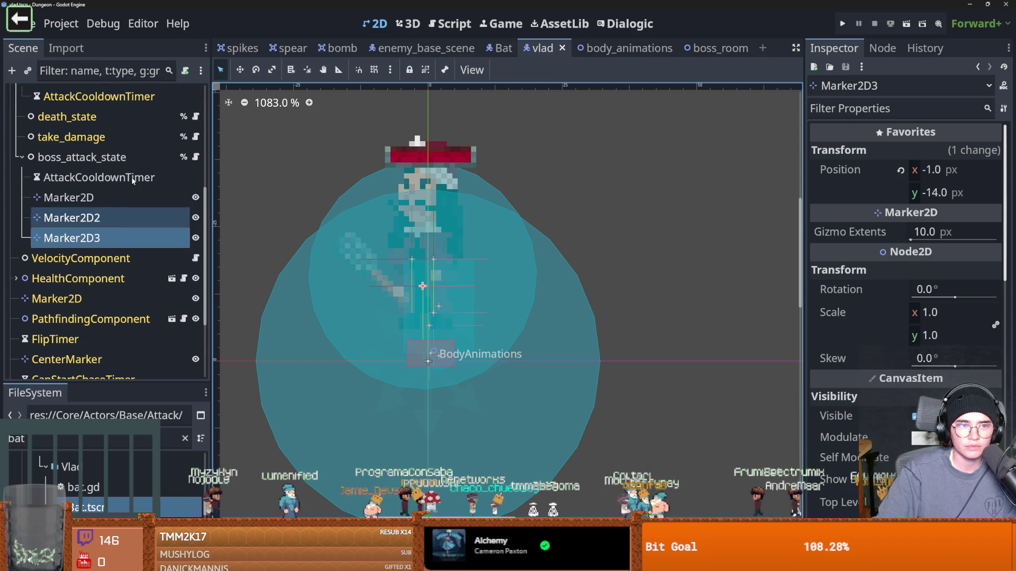
left_click(196, 157)
scroll(463, 258, "up", 10)
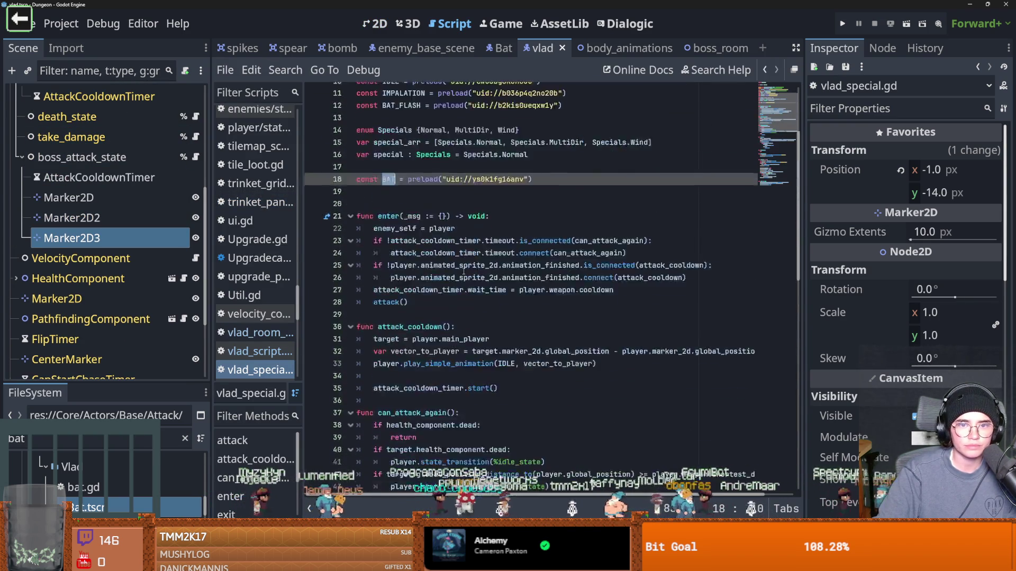
left_click(390, 313)
key("Return")
key("Up")
type("@export var marker")
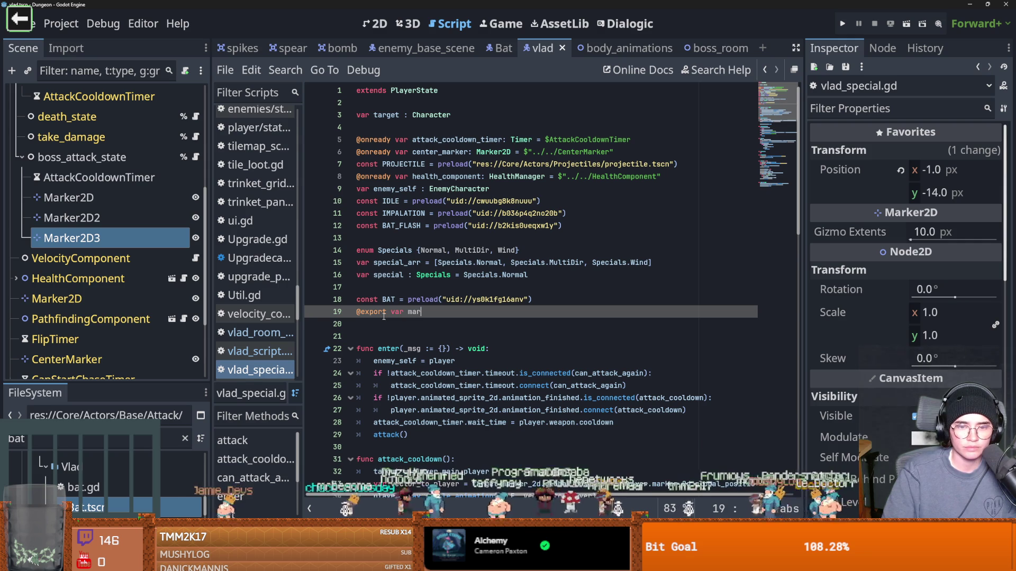
type("s = Array")
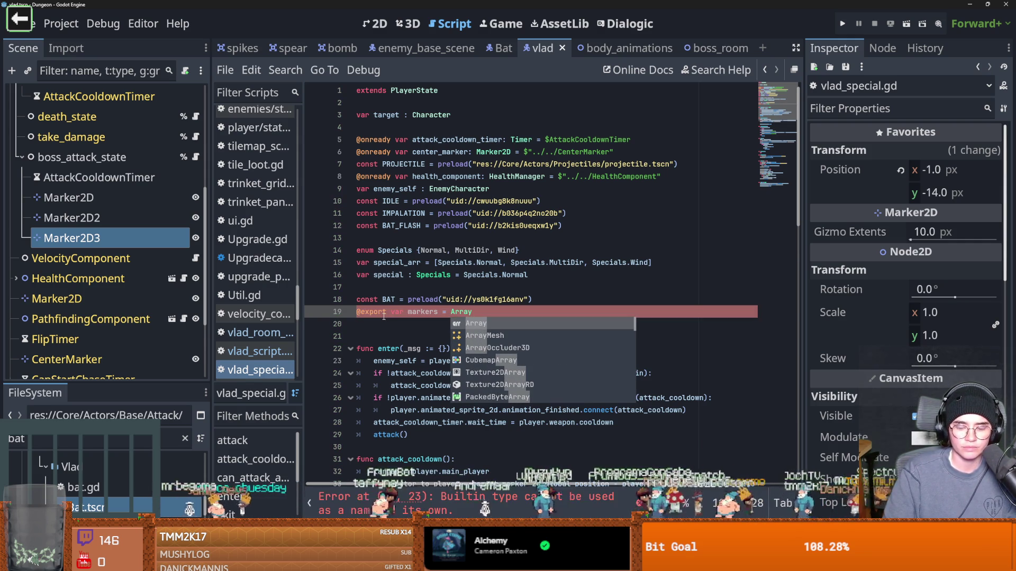
type("[Mar")
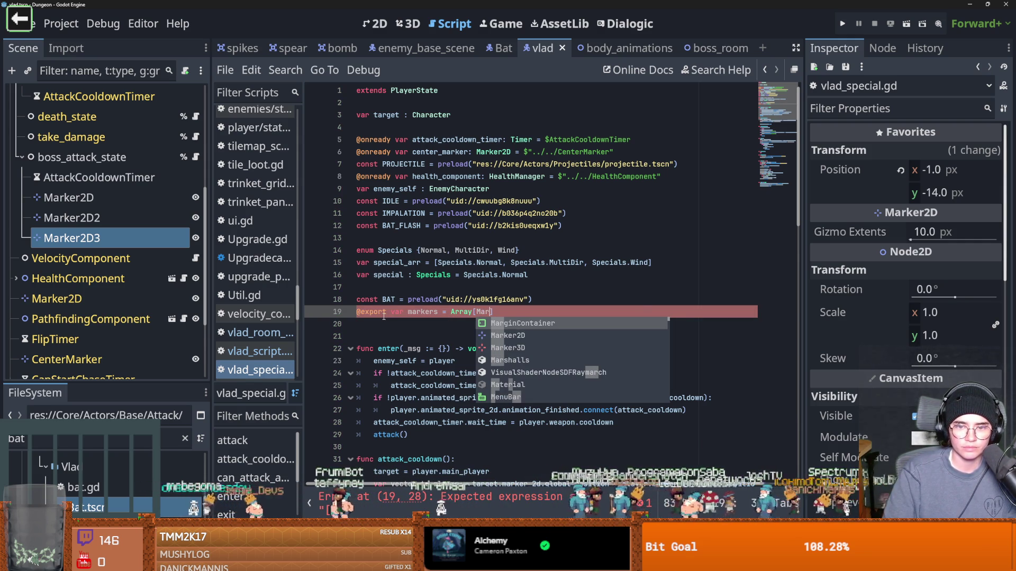
key("Down")
key("Return")
key("ctrl+s")
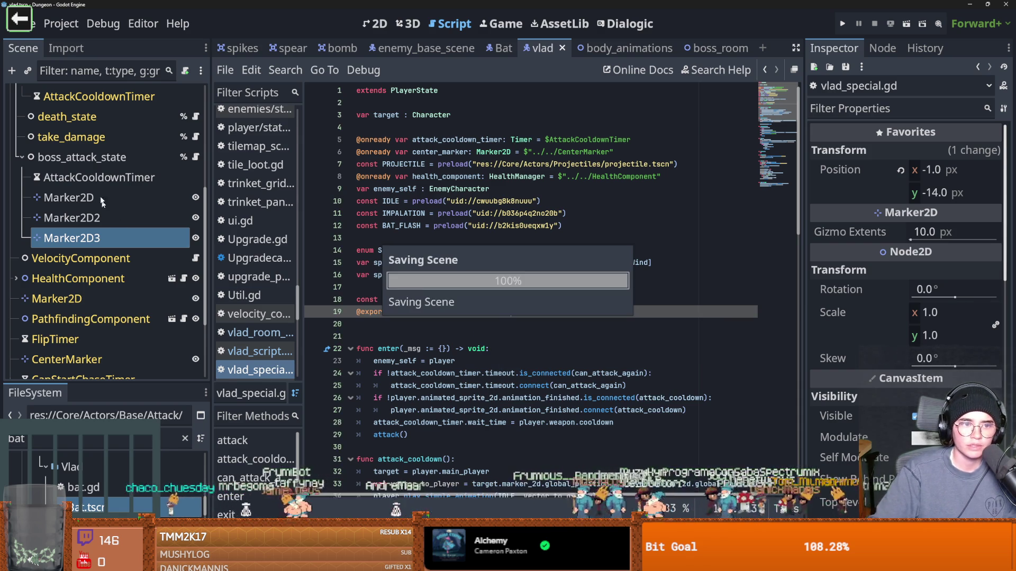
- Set the Markers array size to 3 and assign Marker2D, Marker2D2 and Marker2D3
left_click(104, 160)
left_click(834, 152)
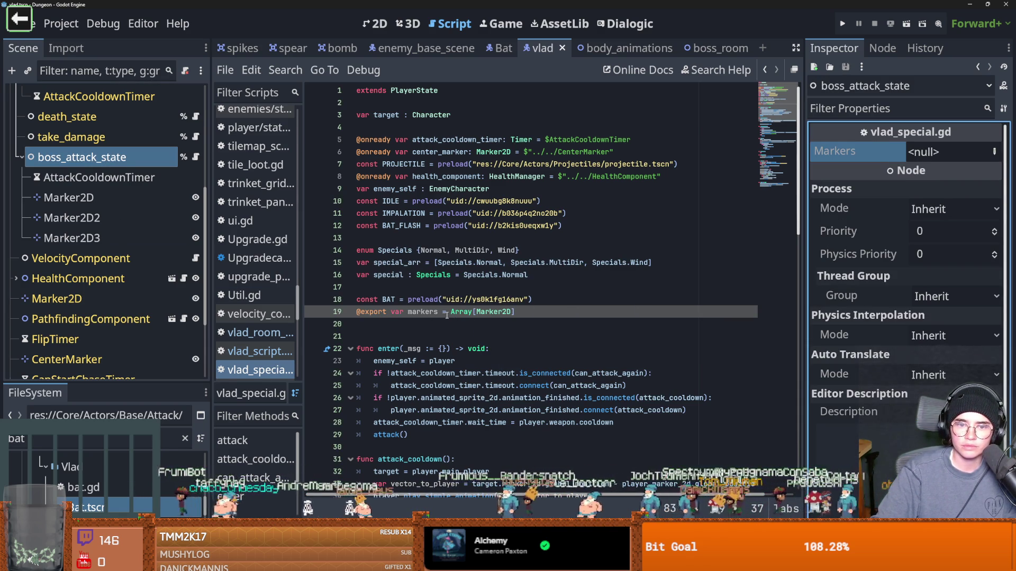
key("ctrl+s")
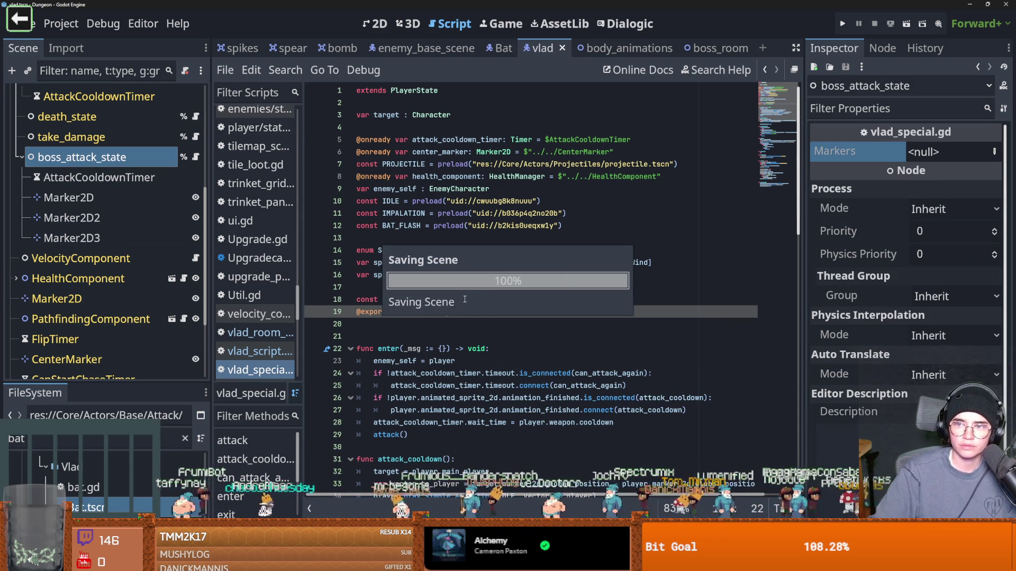
left_click(946, 152)
left_click(931, 174)
type("3")
key("Return")
mouse_move(68, 197)
left_mouse_down()
mouse_move(918, 177)
mouse_move(937, 199)
left_mouse_up()
left_click_drag(72, 217, 937, 222)
left_click_drag(72, 238, 937, 244)
key("ctrl+s")
- Replace the pass in spawn_bats with the start of a 'for pos in markers' loop
scroll(423, 328, "down", 10)
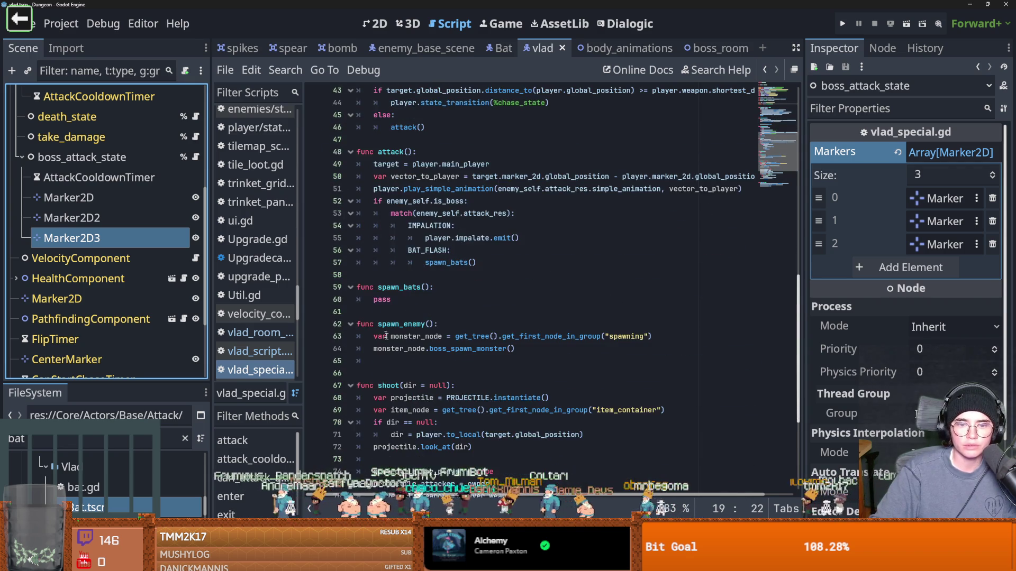
double_click(383, 298)
type("for pos in mark")
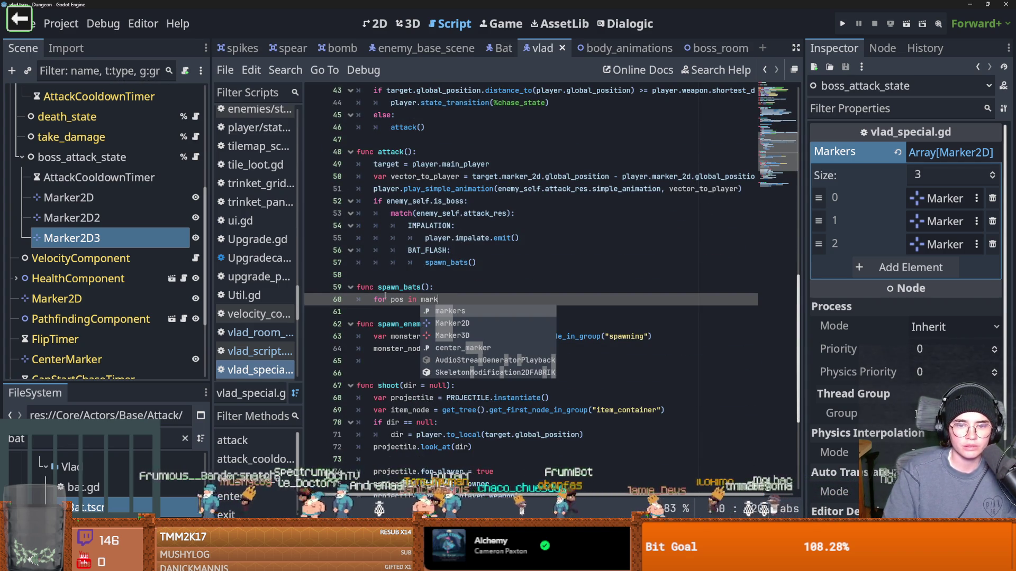
- Finish the for pos in markers loop header and create var bat = BAT.instantiate() inside it
key("Return")
type(":")
key("Return")
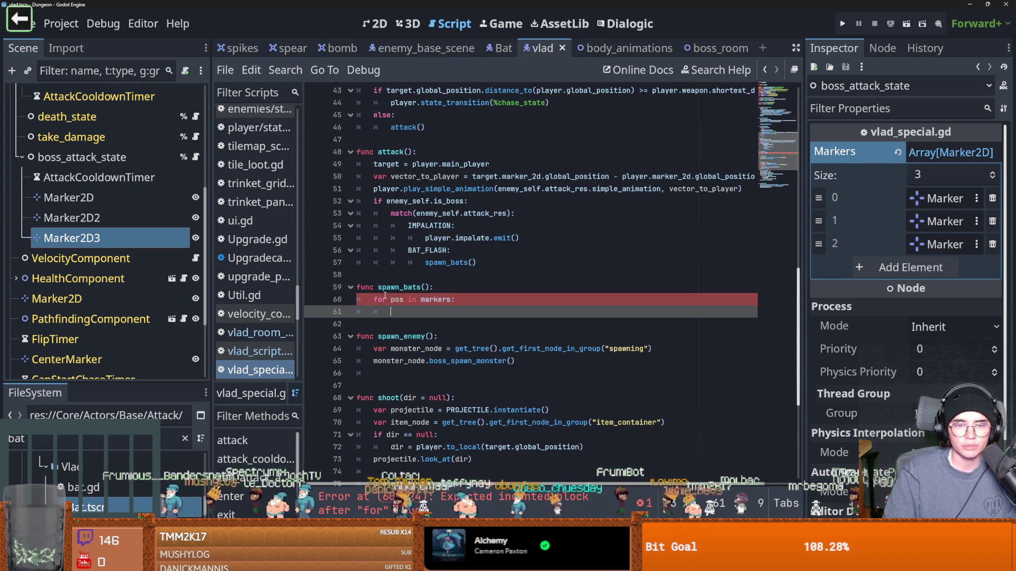
type("var bat = ")
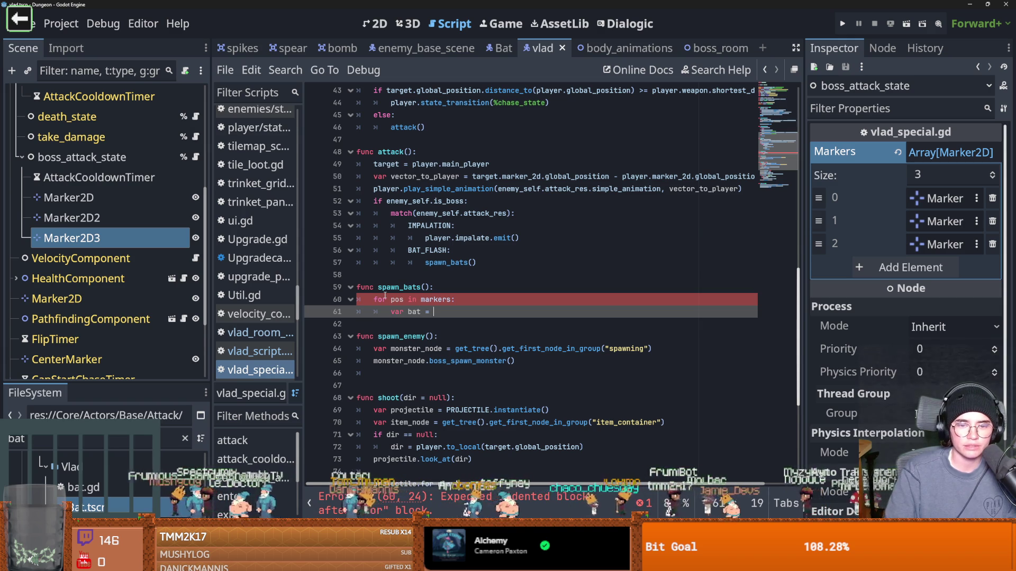
type("BAT.inst")
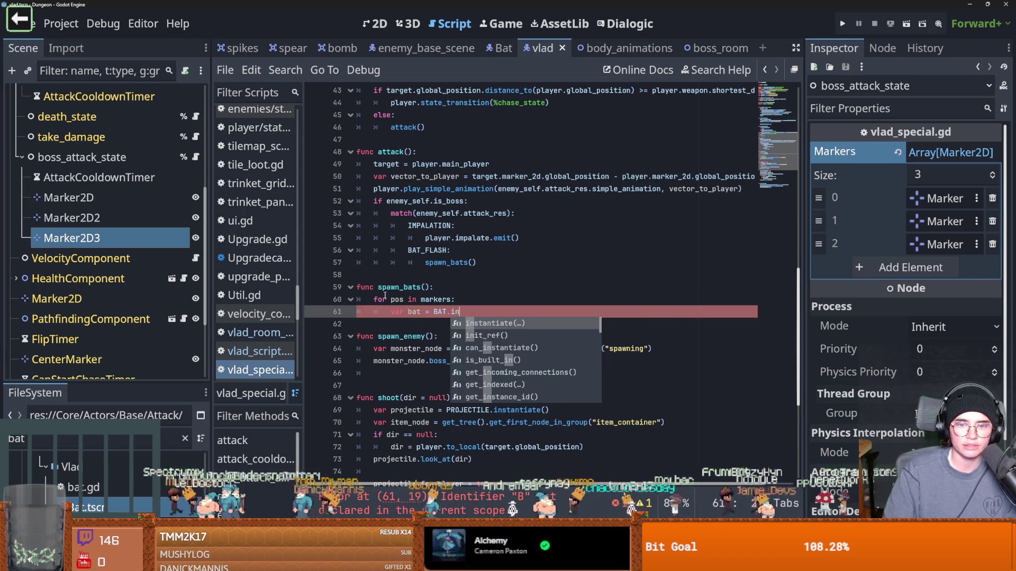
key("Return")
type(")")
key("Return")
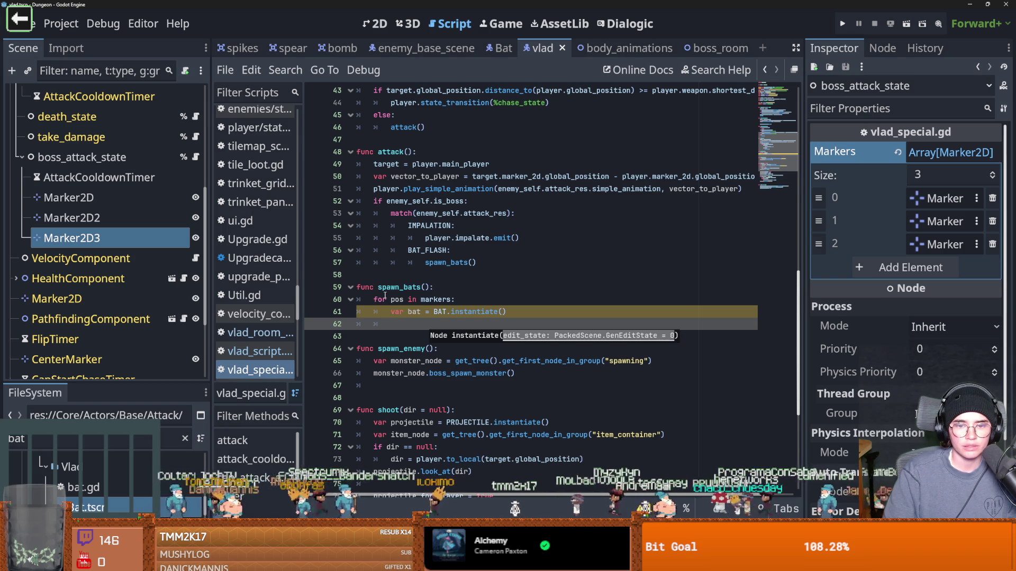
- Copy the spawning-node lookup line from spawn_enemy into the top of spawn_bats
left_click_drag(652, 360, 373, 361)
key("ctrl+x")
left_click(455, 287)
key("Return")
key("ctrl+v")
left_click(431, 372)
key("ctrl+v")
- Start a monster_node.add_child call on the loop's new line
double_click(429, 299)
key("ctrl+c")
left_click(427, 337)
key("ctrl+v")
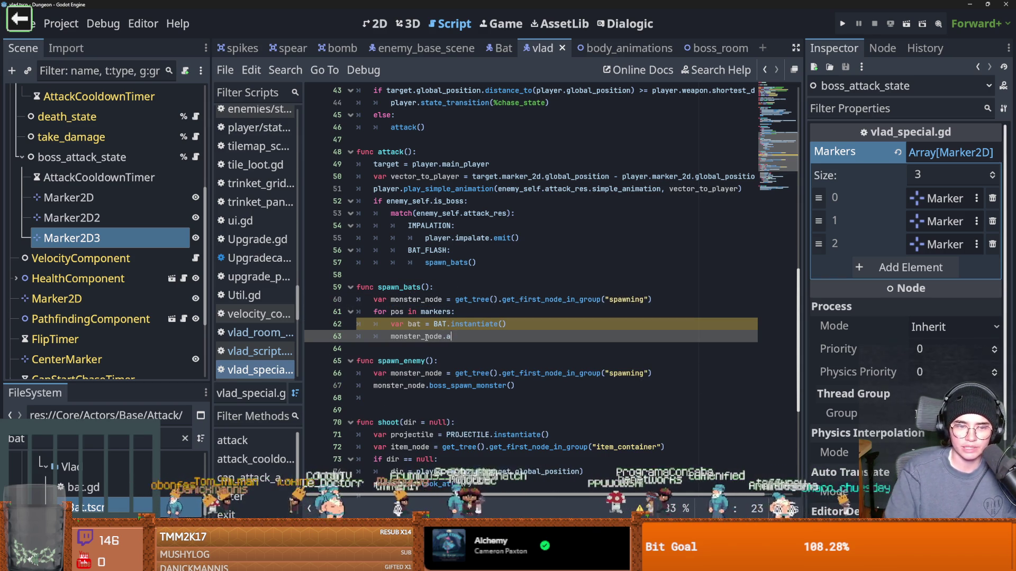
type("_")
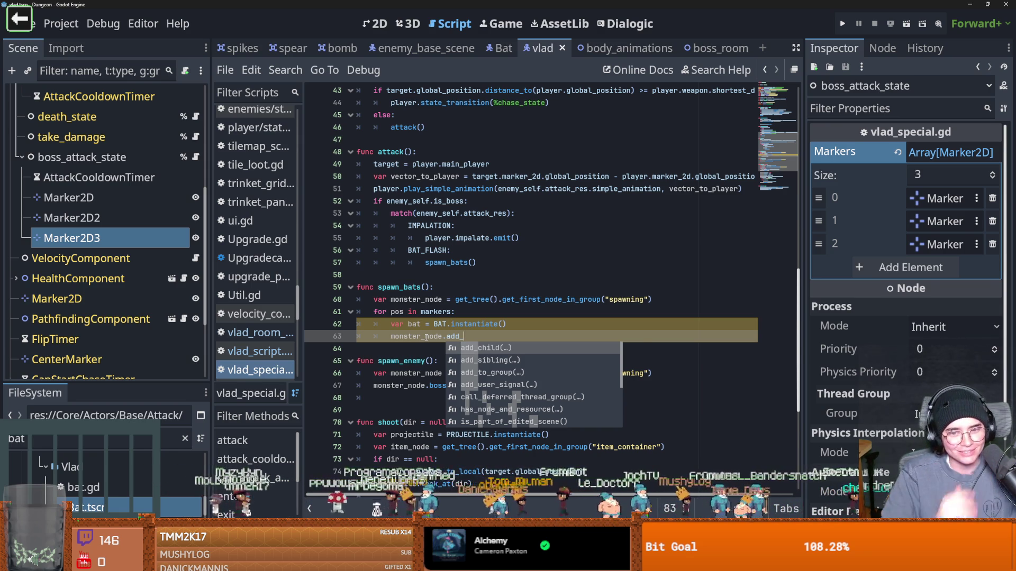
key("Return")
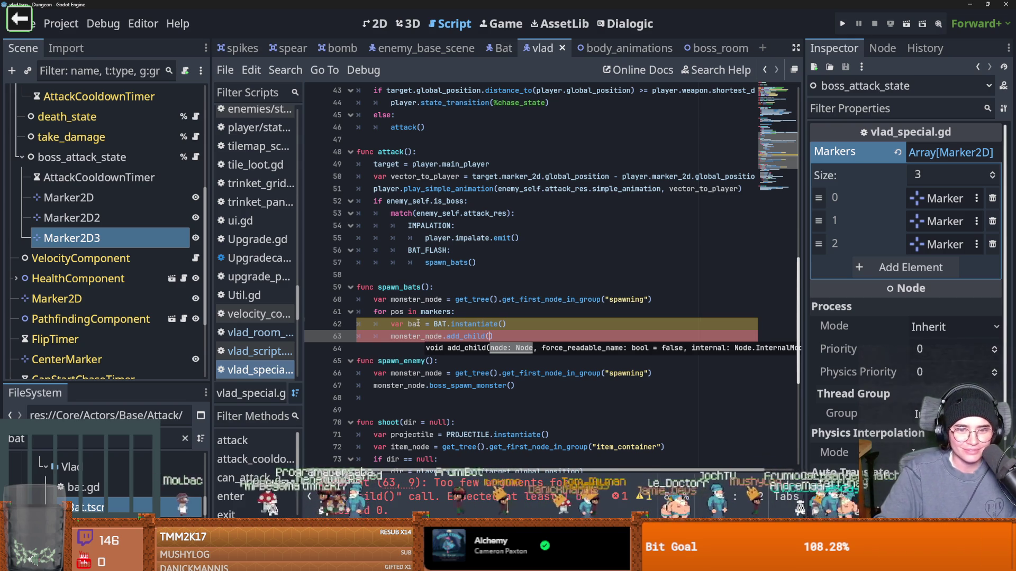
- Pass bat as the add_child argument and save the script
double_click(416, 324)
key("ctrl+c")
left_click(492, 337)
key("ctrl+v")
key("ctrl+s")
left_click(519, 339)
key("Return")
key("ctrl+s")
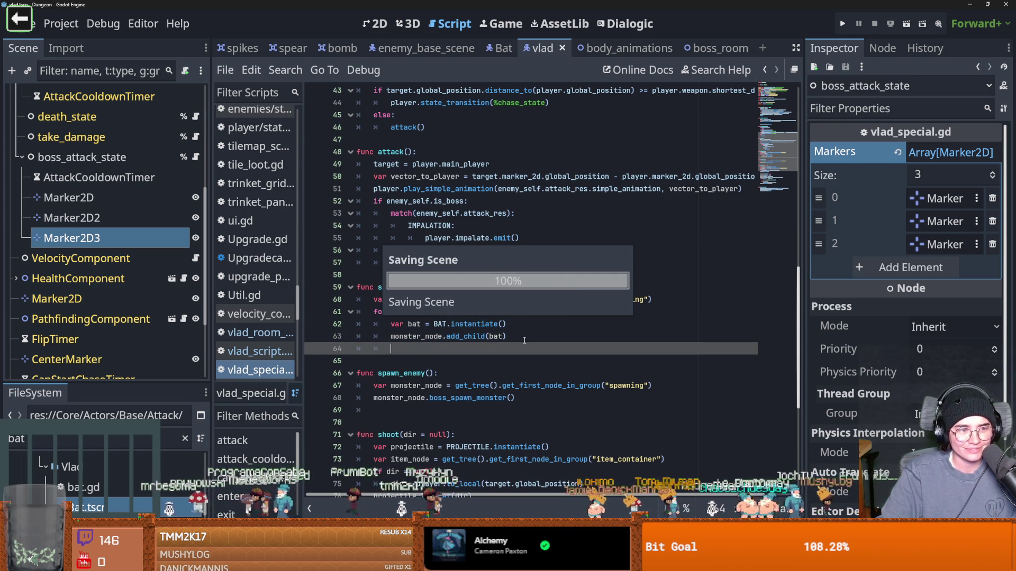
key("ctrl+s")
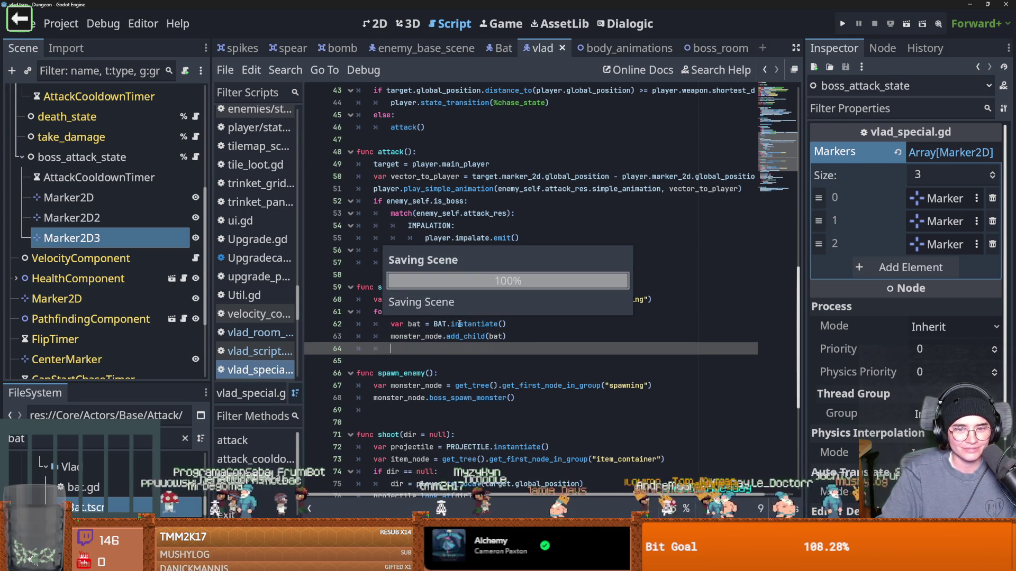
- Add blank lines after the spawn_bats header and after the spawning lookup, then save
left_click(495, 332)
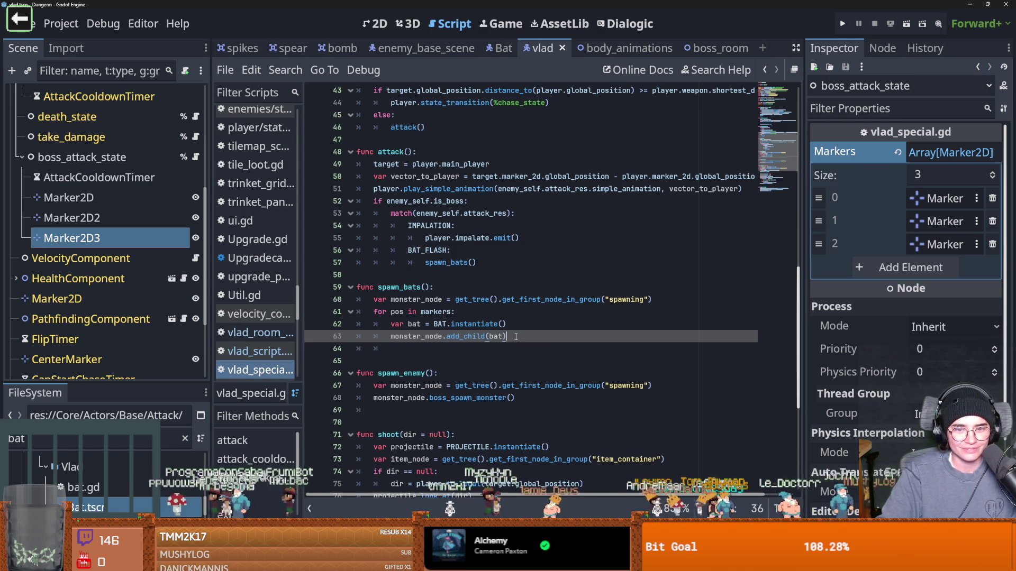
left_click(641, 300)
key("Return")
key("ctrl+s")
left_click(451, 286)
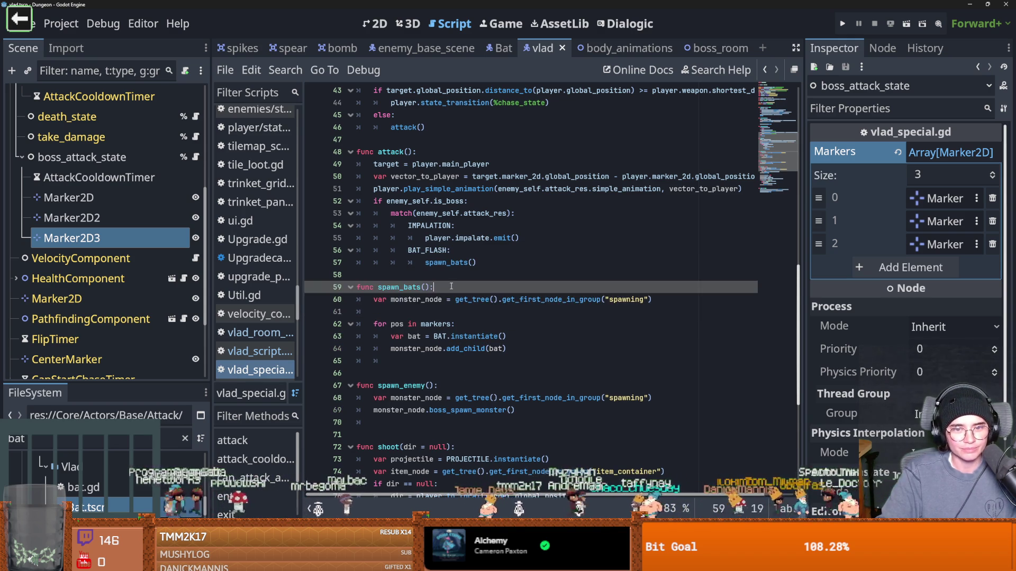
key("Return")
key("ctrl+s")
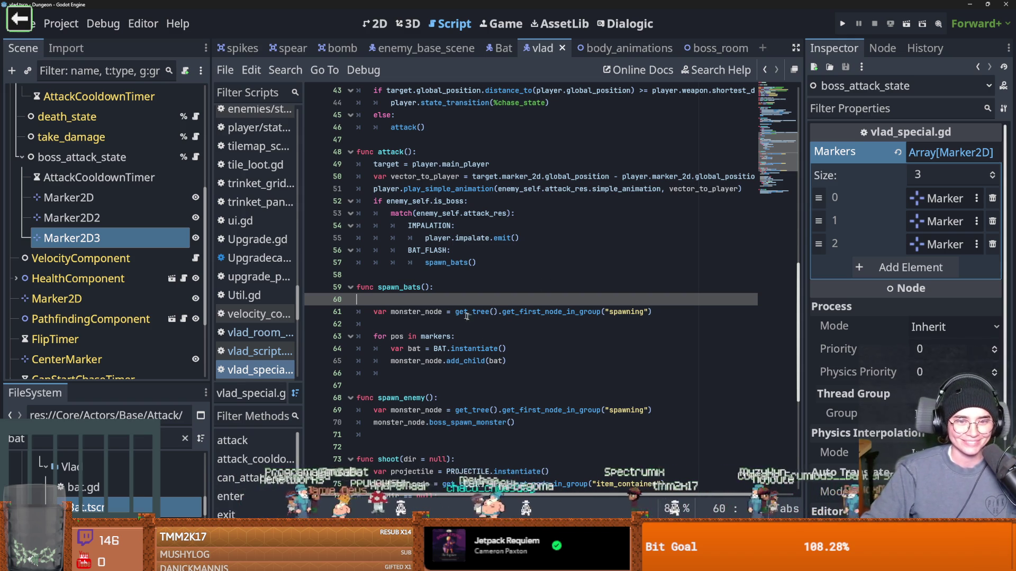
- Delete the blank first line of spawn_bats and open a new line after add_child(bat)
key("BackSpace")
key("BackSpace")
left_click(530, 349)
key("ctrl+s")
key("Return")
key("ctrl+s")
left_click(527, 349)
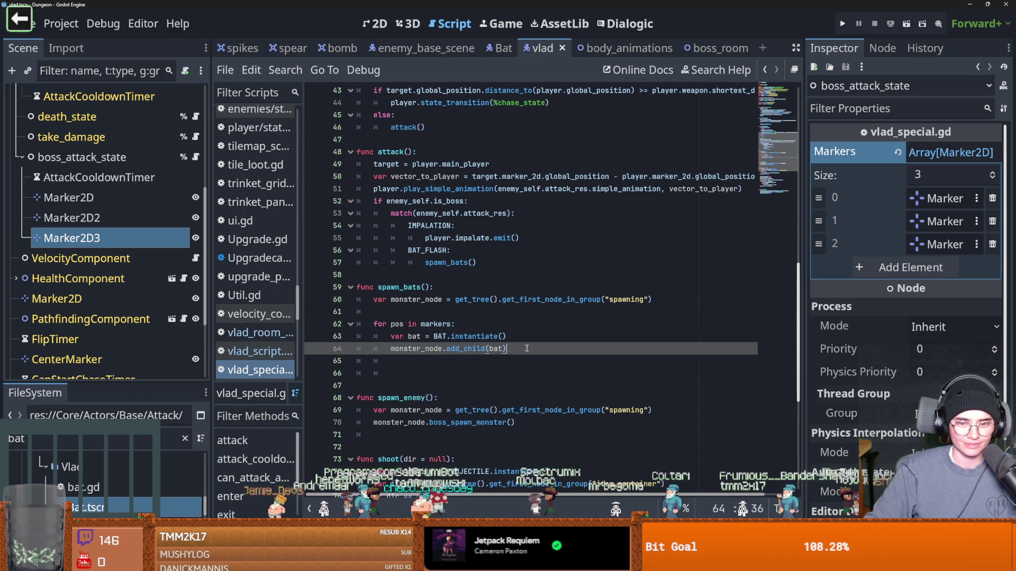
- Add a bat.init() call under monster_node.add_child(bat)
left_click(408, 359)
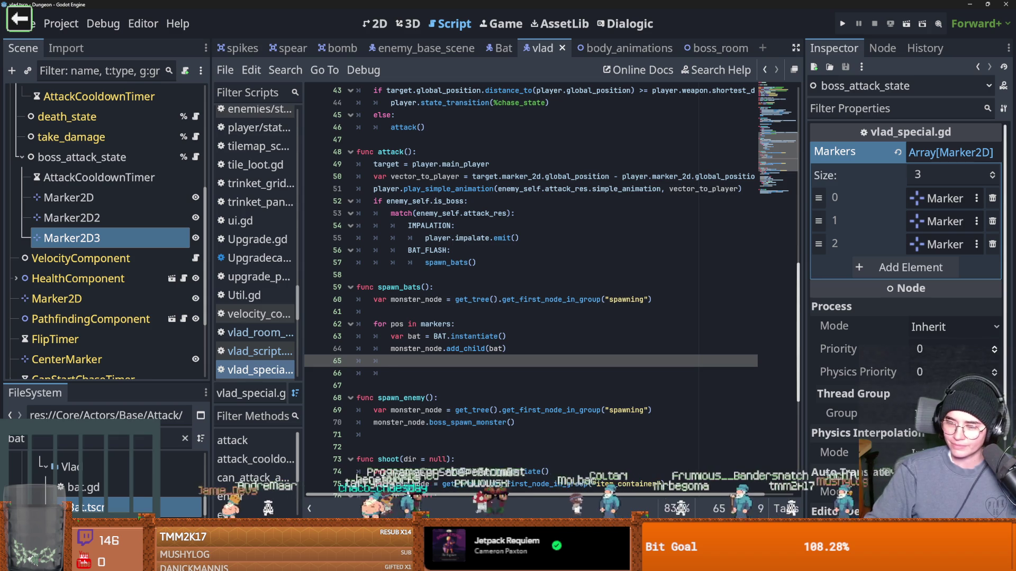
mouse_move(598, 297)
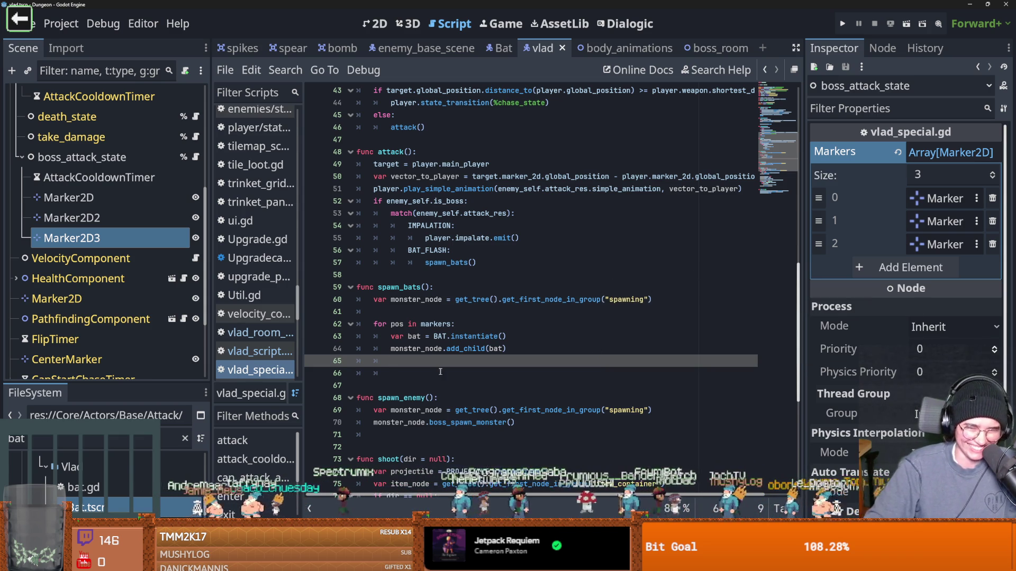
key("ctrl+s")
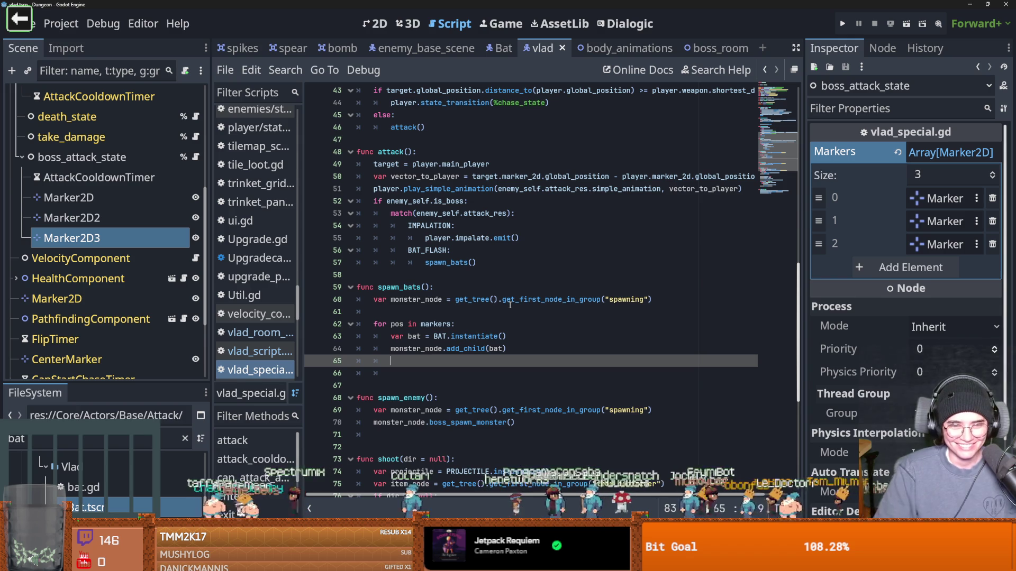
type("t.init")
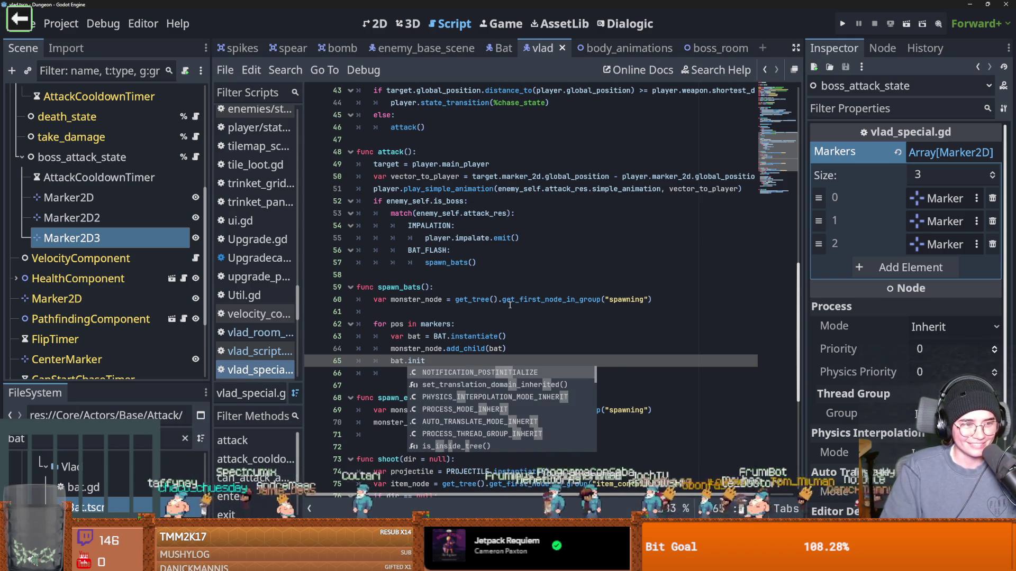
type("(")
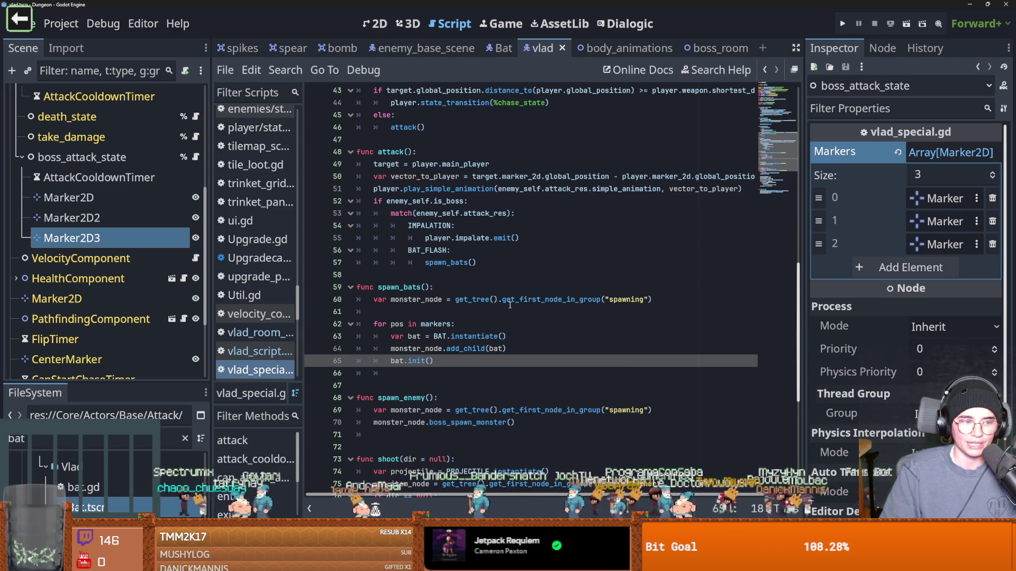
scroll(465, 366, "up", 1)
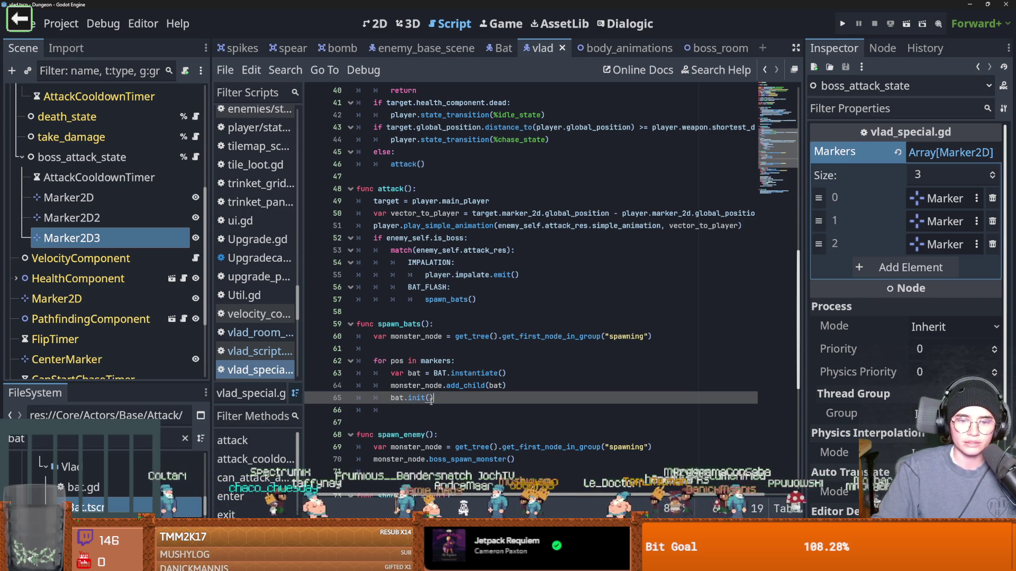
- Review the script and highlight every use of the target variable
scroll(436, 406, "up", 6)
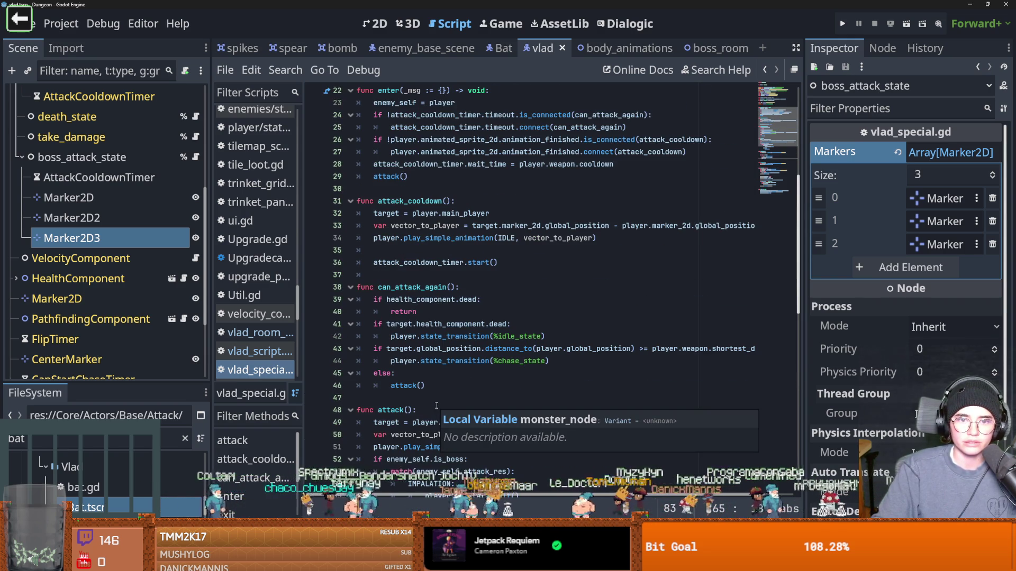
scroll(436, 406, "up", 5)
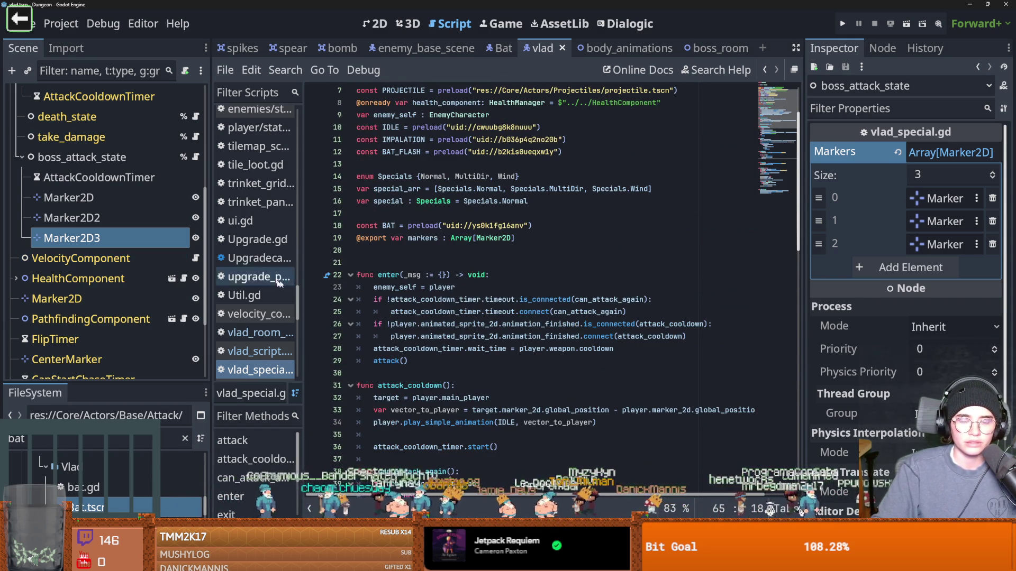
scroll(392, 319, "down", 1)
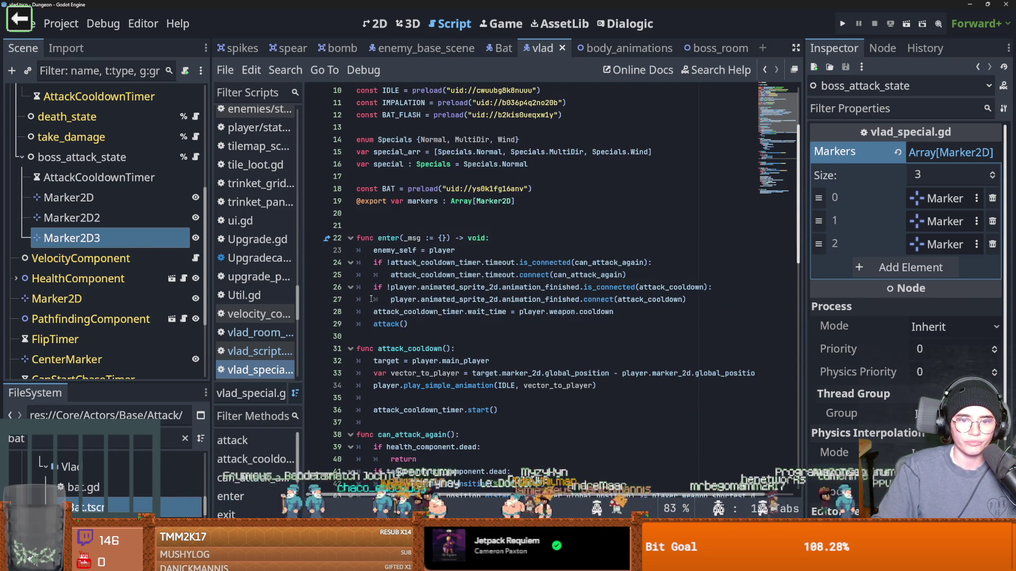
scroll(390, 307, "down", 1)
scroll(397, 254, "up", 4)
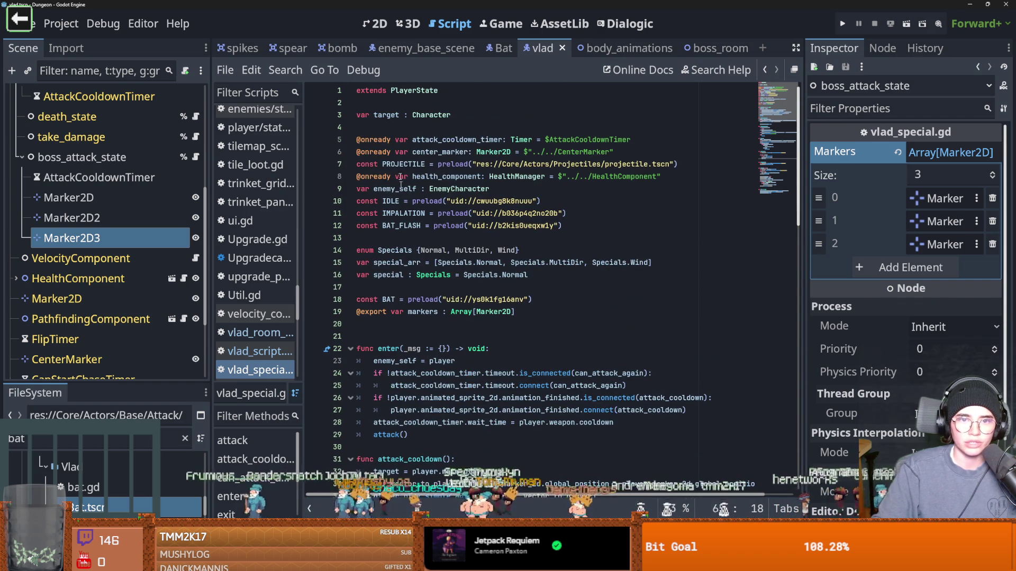
left_click(394, 114)
scroll(430, 378, "down", 10)
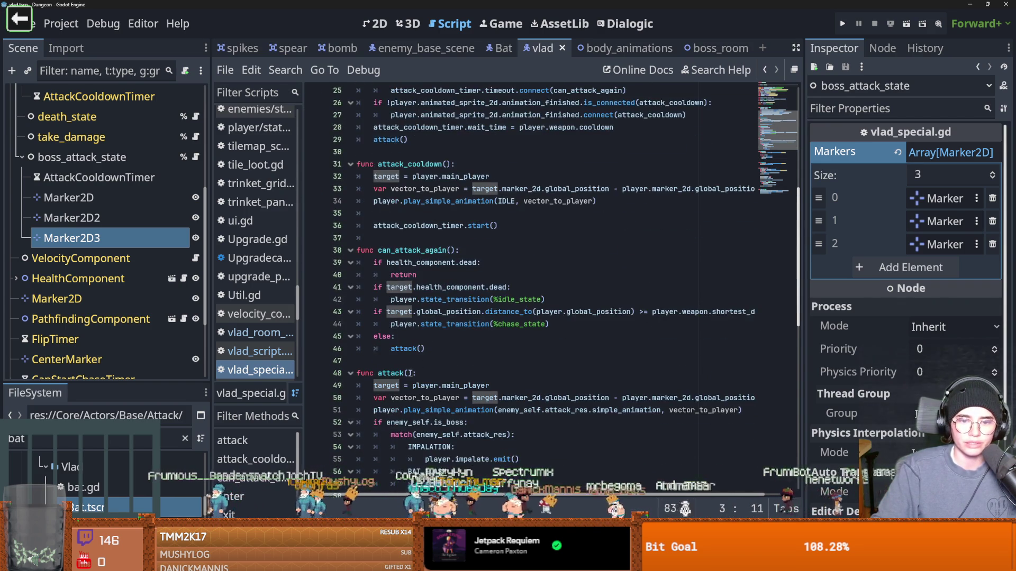
- Change the BAT_FLASH call to spawn_bats(target) and save
left_click(473, 410)
type("target")
key("ctrl+s")
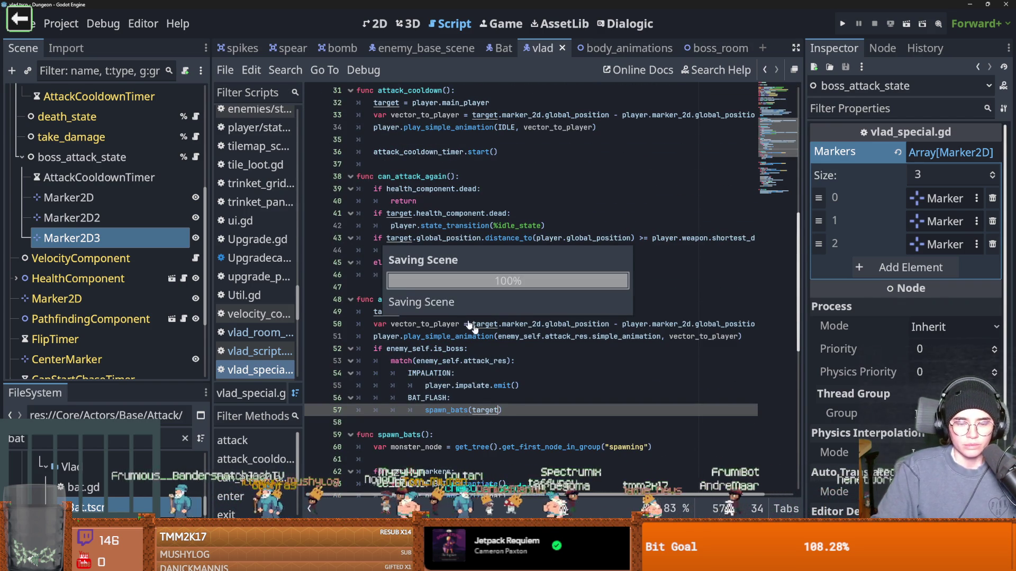
scroll(166, 186, "up", 5)
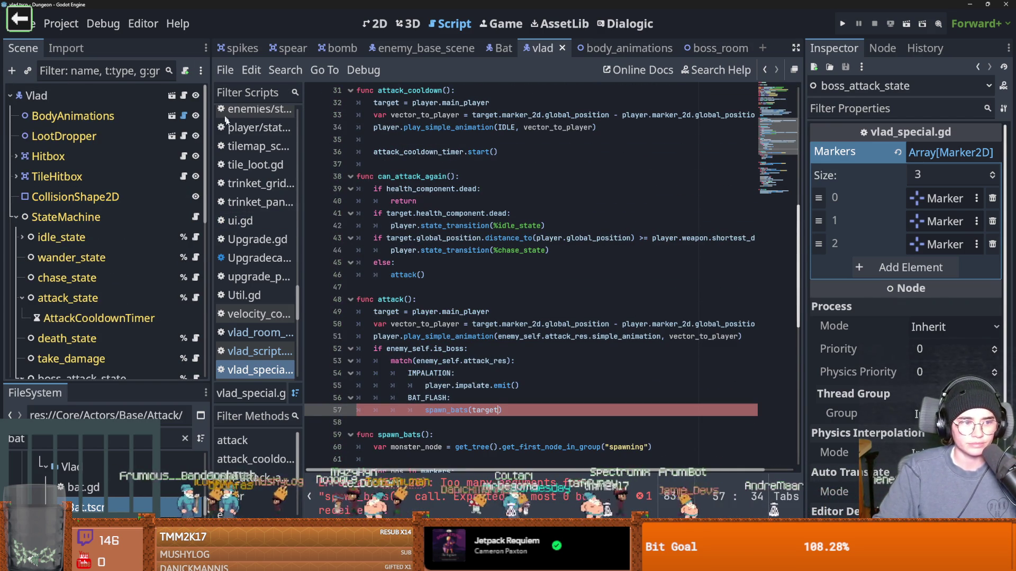
scroll(470, 331, "down", 2)
scroll(470, 330, "down", 1)
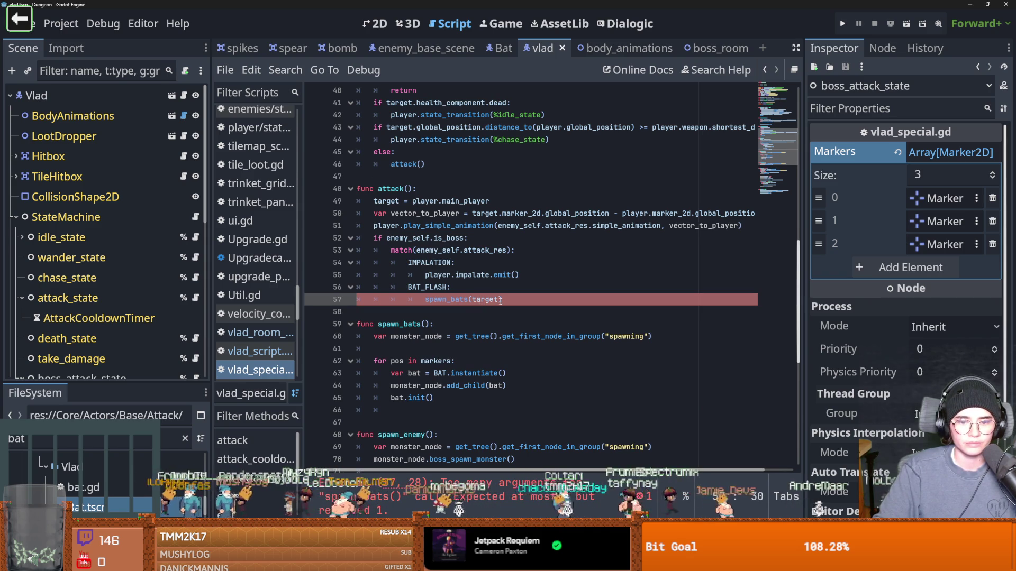
double_click(486, 299)
- Revert the call to spawn_bats() and pass target into bat.init(target) instead
key("BackSpace")
left_click(429, 398)
type("target")
left_click(477, 401)
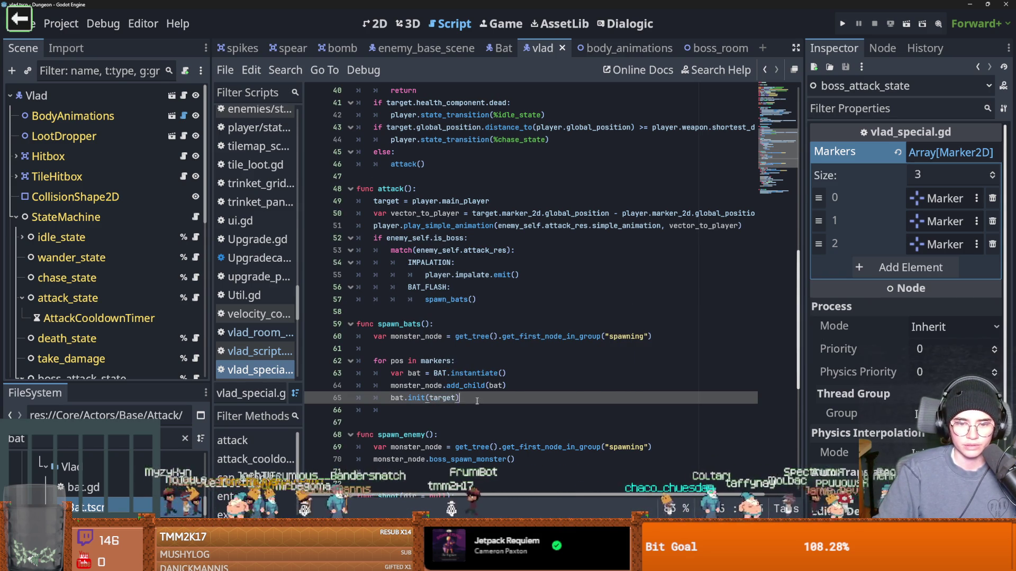
- Add bat.global_position = pos.global_position below bat.init(target) and save
key("Return")
type("globla")
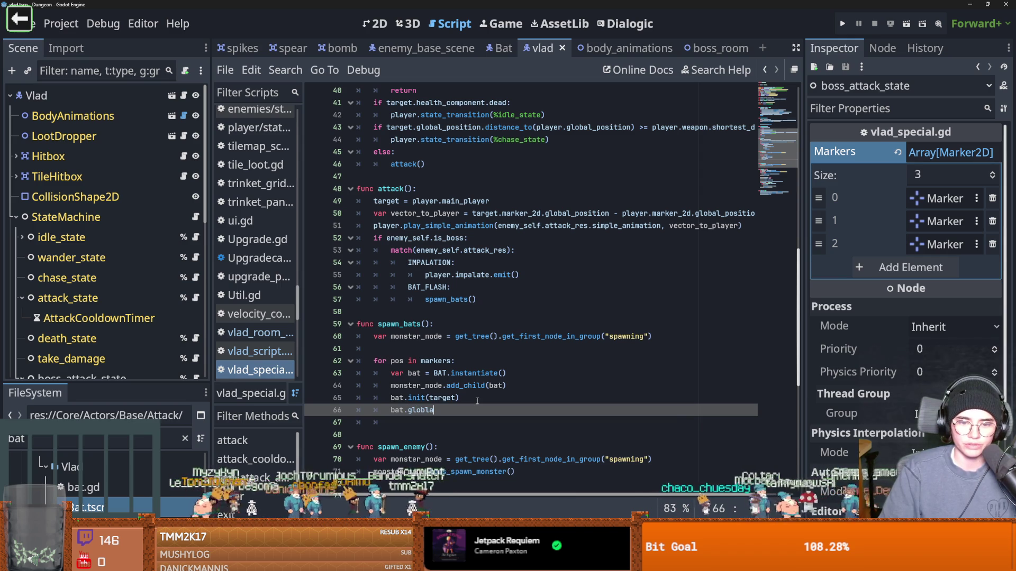
key("BackSpace")
key("BackSpace")
type("al_position = ")
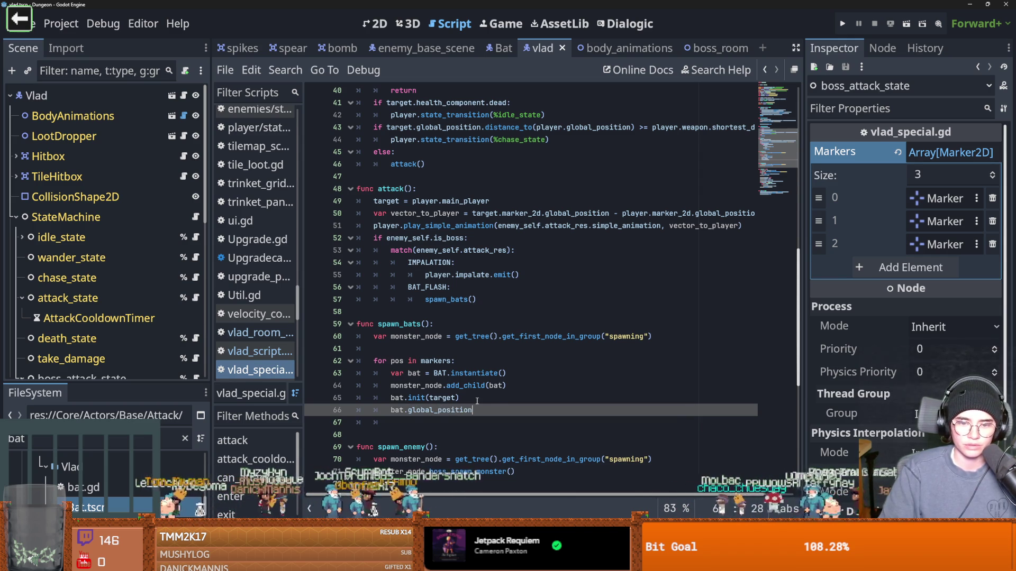
type("pos.")
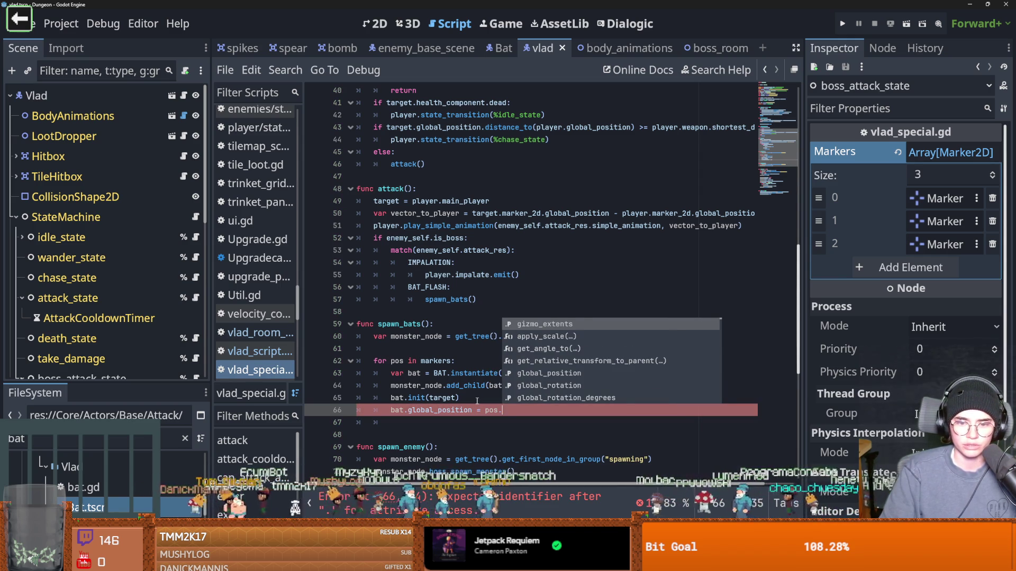
type("global_position")
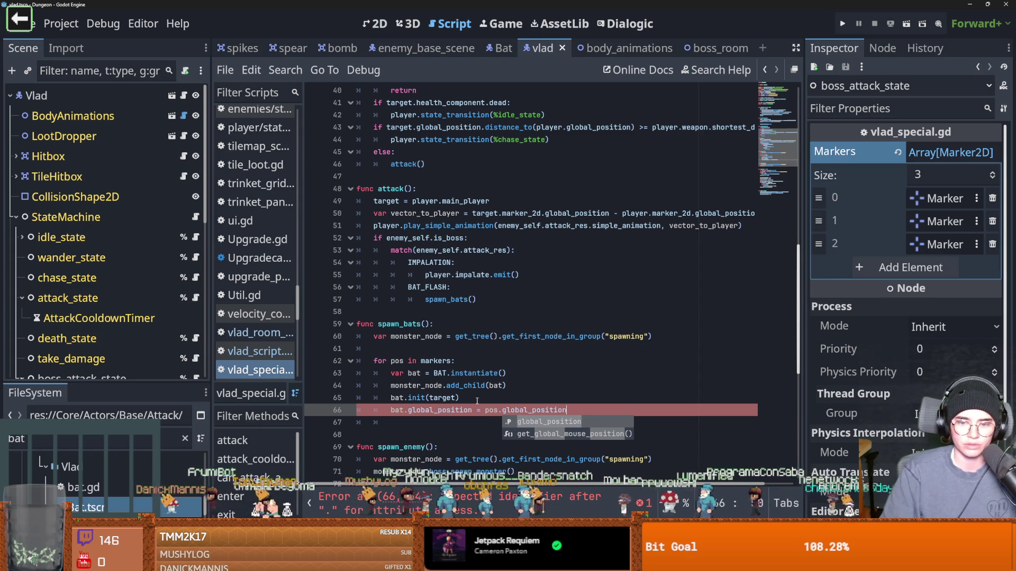
key("ctrl+s")
left_click(471, 396)
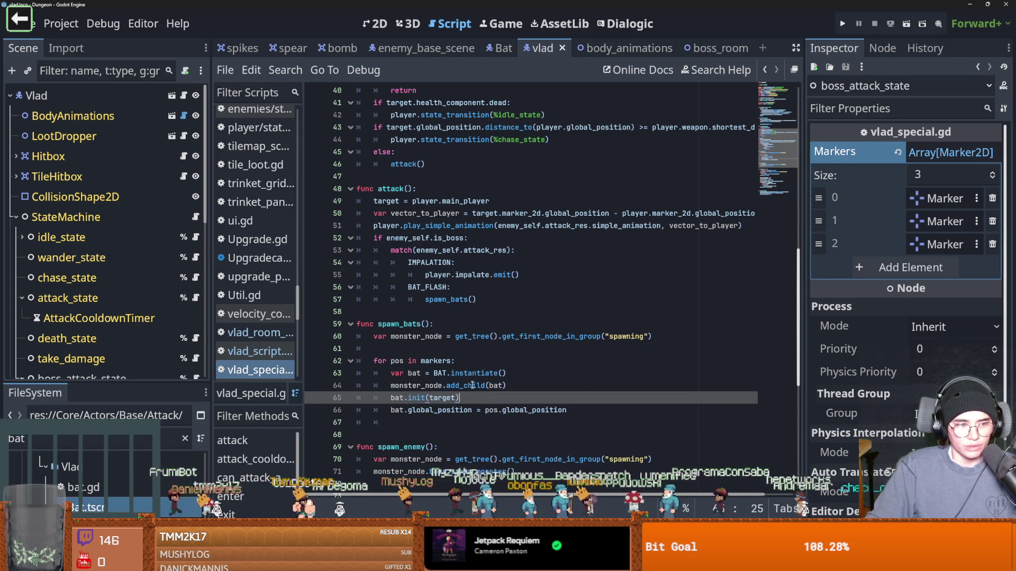
- Open vlad_script.gd and highlight the uses of on_attack_change
double_click(427, 287)
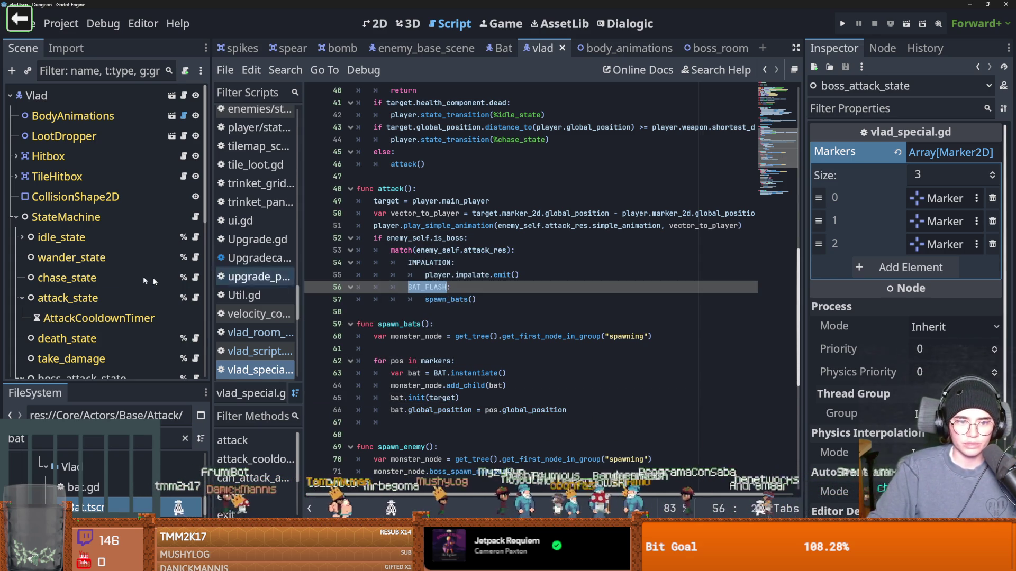
left_click(183, 96)
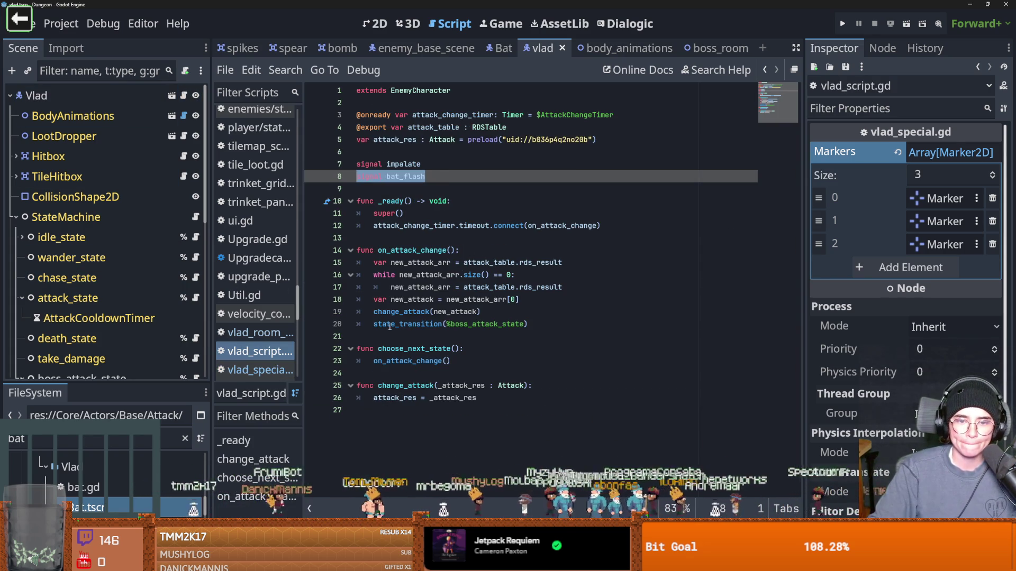
double_click(421, 360)
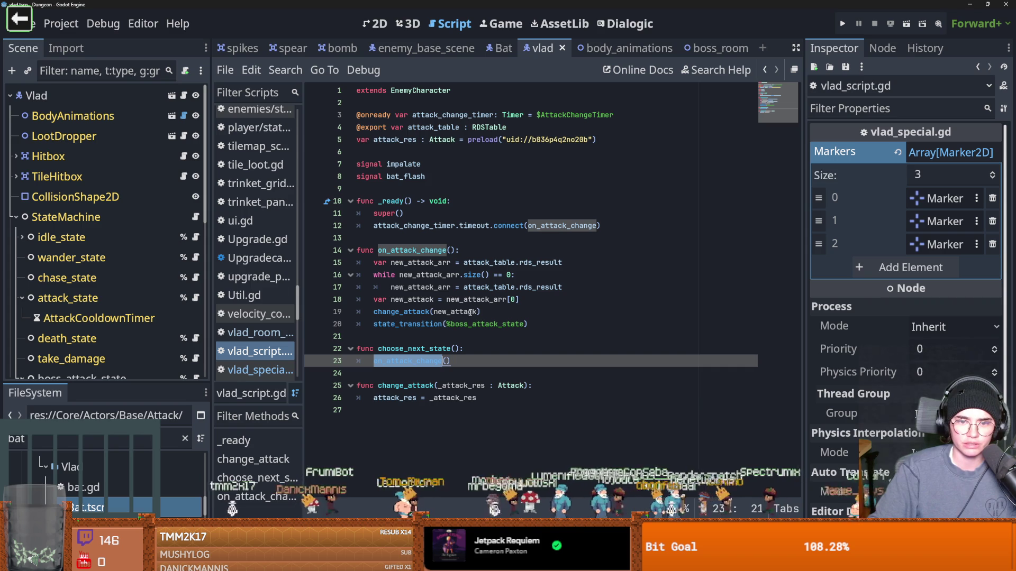
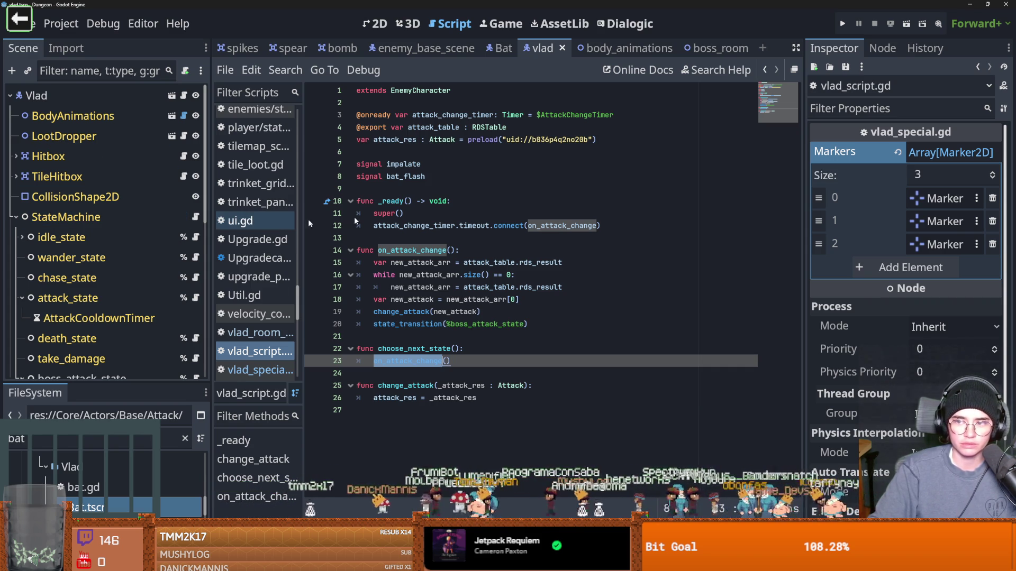
- Delete MaceSwing and Impalation from Vlad's Attack Table contents, keep only BatFlash, and save
left_click(63, 98)
scroll(941, 238, "up", 5)
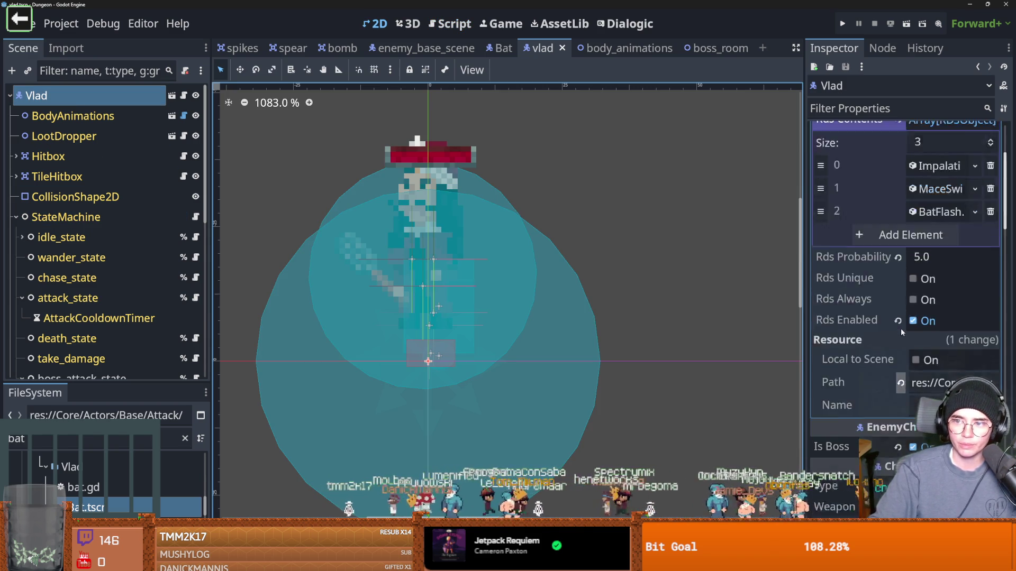
left_click(941, 226)
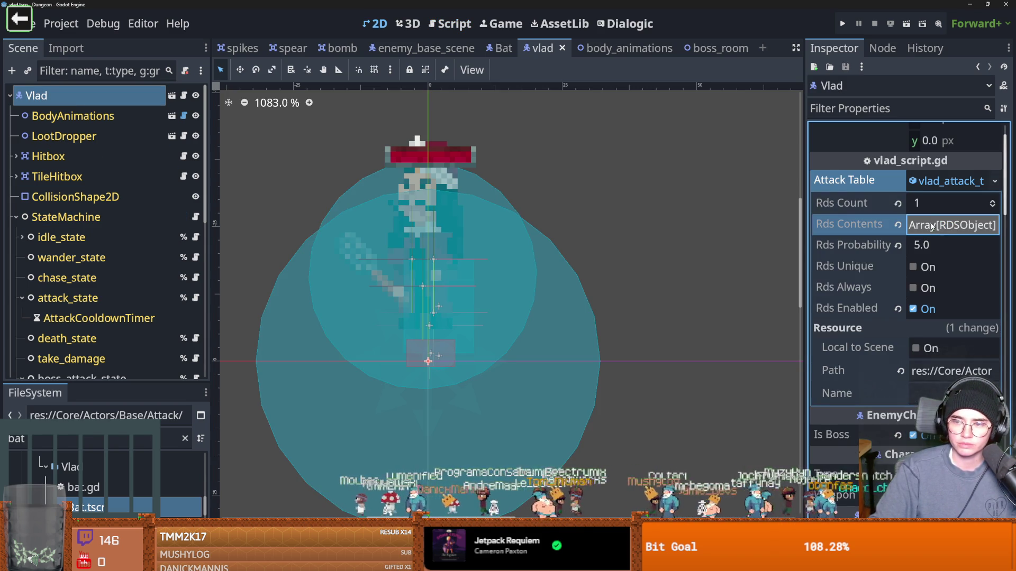
left_click(931, 181)
scroll(954, 345, "up", 1)
left_click(944, 235)
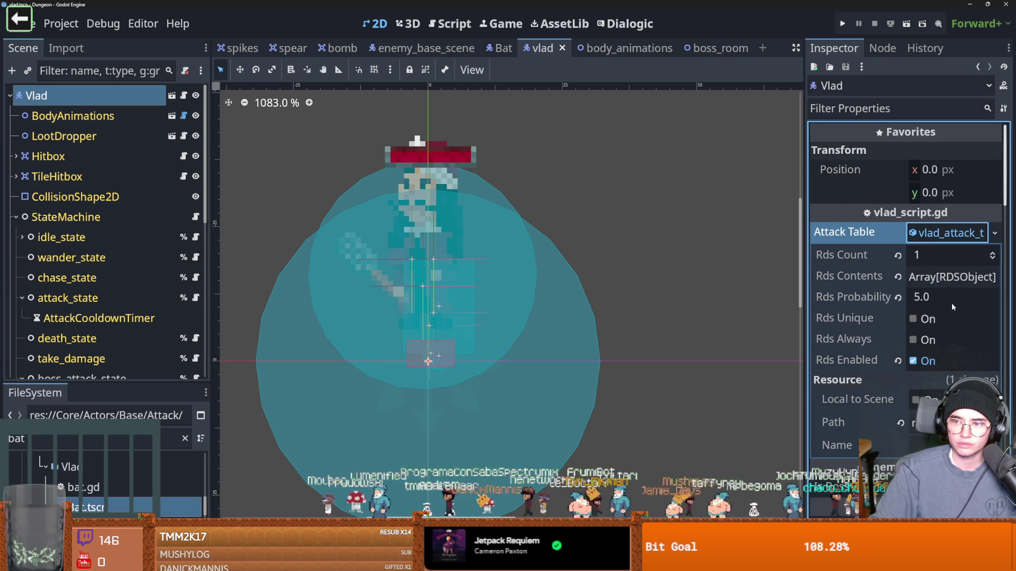
left_click(946, 277)
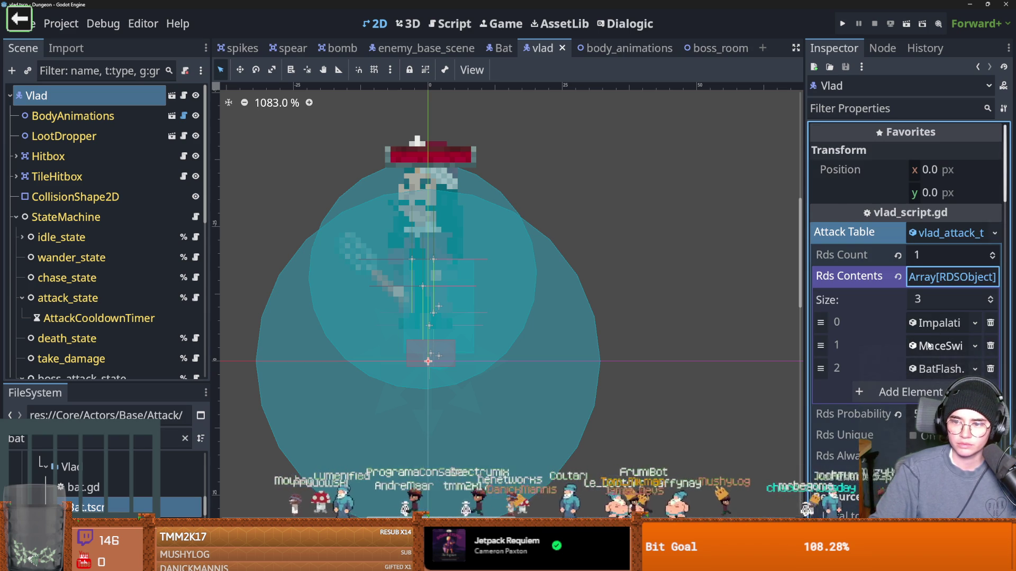
left_click(990, 346)
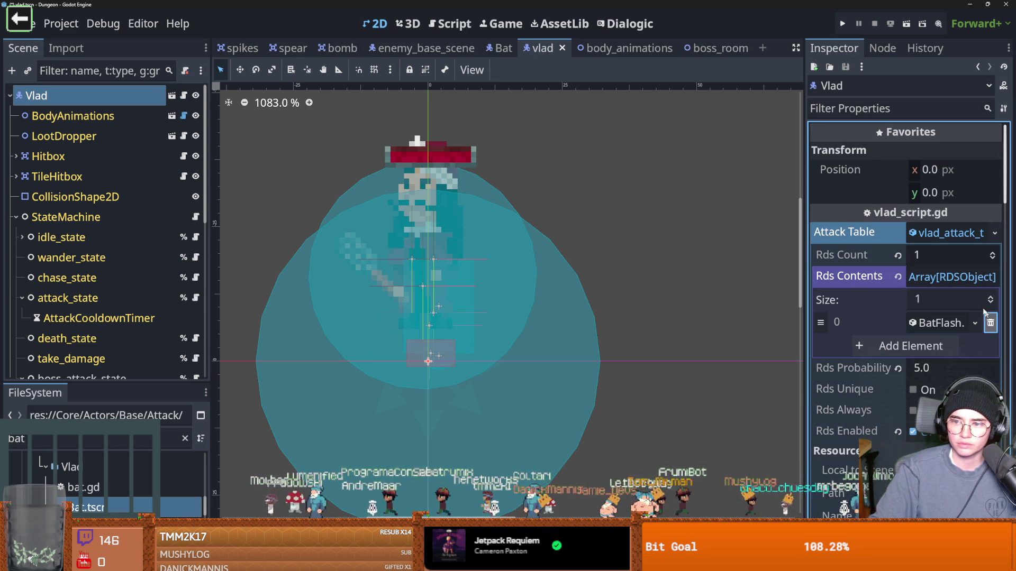
left_click(938, 235)
left_click(938, 234)
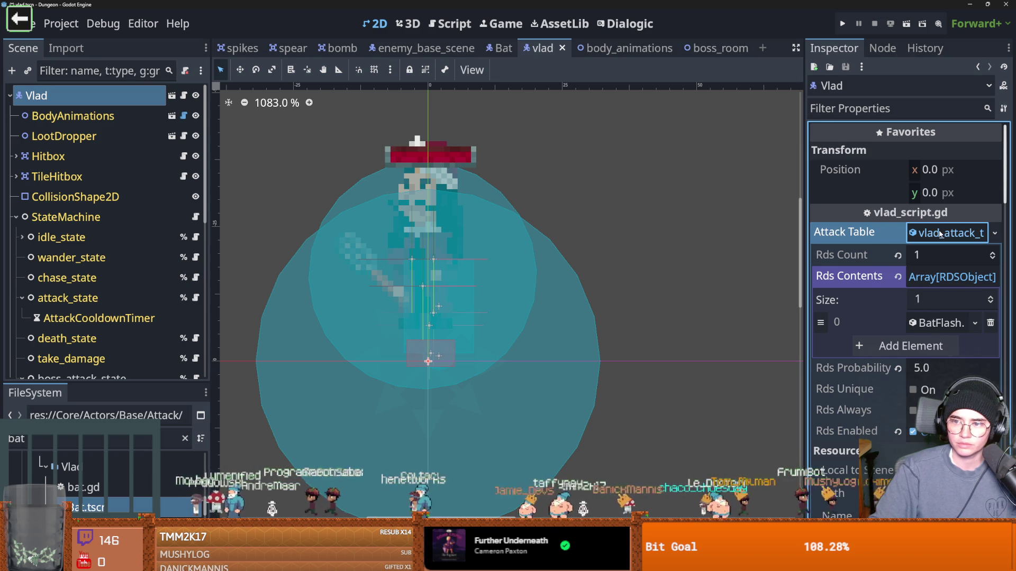
left_click(942, 238)
key("ctrl+s")
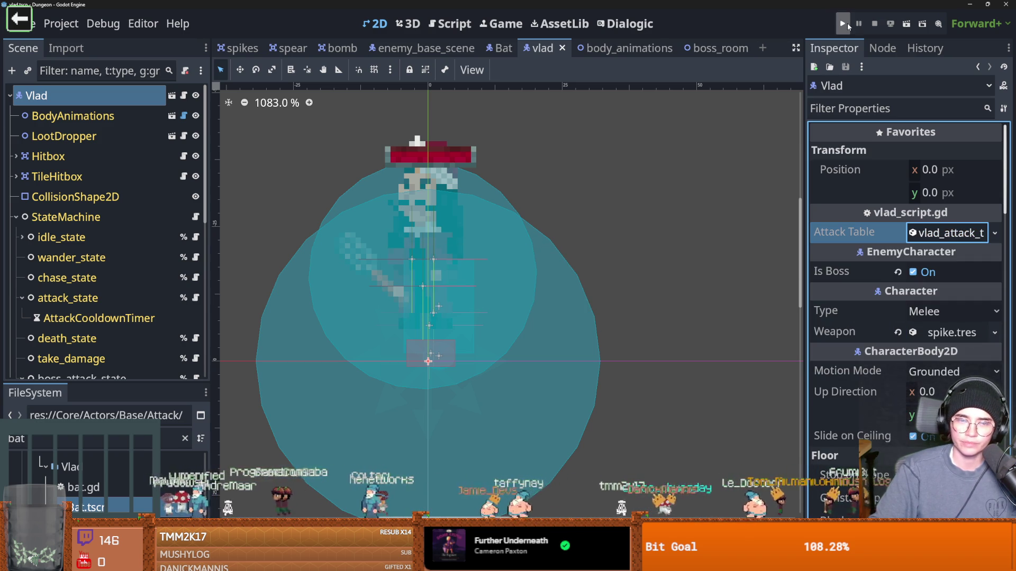
- Run Dungeon Roll and start a new game as the Warrior
left_click(844, 23)
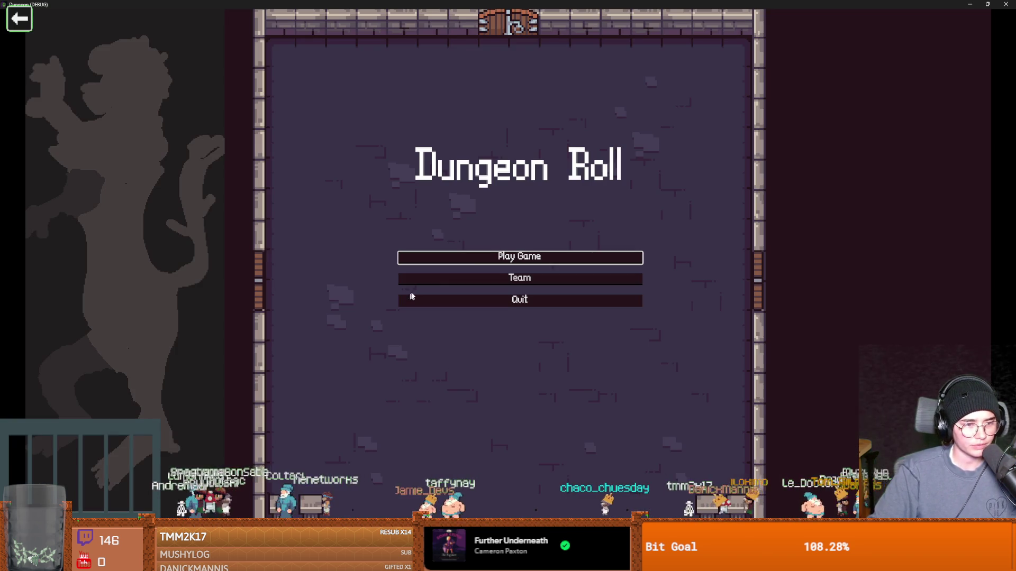
left_click(511, 256)
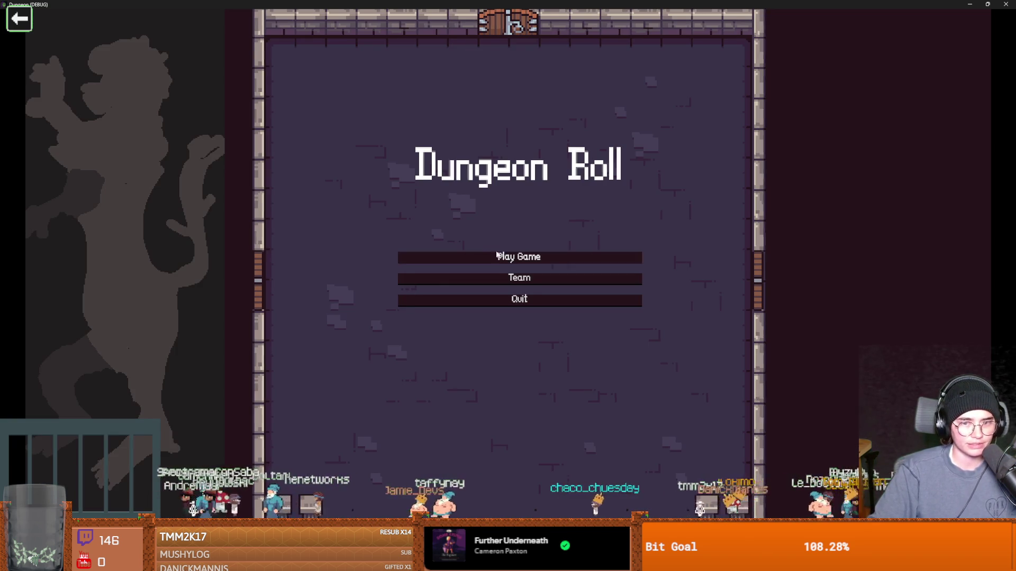
left_click(382, 175)
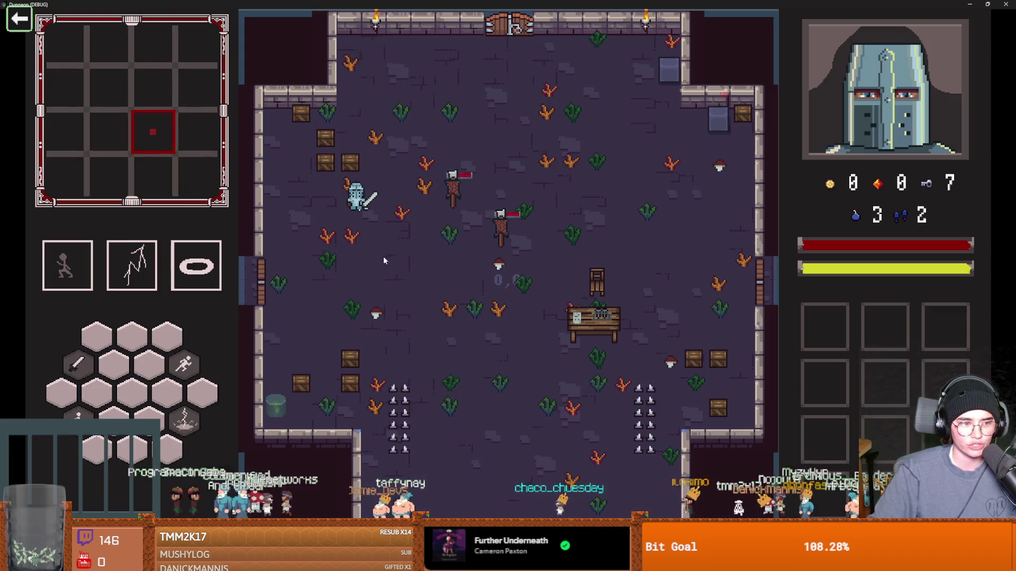
- Teleport with tp_to_before_boss and move the knight left into Vlad's boss room
key("grave")
type("tp")
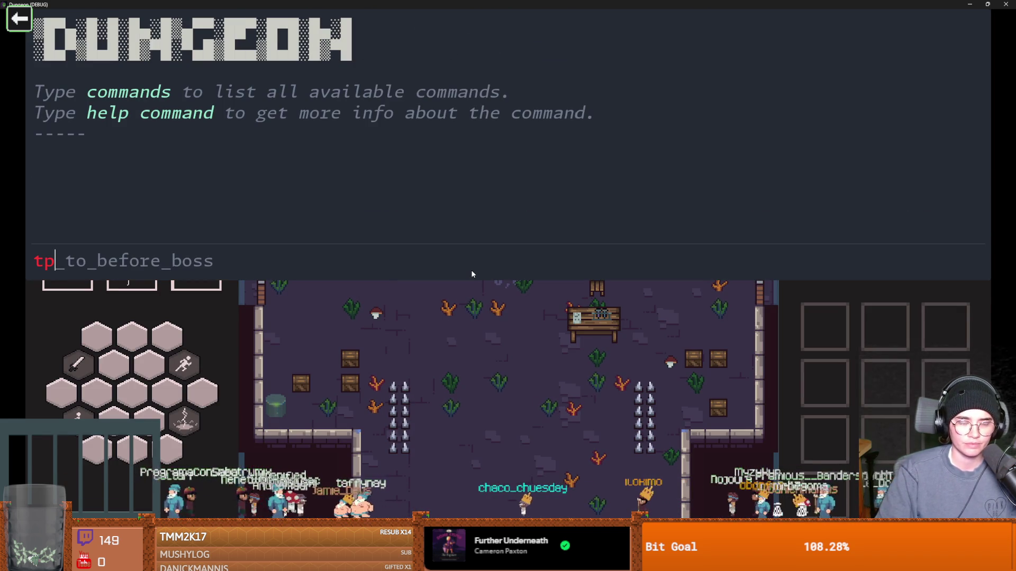
key("Tab")
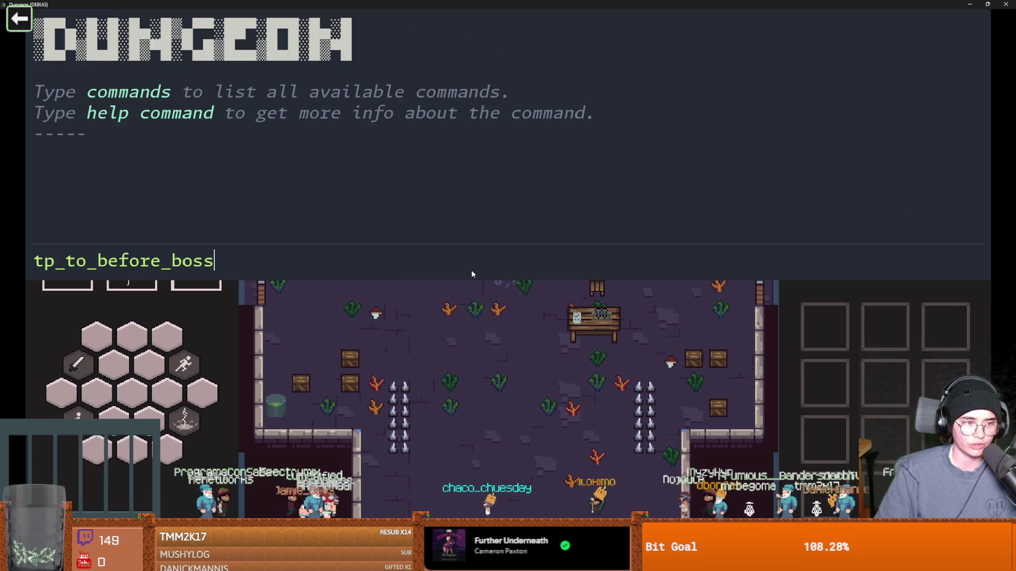
key("Return")
key("grave")
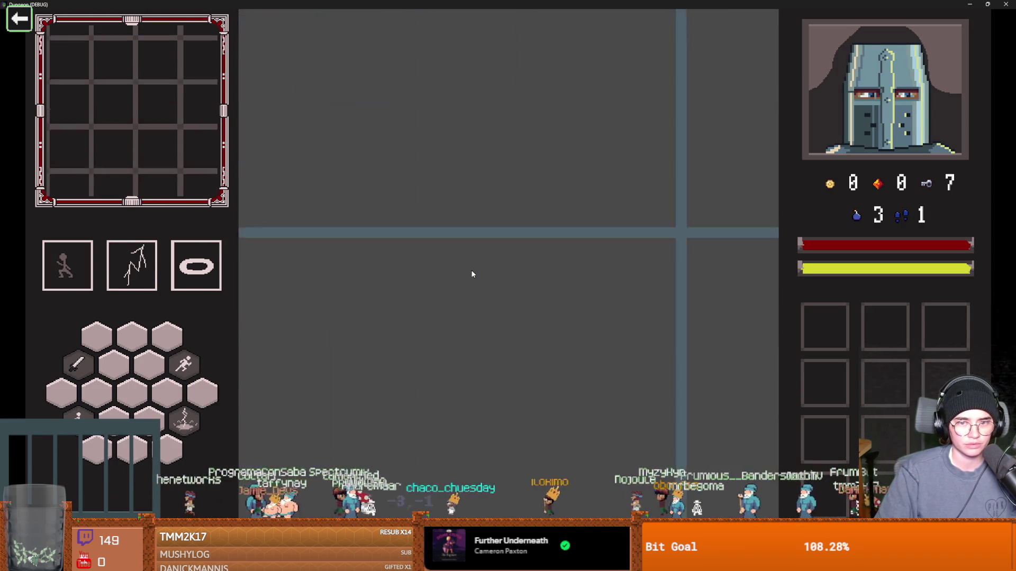
key("a")
key("space")
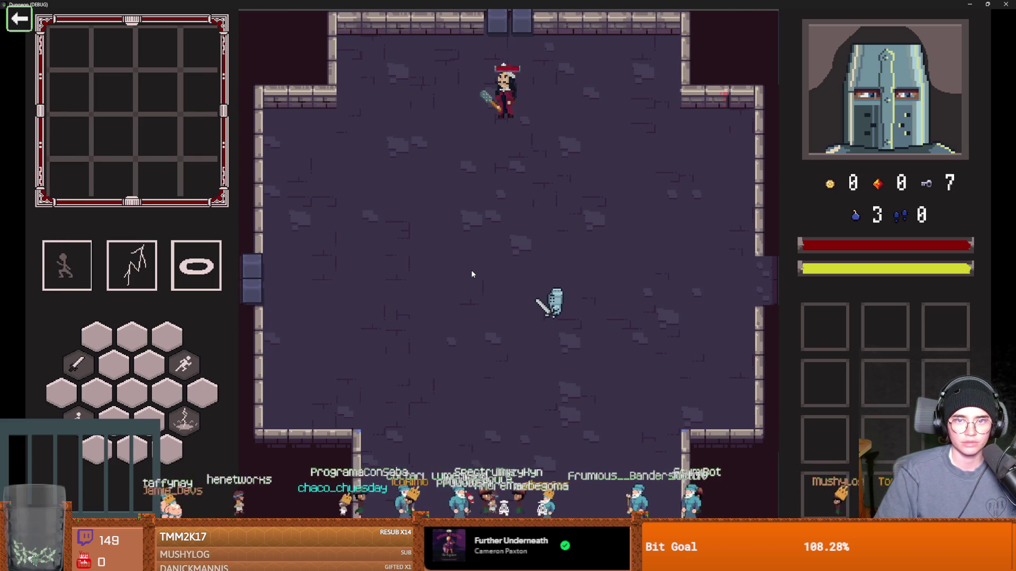
key("super+Down")
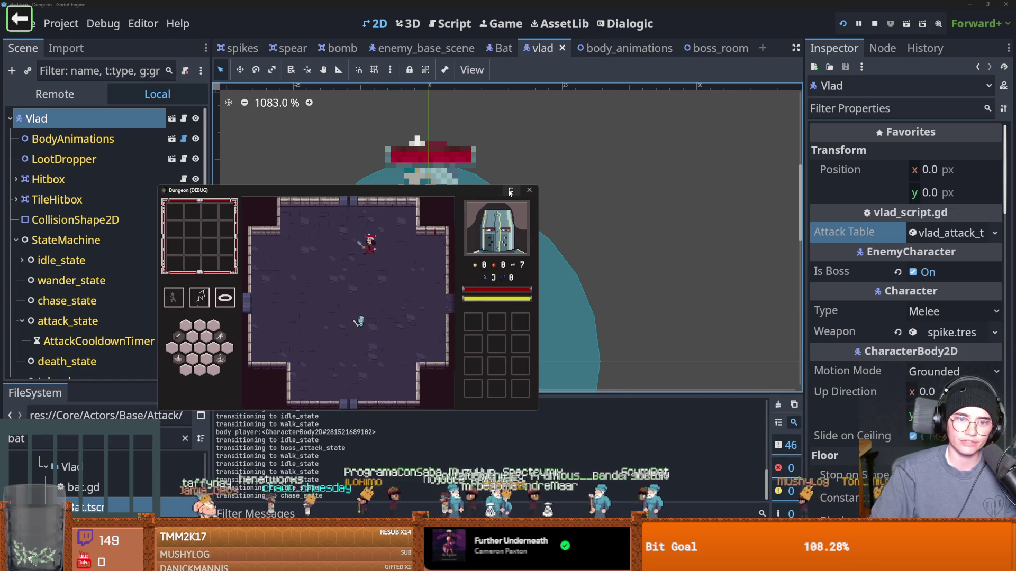
- Stop the game and locate the markers under boss_attack_state in the scene tree
left_click(528, 192)
scroll(110, 303, "down", 6)
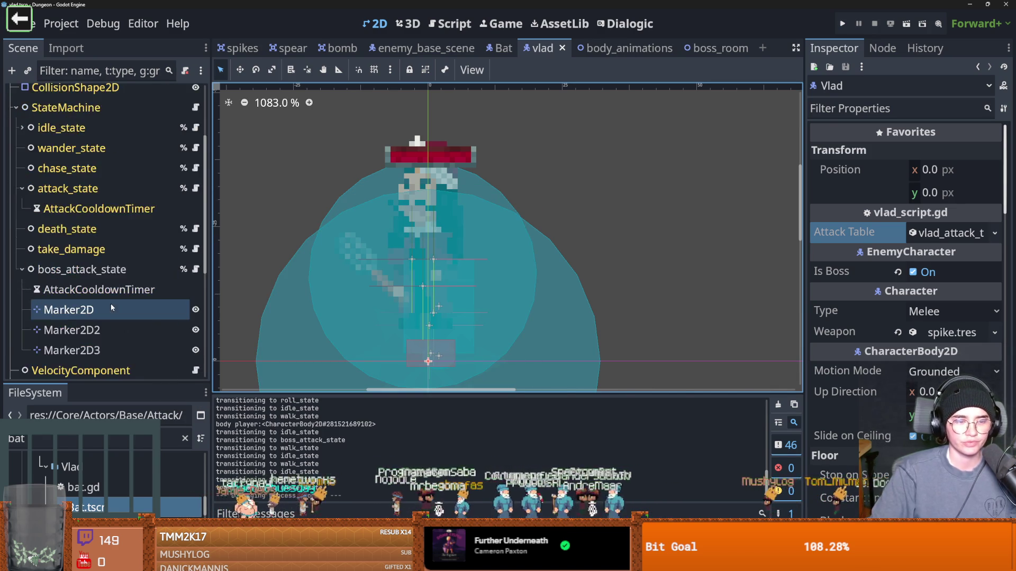
key("Down")
key("Down")
key("Down")
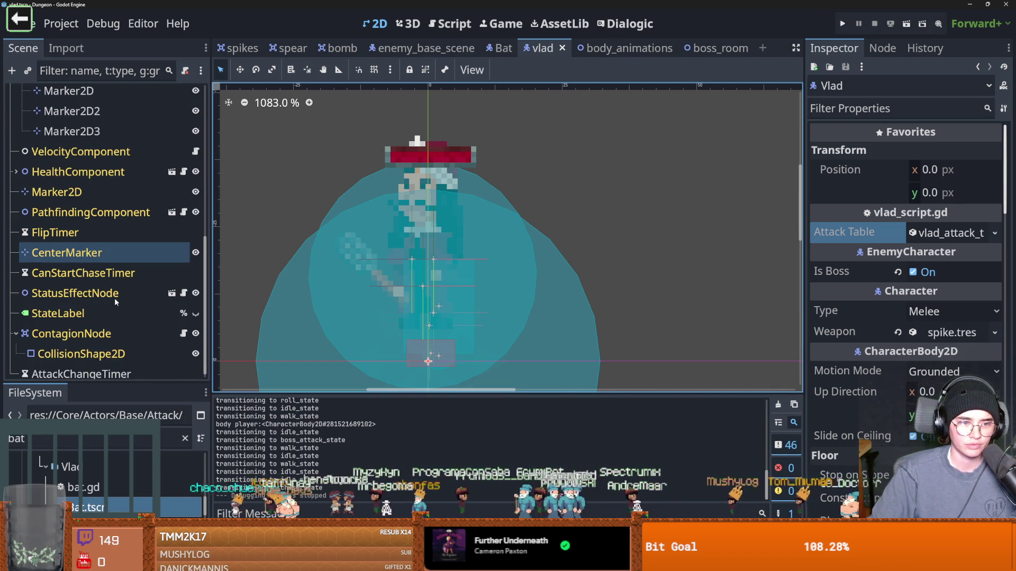
key("Up")
key("Up")
key("Up")
key("Up")
key("Up")
key("Up")
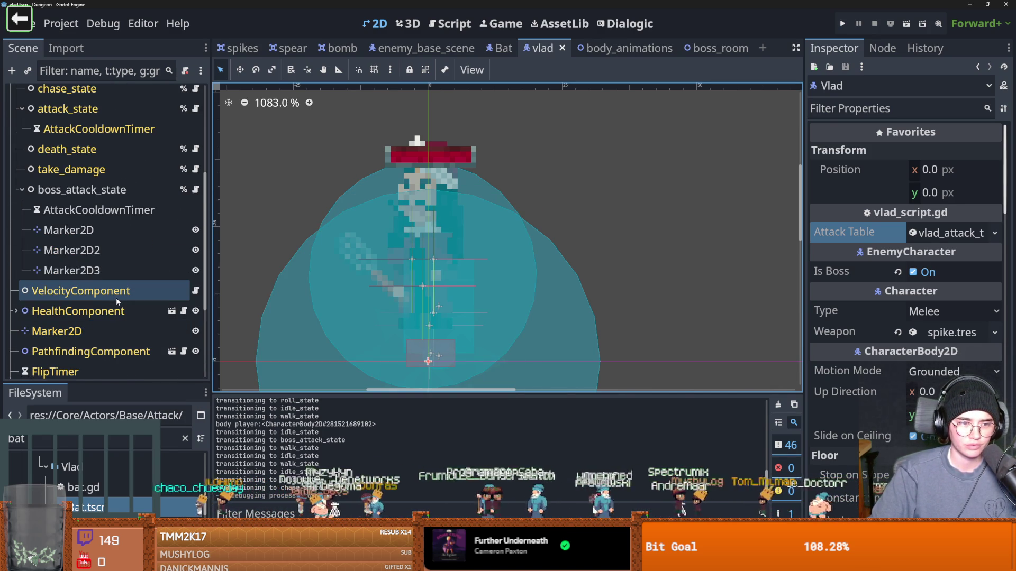
key("Up")
key("Up")
key("Up")
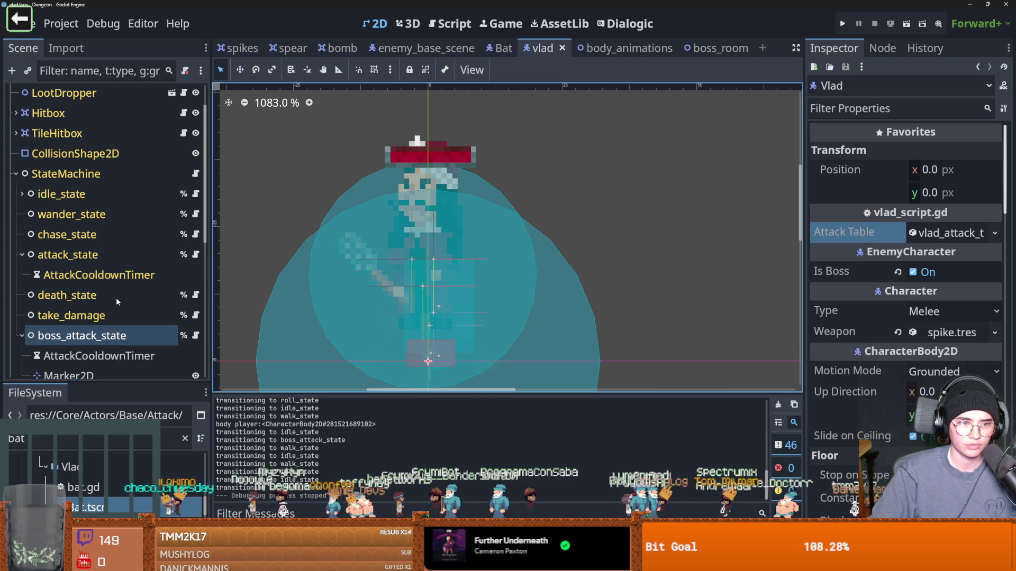
key("Down")
key("Down")
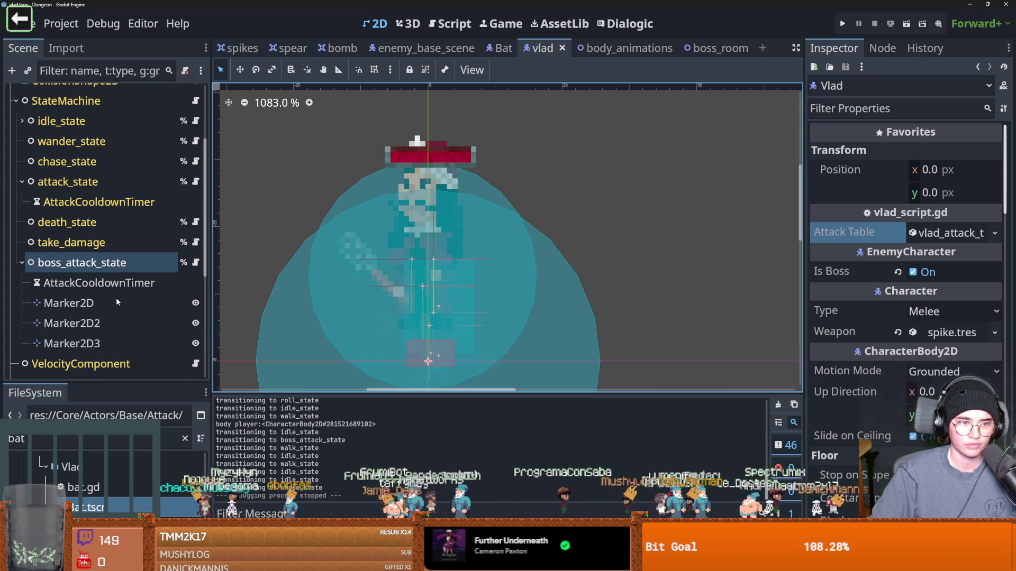
- Reparent Marker2D, Marker2D2 and Marker2D3 directly under Vlad and save the scene
left_click(116, 303)
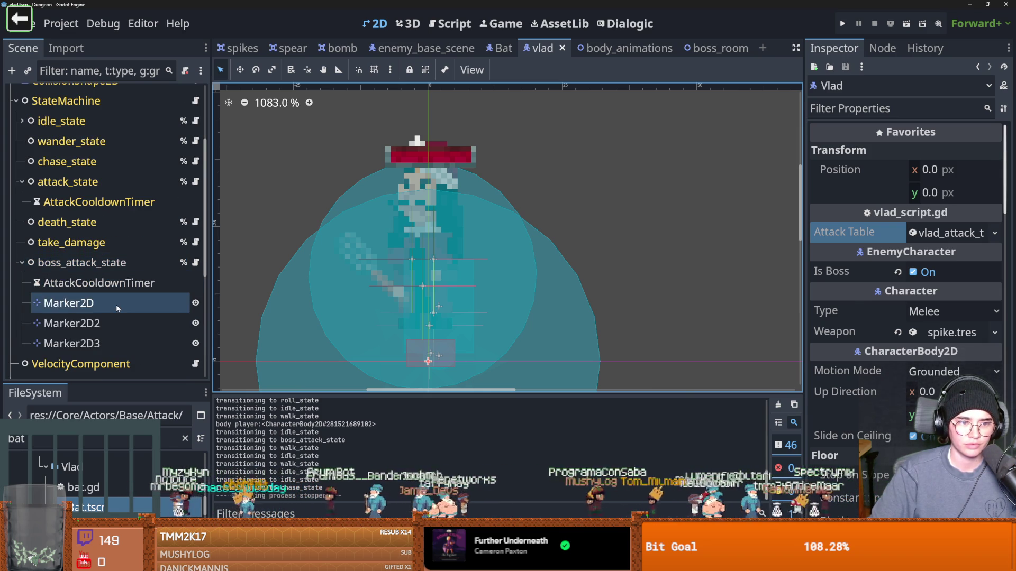
left_click(109, 342, "shift")
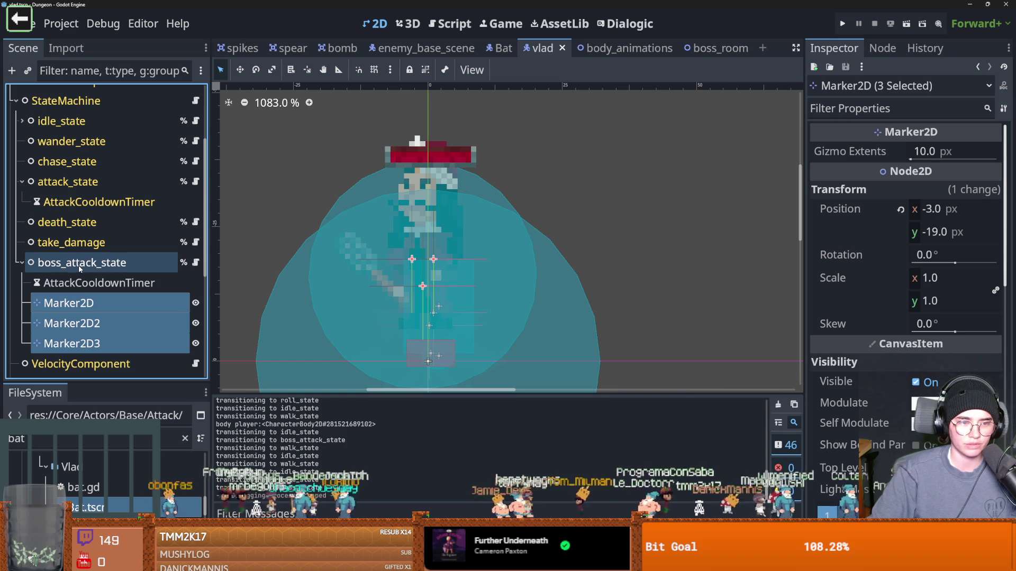
scroll(77, 318, "up", 5)
scroll(76, 317, "down", 5)
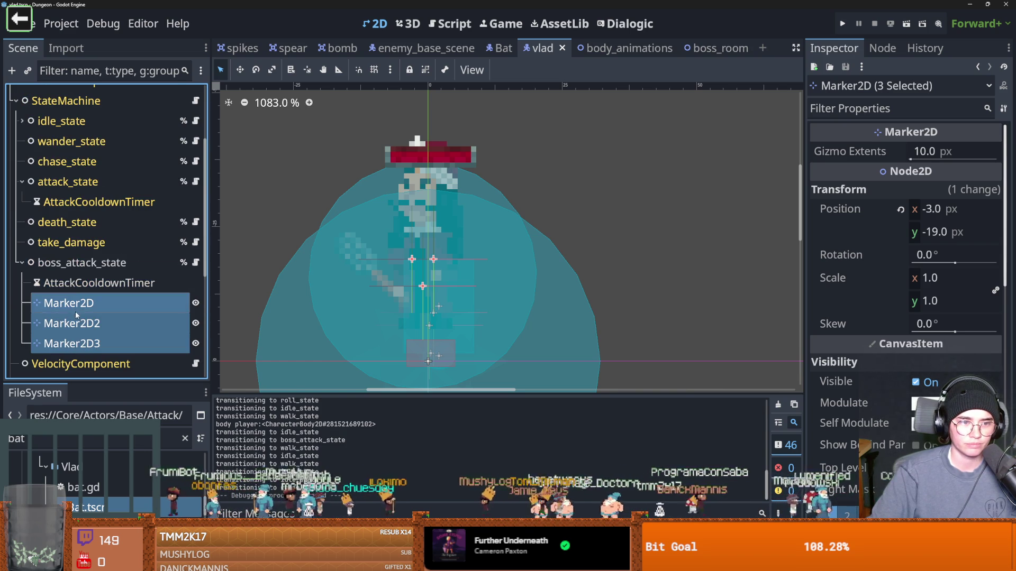
scroll(75, 311, "down", 5)
mouse_move(79, 197)
left_mouse_down()
mouse_move(77, 256)
mouse_move(47, 94)
left_mouse_up()
key("ctrl+s")
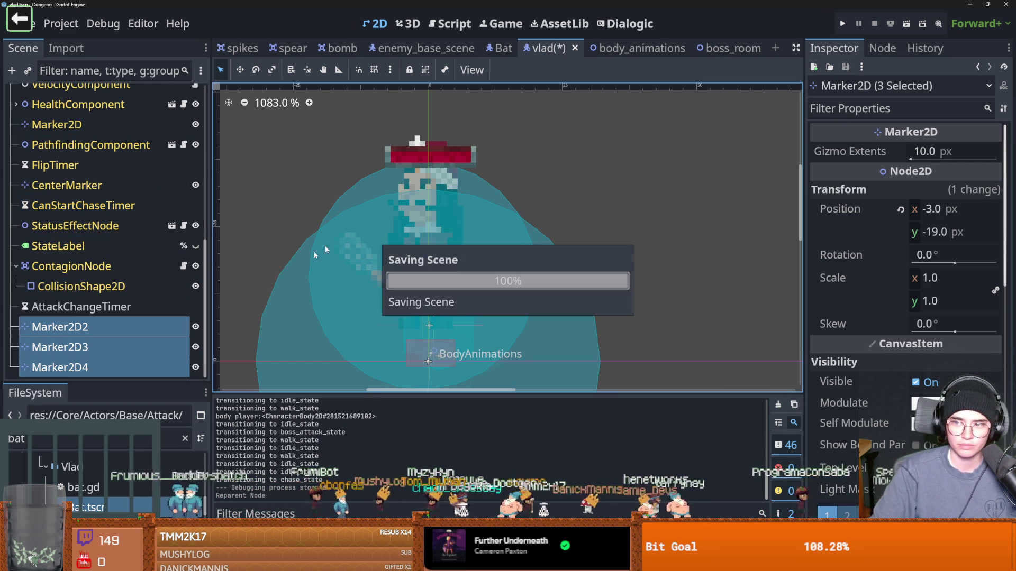
- Open boss_attack_state's vlad_special.gd script
scroll(113, 293, "up", 5)
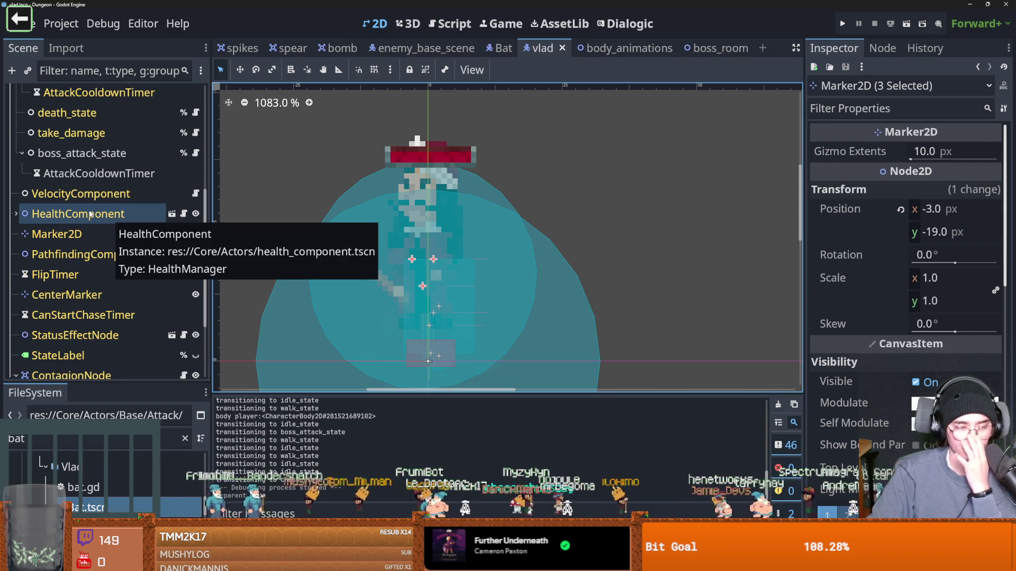
scroll(53, 222, "up", 4)
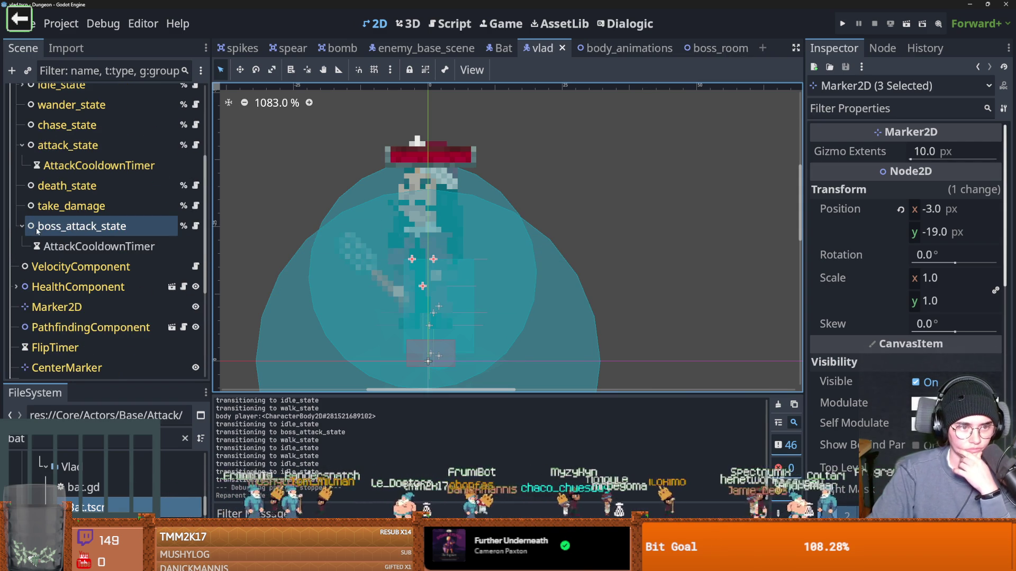
left_click(89, 230)
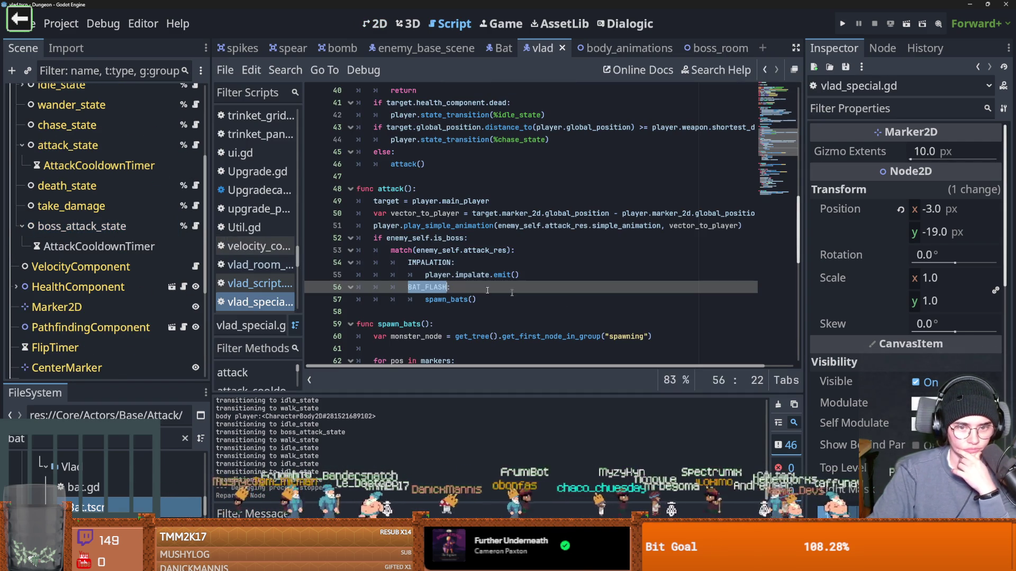
- Review the marker loop and highlight every use of monster_node in spawn_bats
left_click(937, 158)
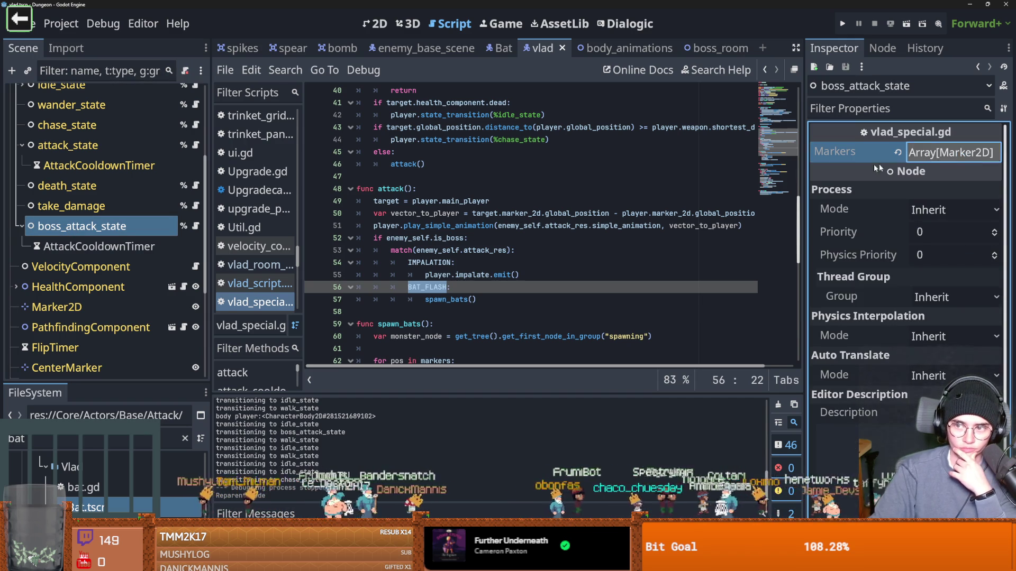
scroll(413, 208, "down", 4)
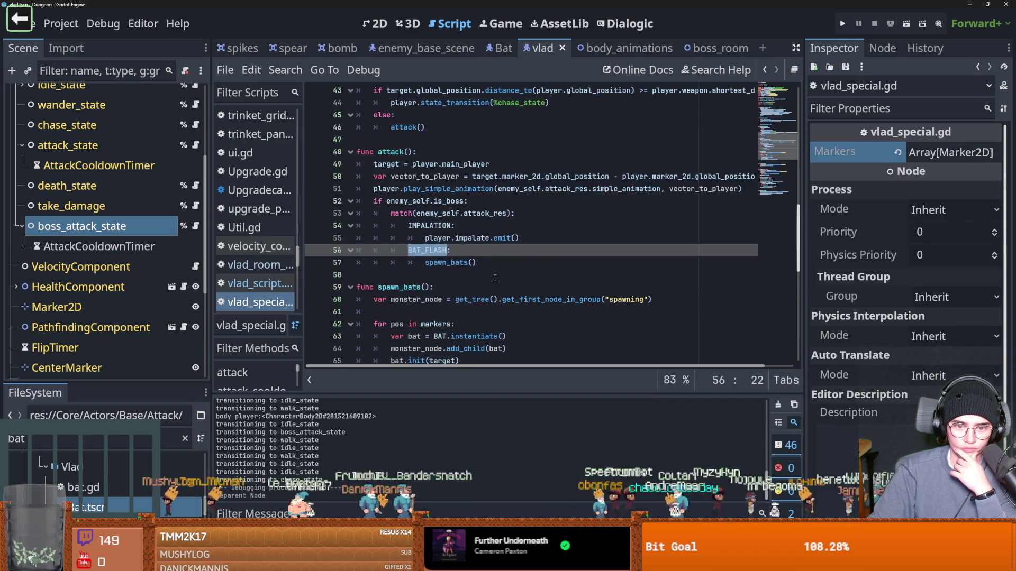
left_click(407, 192)
left_click(400, 214)
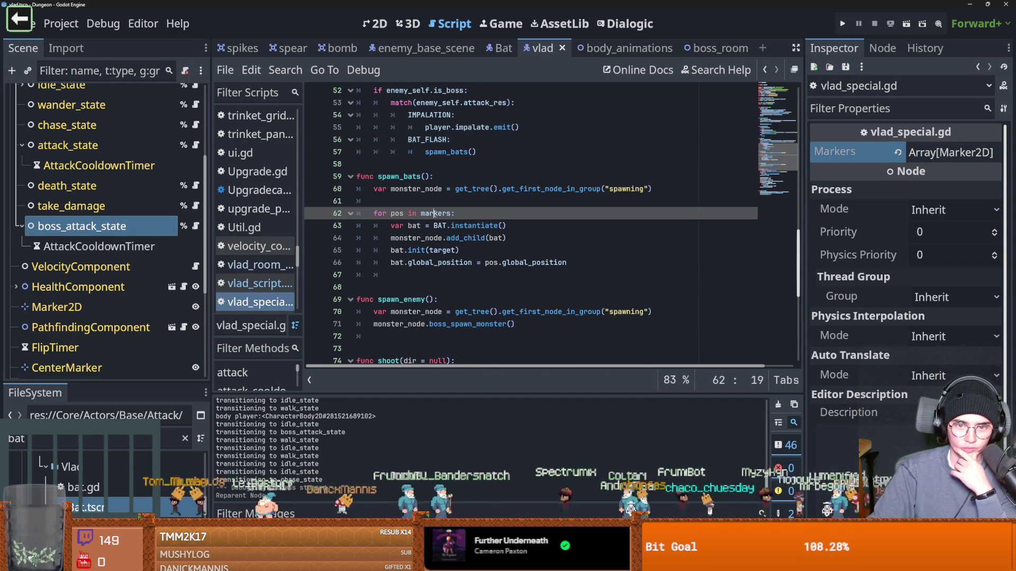
double_click(421, 189)
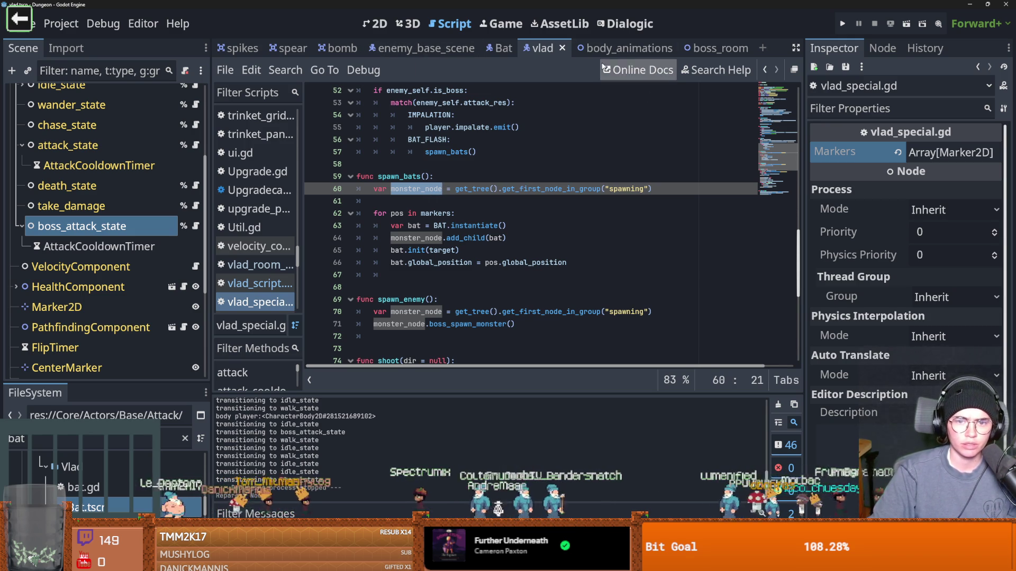
- Open the boss_room scene, select its Monsters node, and view it in 2D
left_click(714, 48)
left_click(90, 217)
key("ctrl+F1")
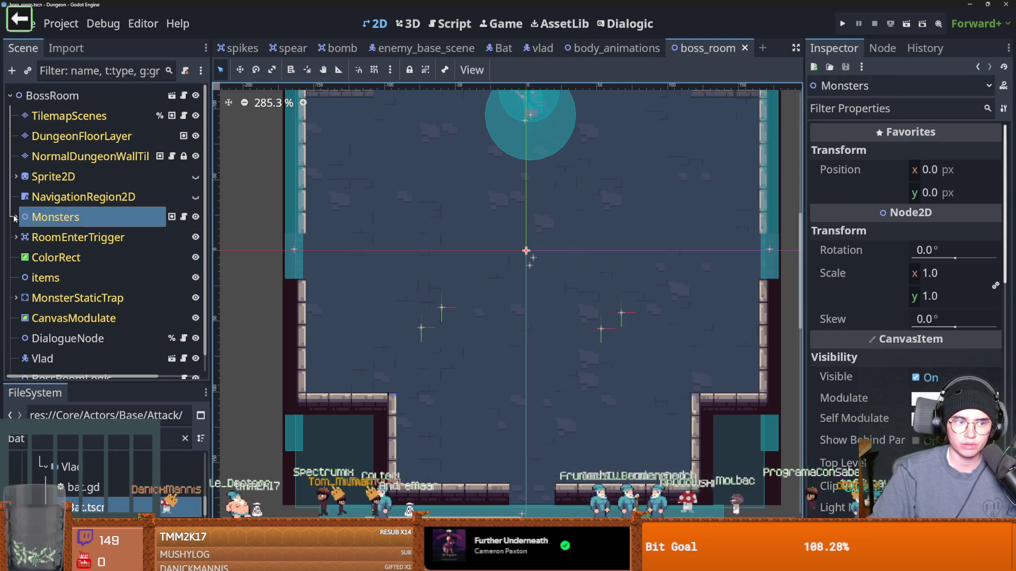
- Check which groups the Monsters node belongs to in Node > Groups
left_click(18, 217)
left_click(880, 49)
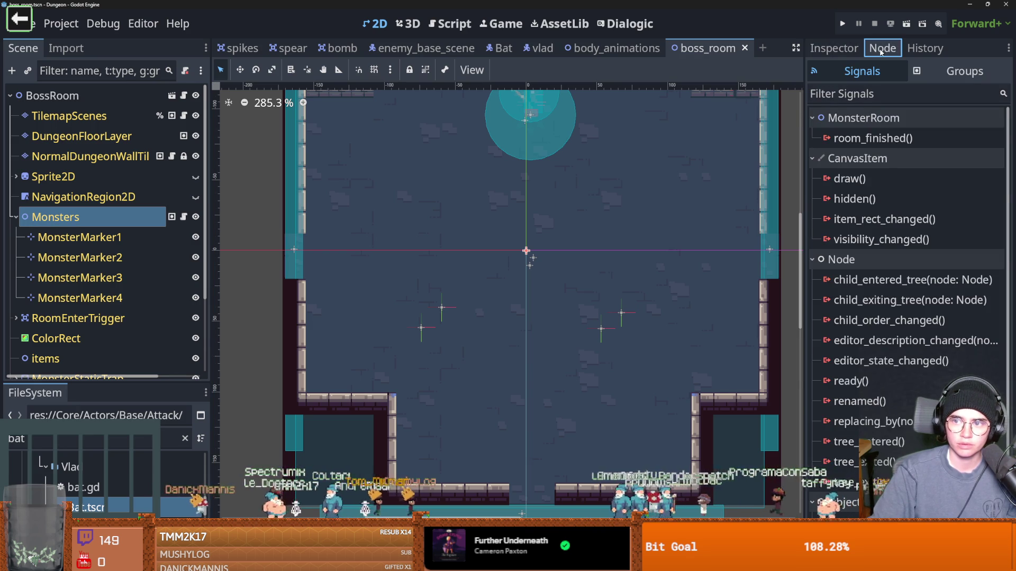
left_click(940, 72)
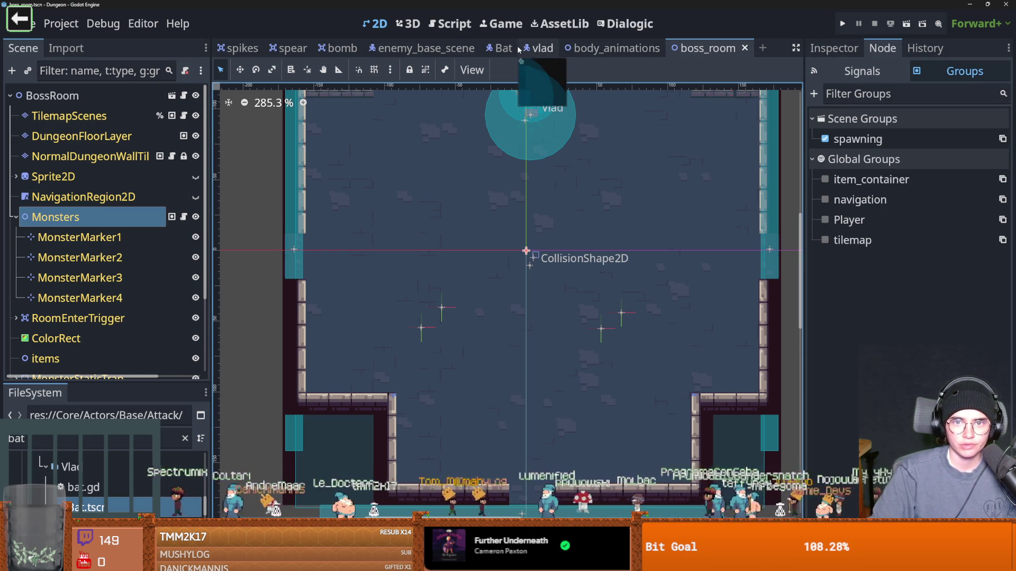
- Set the Bat scene's Z Index to 2, save it, and launch the game
left_click(503, 48)
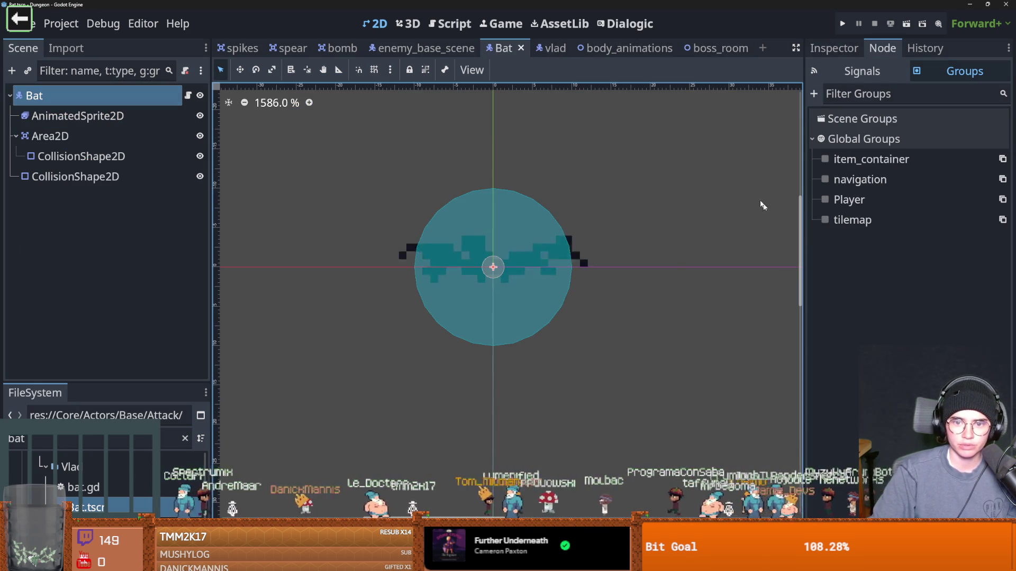
left_click(833, 49)
scroll(995, 361, "down", 10)
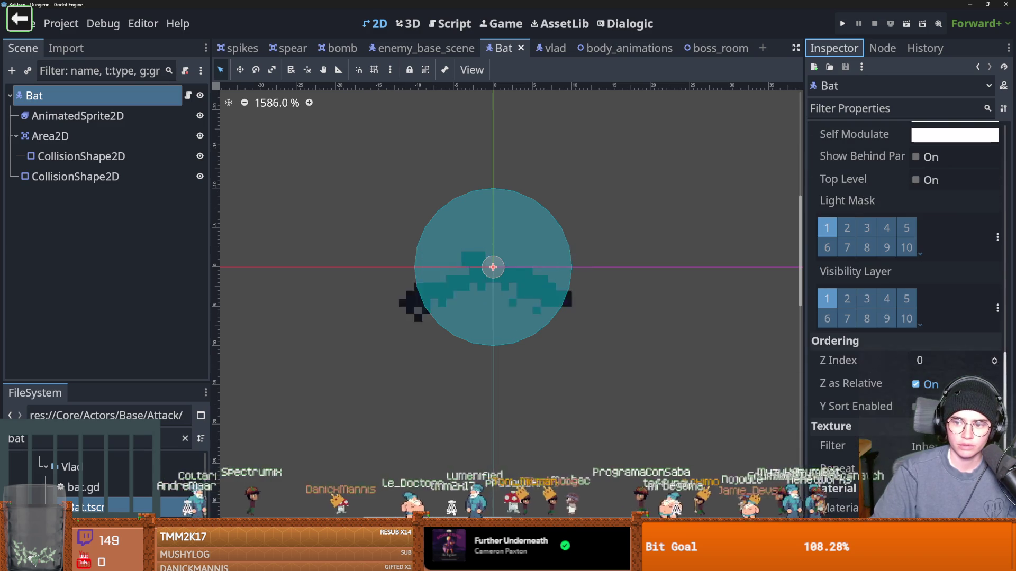
left_click(996, 358)
left_click(996, 358)
key("ctrl+s")
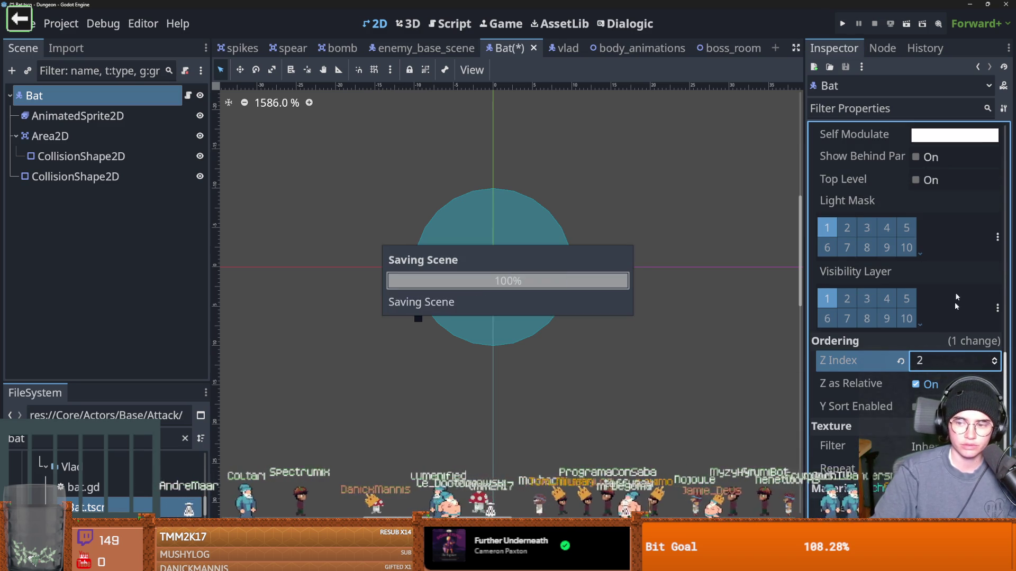
key("F5")
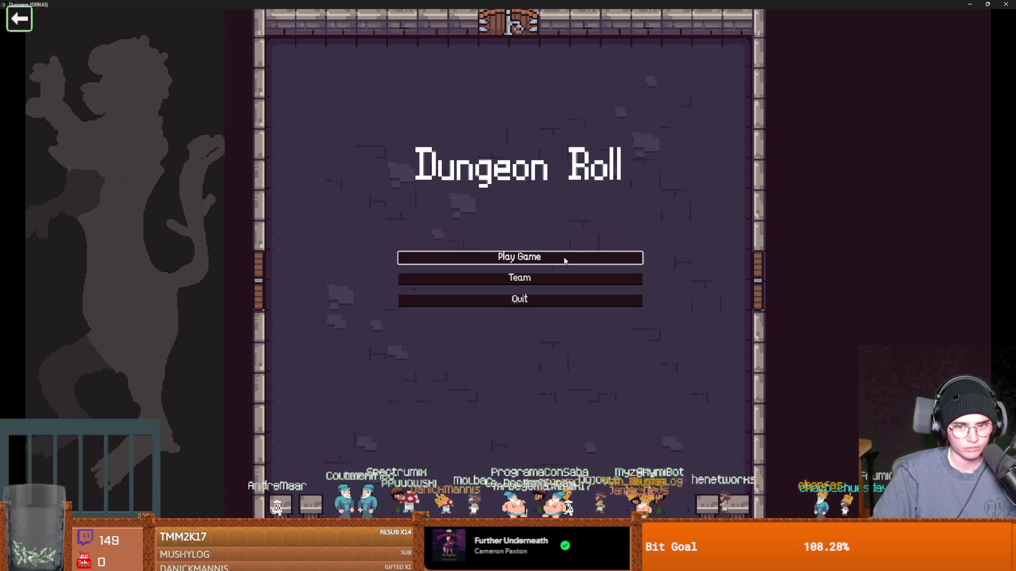
- Start a new game as the Warrior and open the debug console
left_click(564, 260)
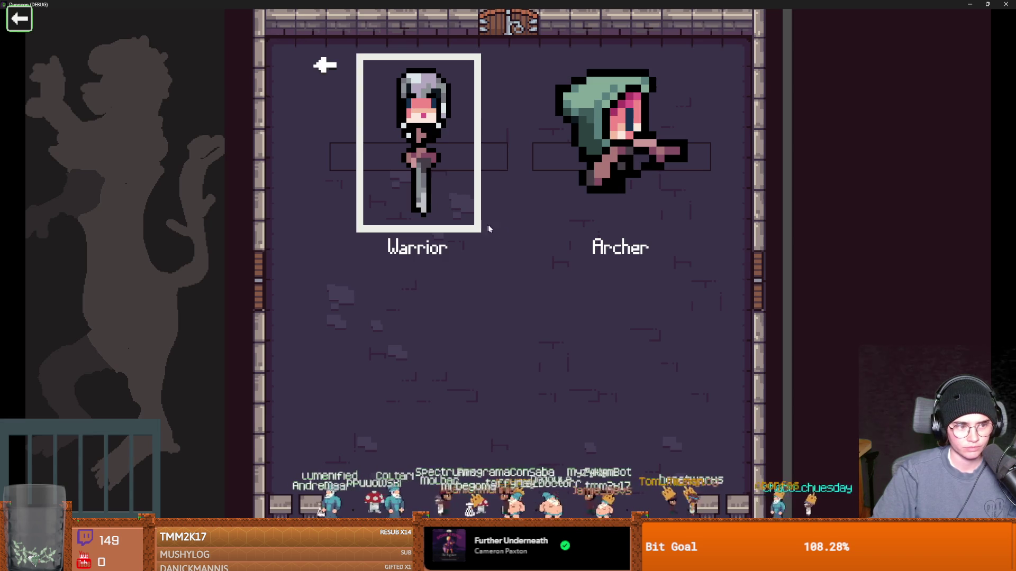
key("Return")
key("grave")
type("t")
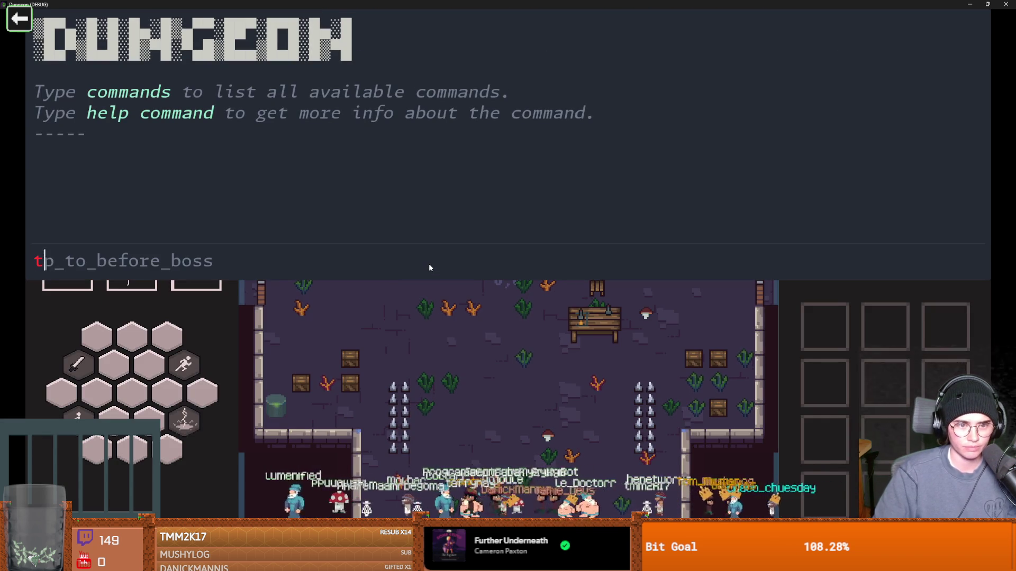
- Close the running game and switch back to the vlad scene
key("super+Down")
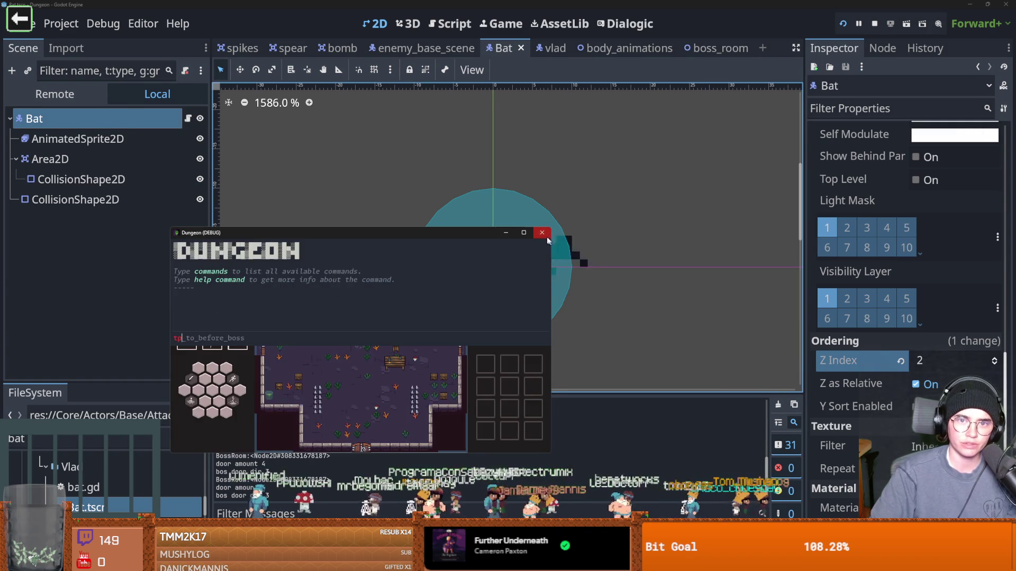
left_click(543, 234)
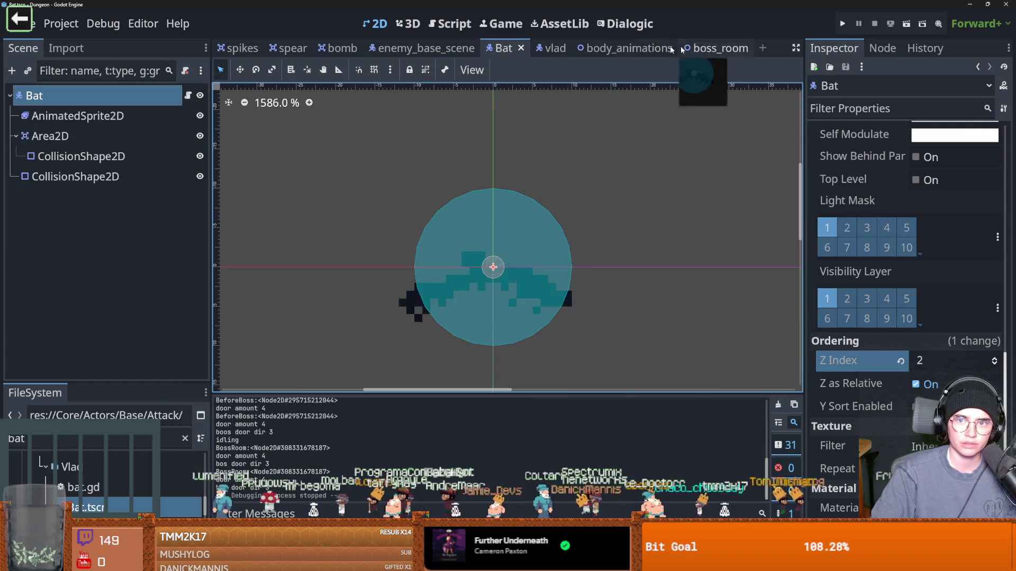
left_click(550, 48)
scroll(161, 317, "down", 2)
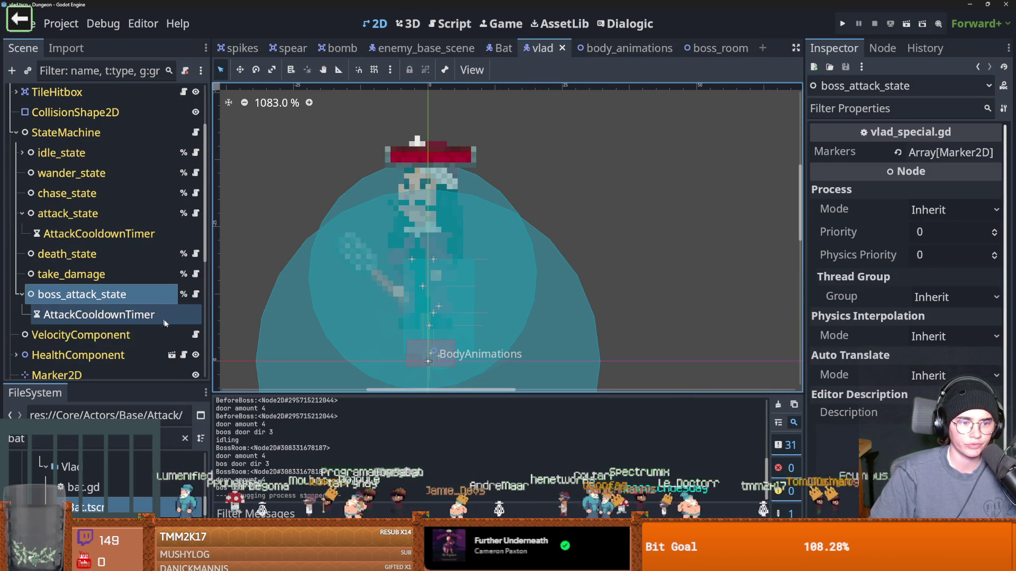
- Add a breakpoint on line 51 of boss_attack_state's vlad_special.gd
left_click(196, 294)
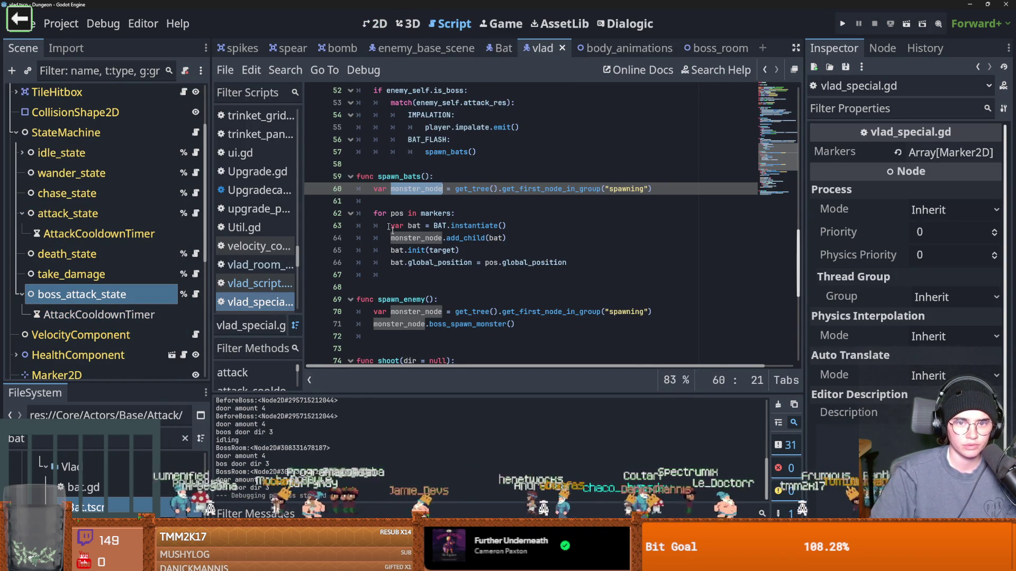
scroll(370, 206, "up", 3)
left_click(315, 190)
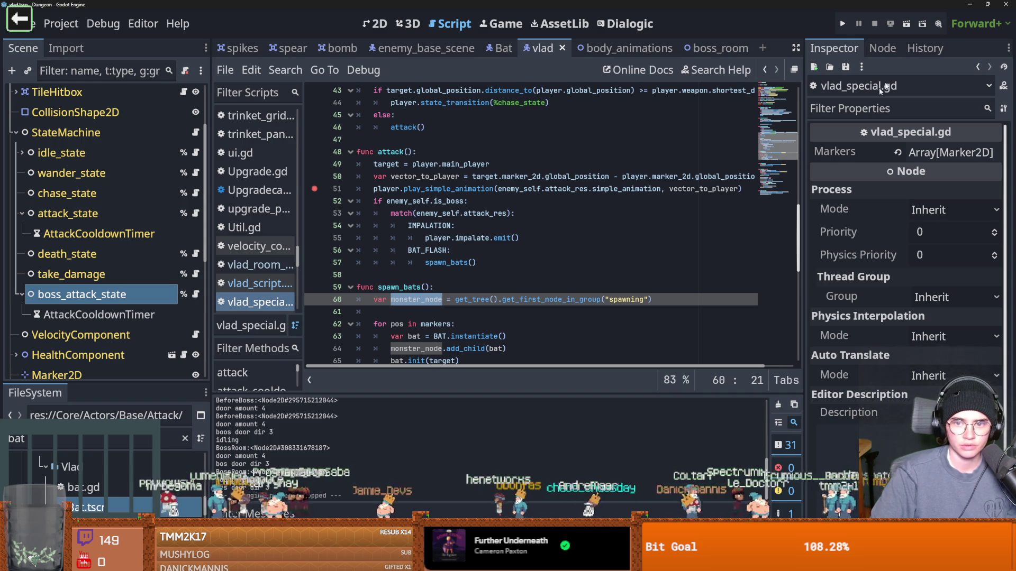
- Run the game and walk the knight east into Vlad's room to hit the breakpoint
key("F5")
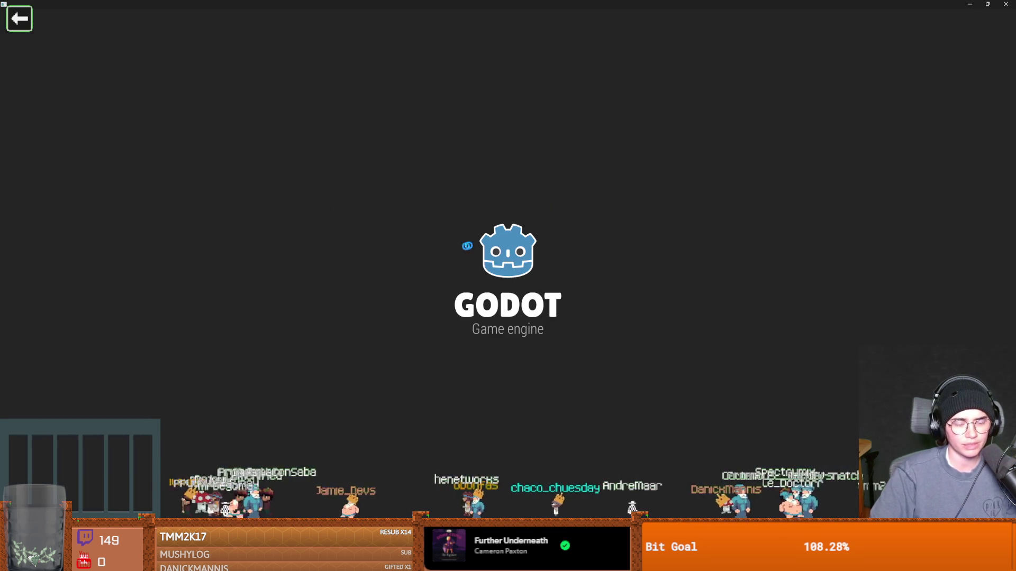
key("Return")
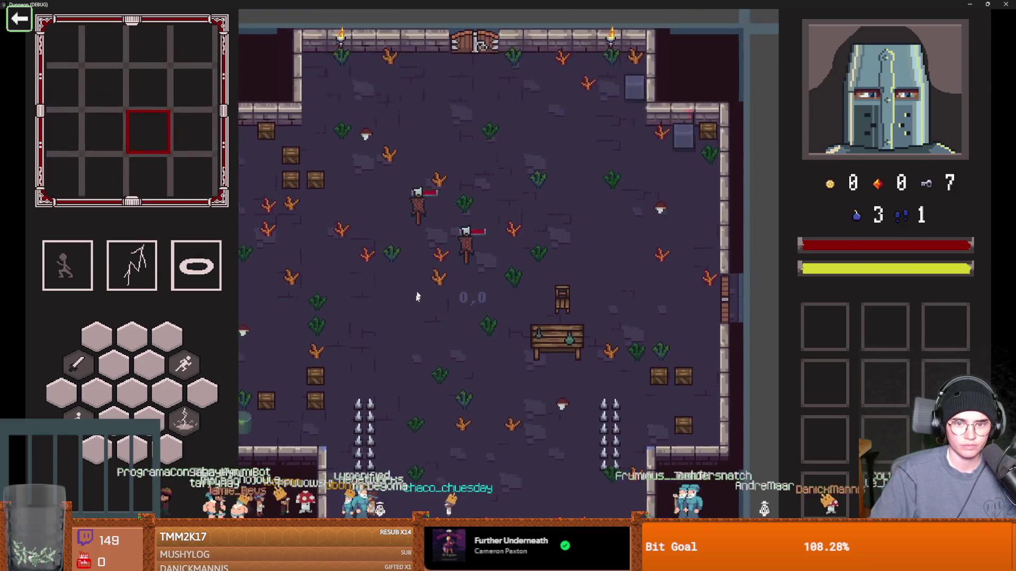
key("d")
key("space")
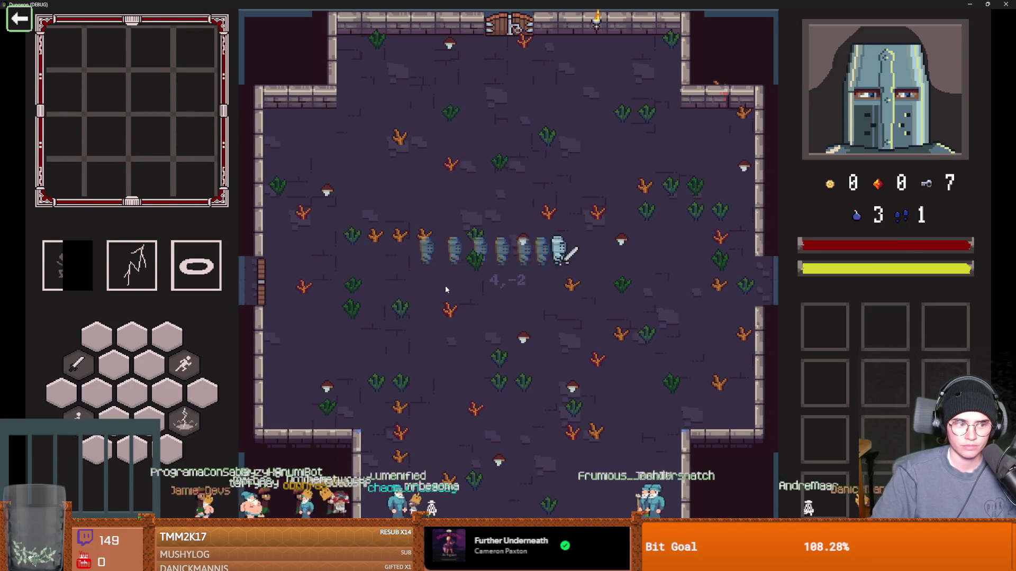
key("d")
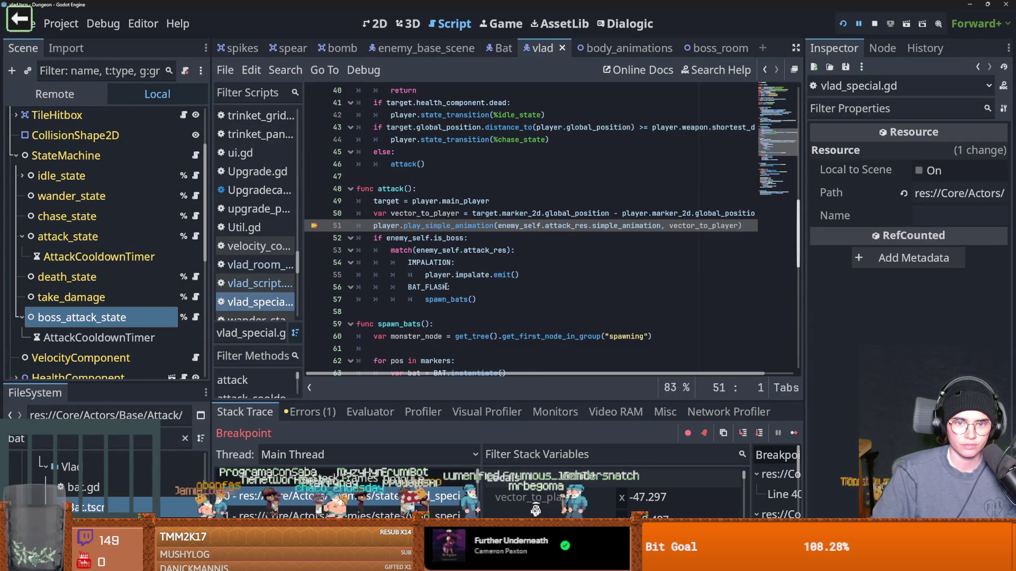
- Step over the attack code down to the spawn_bats() call on line 57, then continue
left_click(761, 432)
left_click(760, 433)
left_click(760, 433)
left_click(758, 434)
left_click(757, 434)
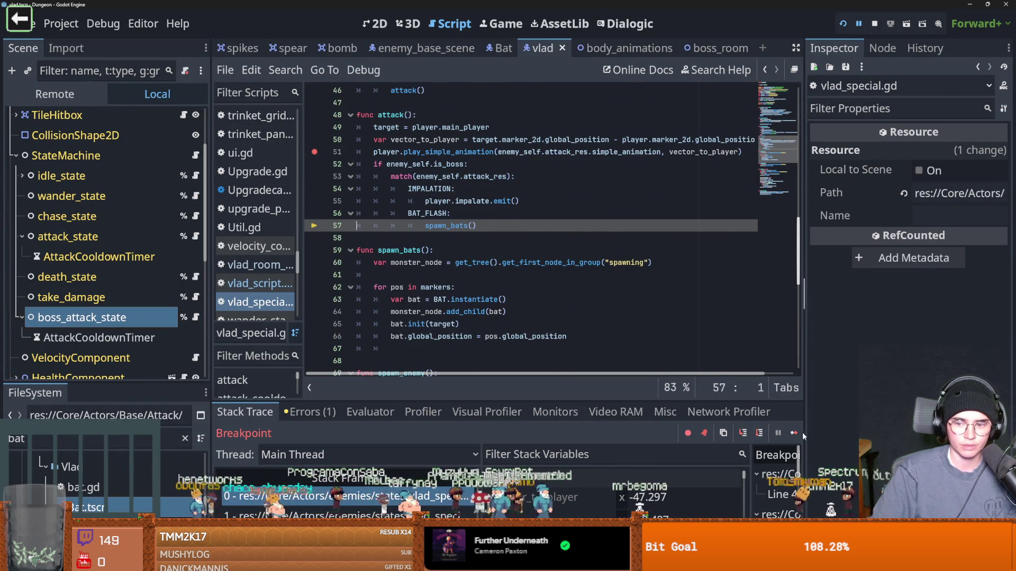
left_click(793, 433)
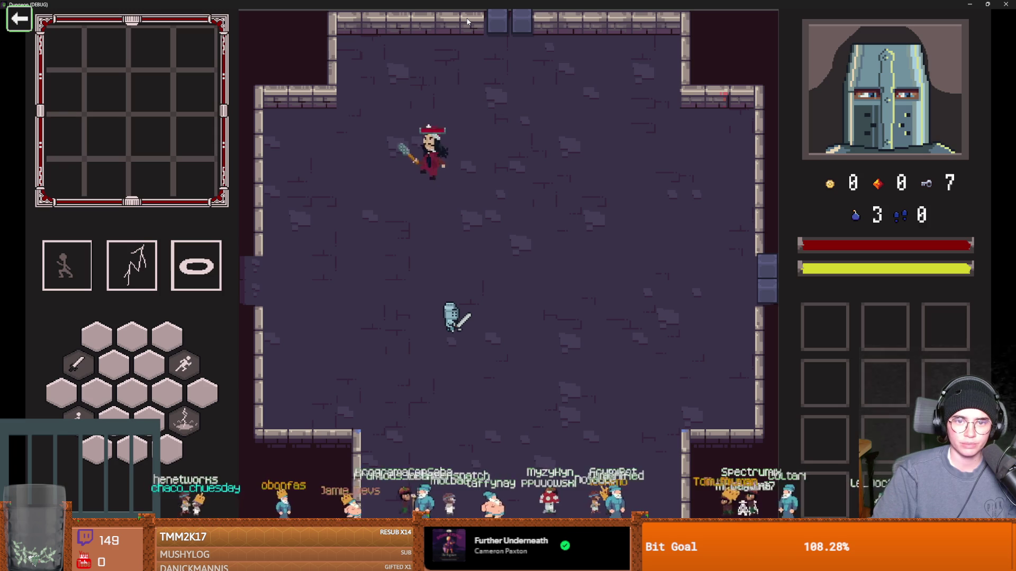
- Move the knight away from Vlad, then close the game to end debugging
key("s")
key("d")
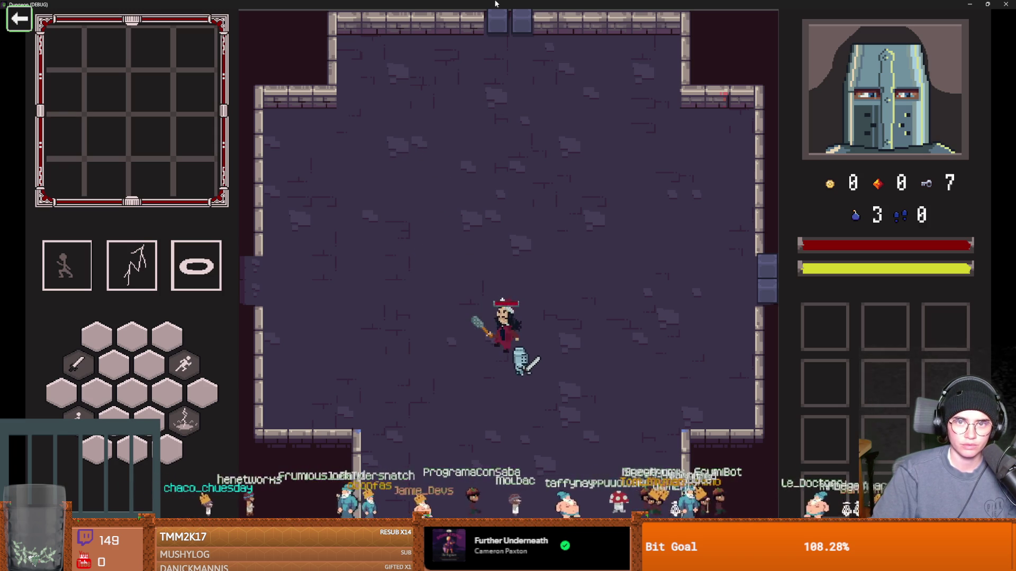
key("super+Down")
left_click(574, 200)
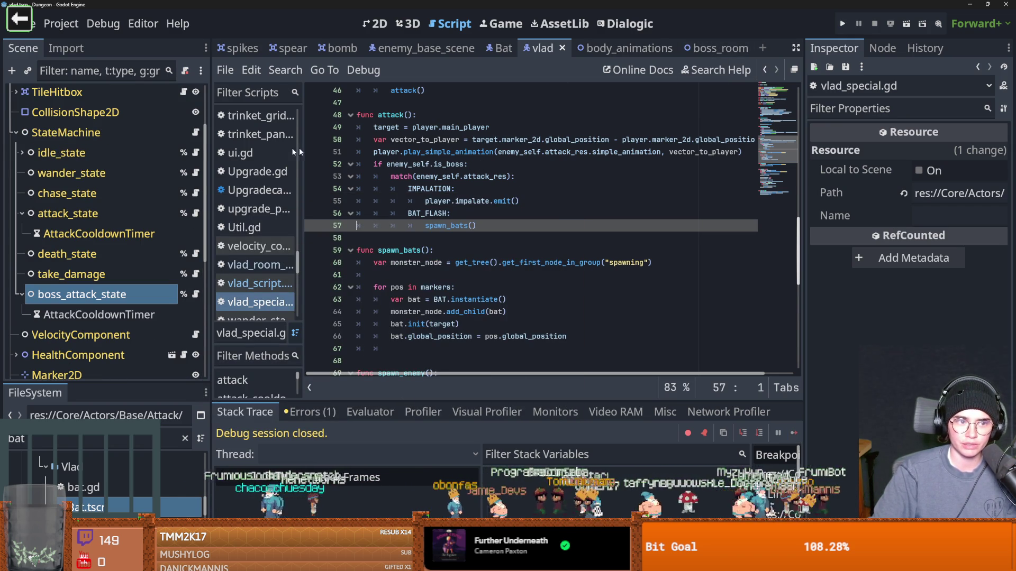
- In bat.gd, change line 10 to velocity = player.global_position - global_position
left_click(499, 49)
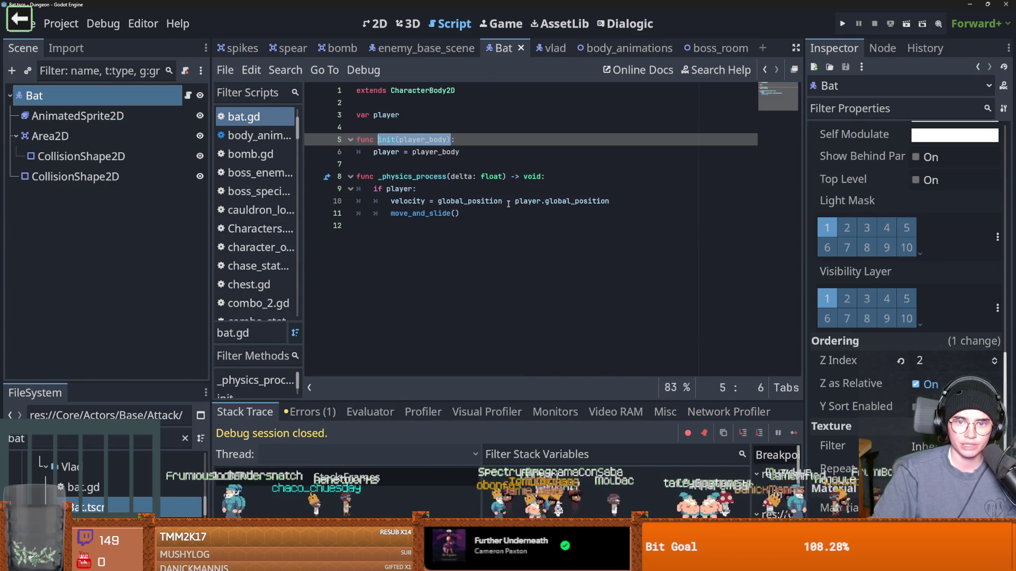
left_click_drag(510, 201, 446, 201)
key("BackSpace")
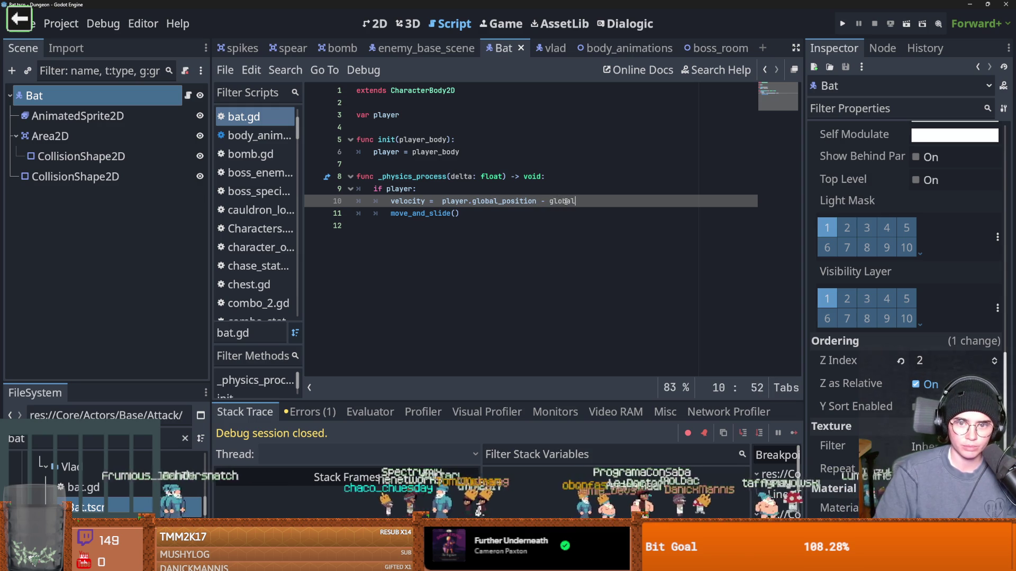
key("Return")
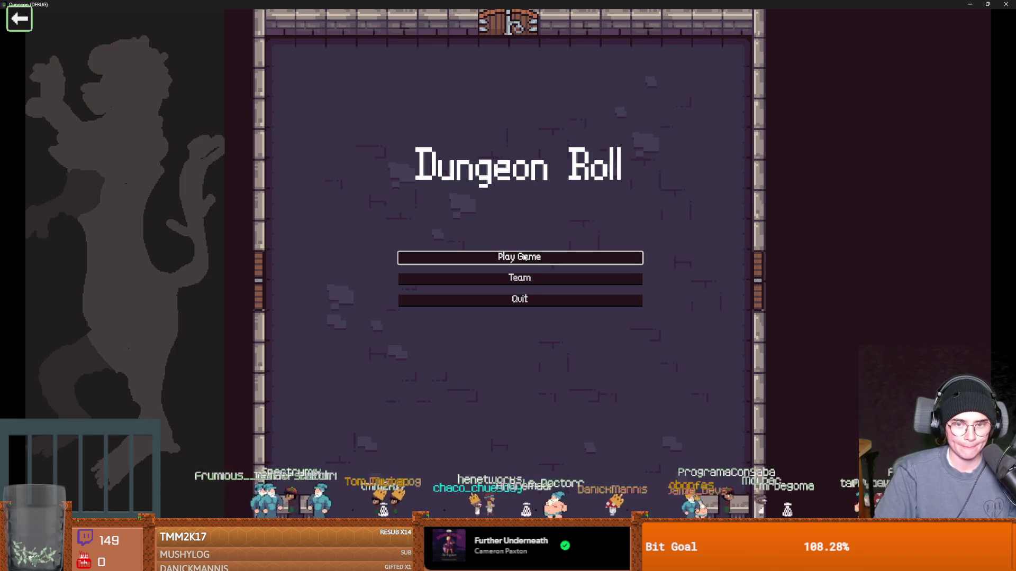
- Start a Warrior game and teleport to just before the boss with tp_to_before_boss
left_click(522, 257)
left_click(473, 167)
key("grave")
key("Up")
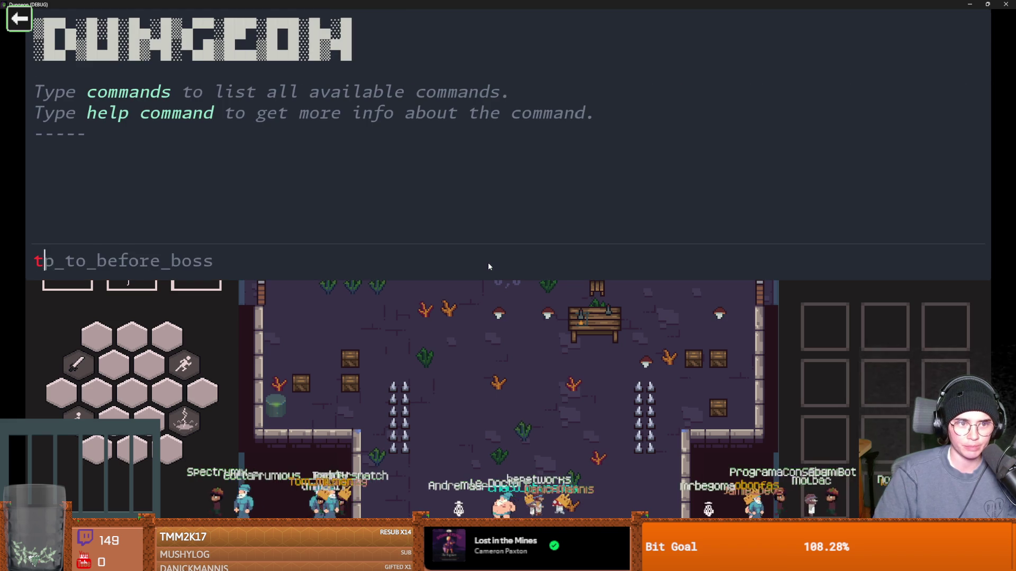
key("Return")
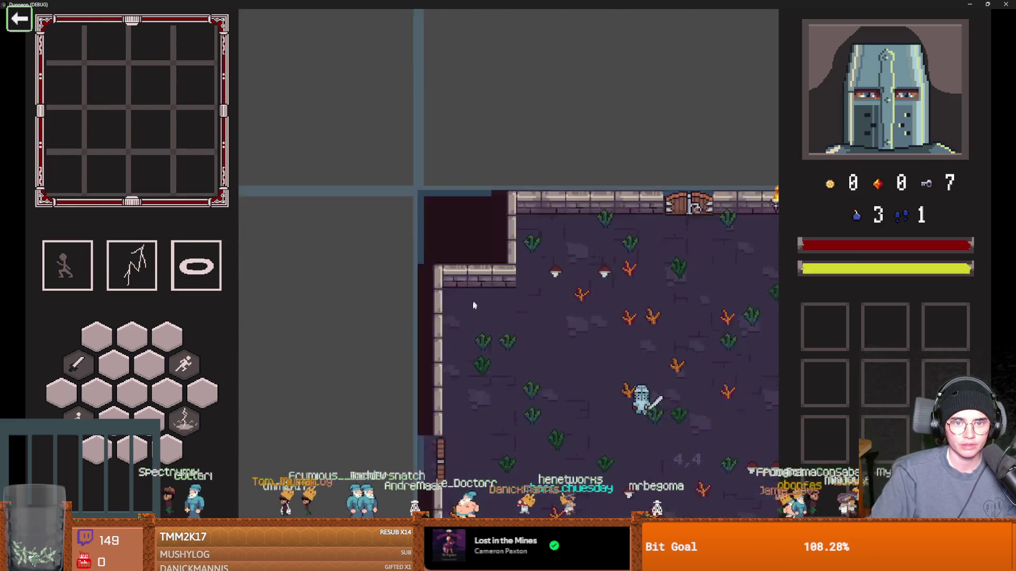
- Fight Vlad, dodging him and the chasing bat with WASD and dashes, then close the game
key("d")
key("space")
key("s")
key("space")
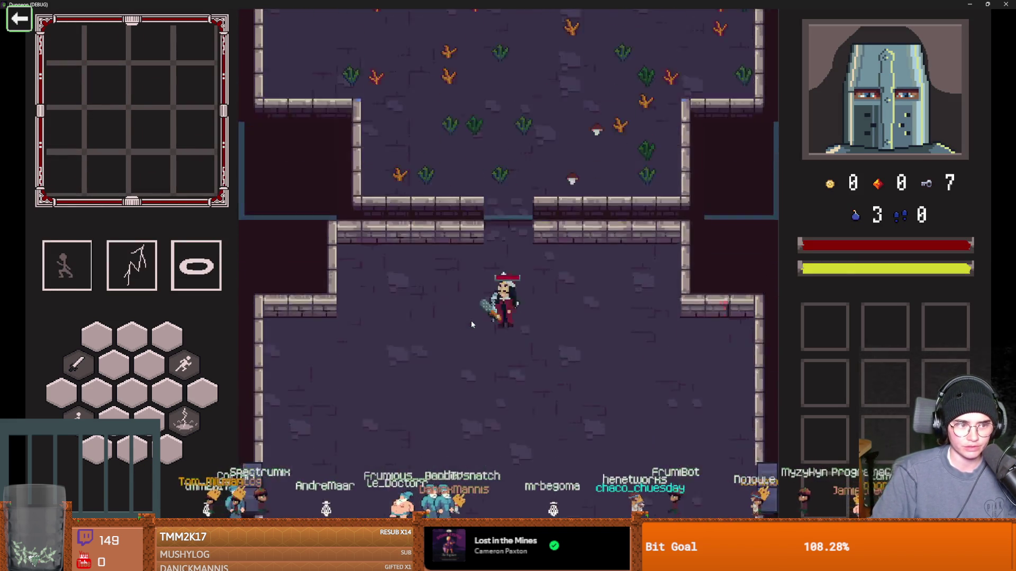
key("space")
key("d")
key("w")
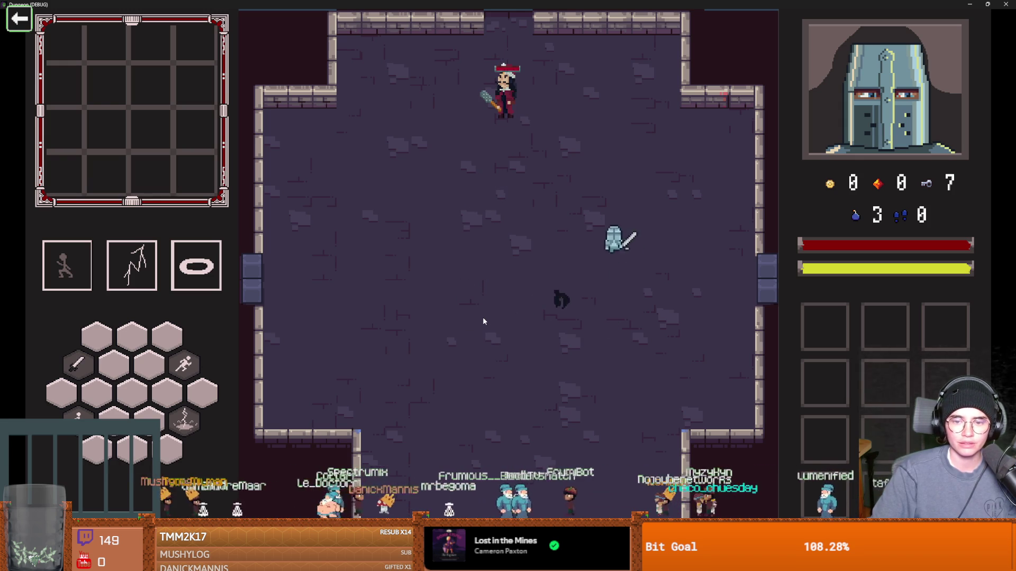
key("a")
key("s")
key("s")
key("d")
key("space")
key("w")
key("a")
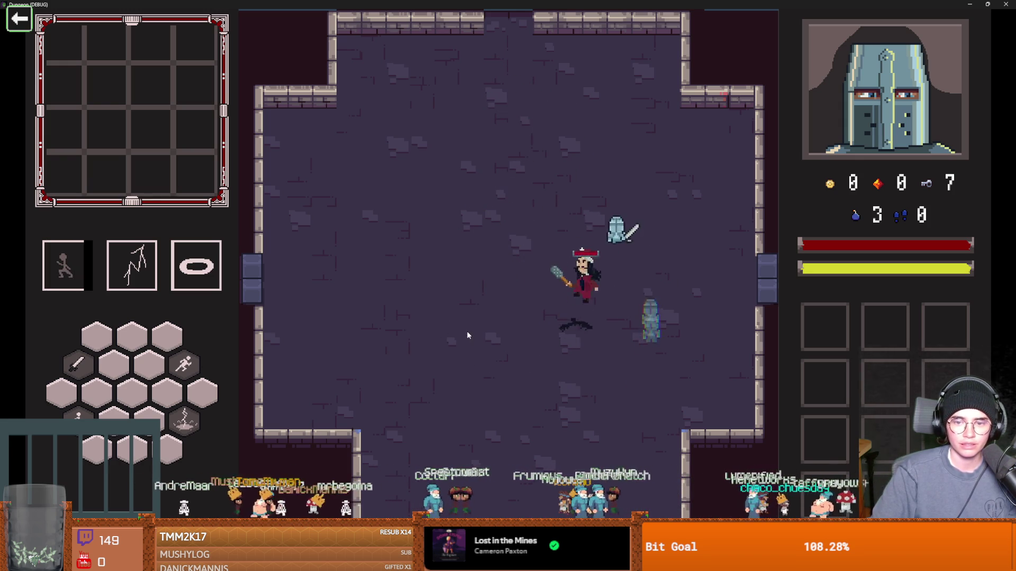
key("s")
key("space")
key("s")
key("d")
key("space")
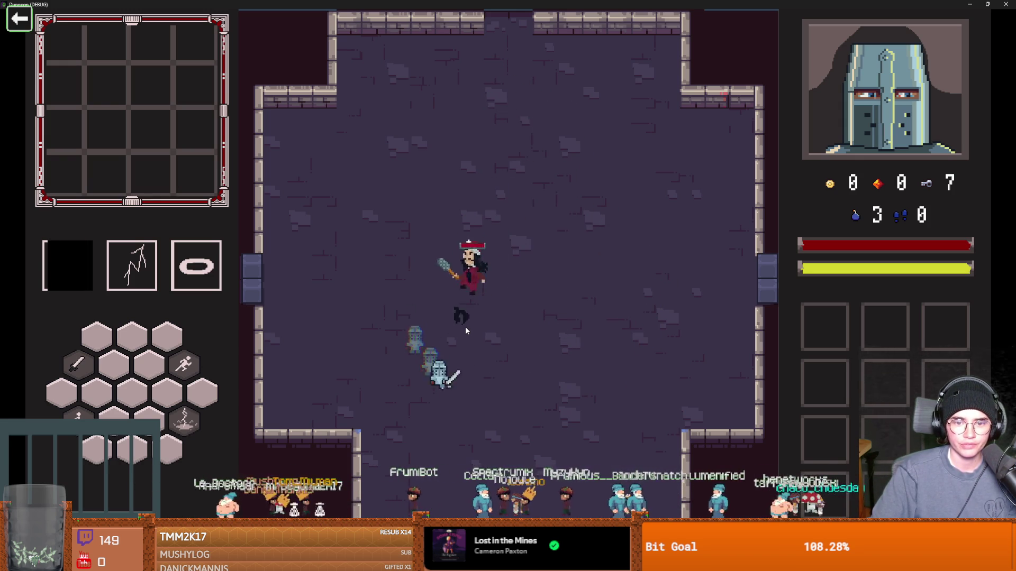
key("w")
key("space")
key("w")
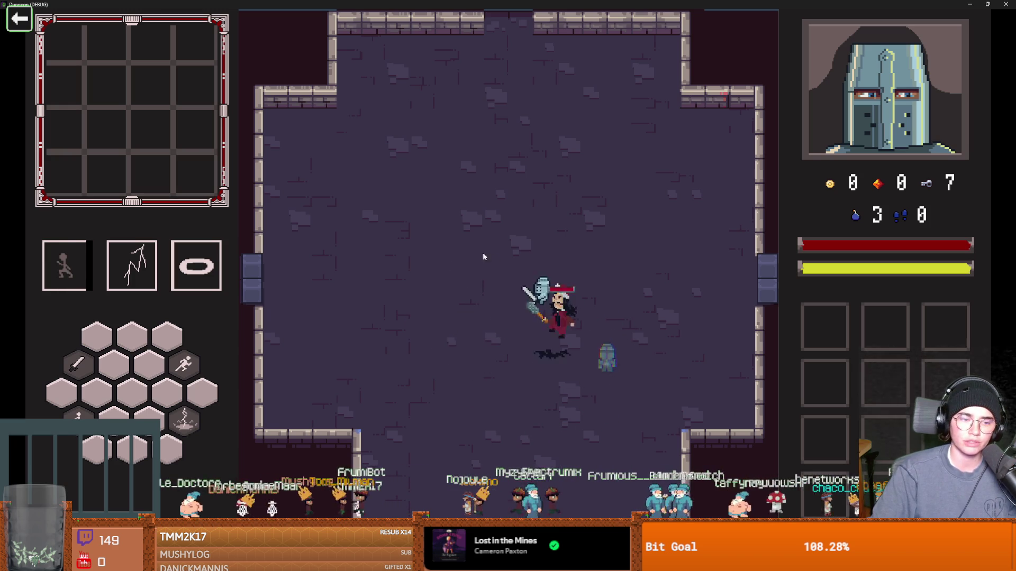
key("super+Down")
left_click(511, 210)
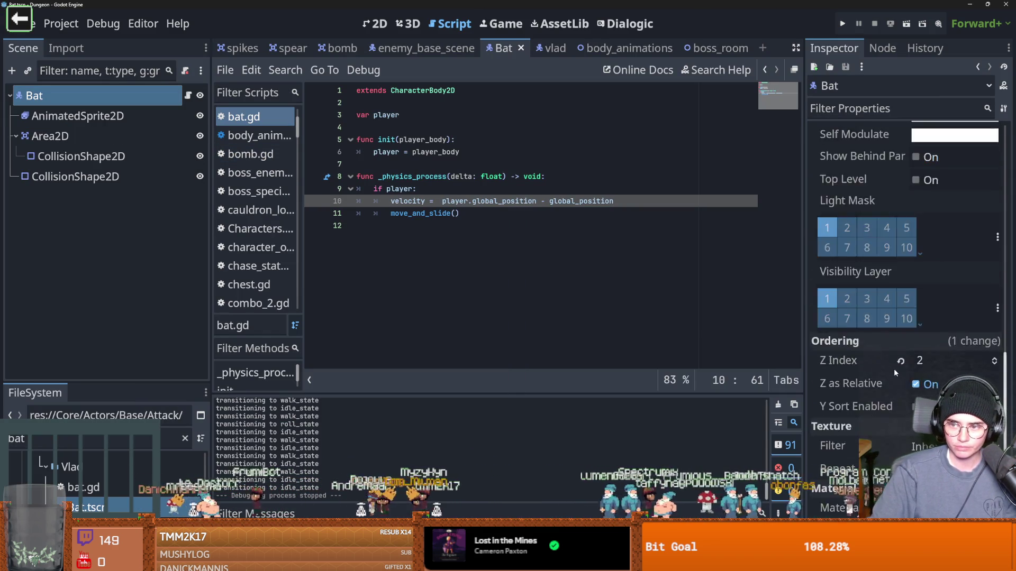
- Toggle the Disabled setting on the Bat's second collision shape and save the scene
scroll(893, 369, "up", 5)
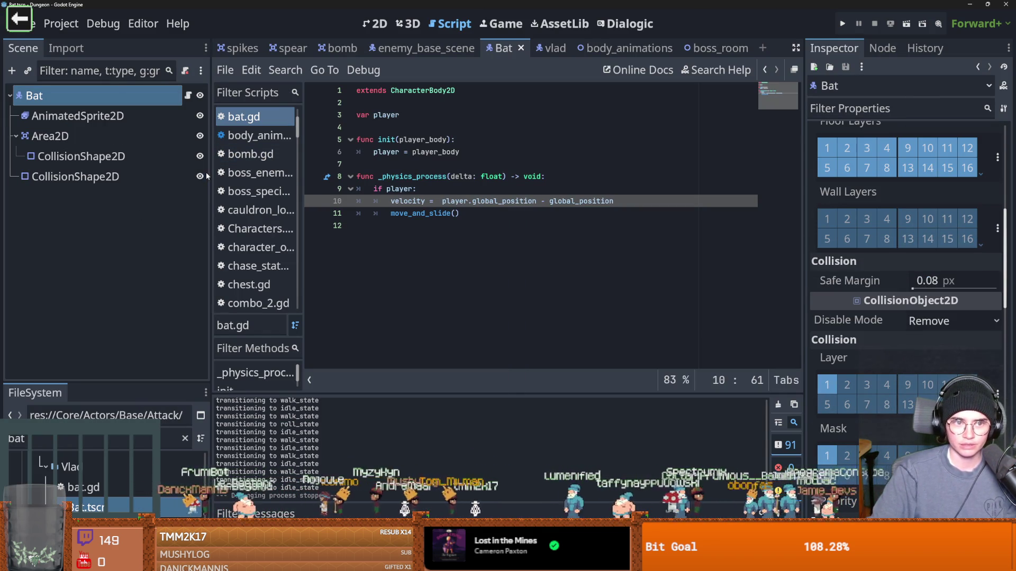
left_click(75, 177)
left_click(913, 253)
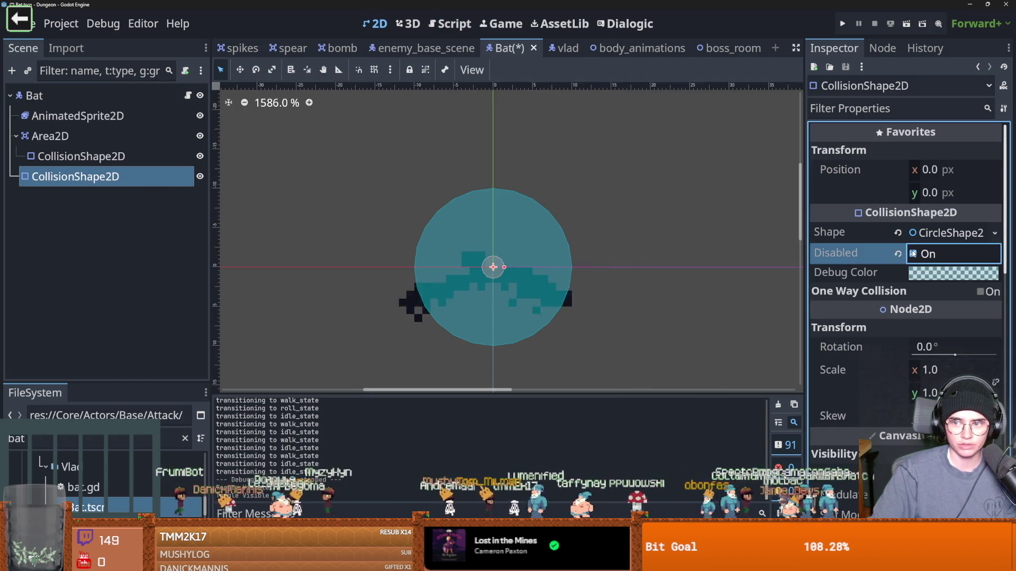
key("ctrl+s")
- Put the Bat on collision layer 6 and mask 6, with mask layer 1 unticked, then save
left_click(490, 194)
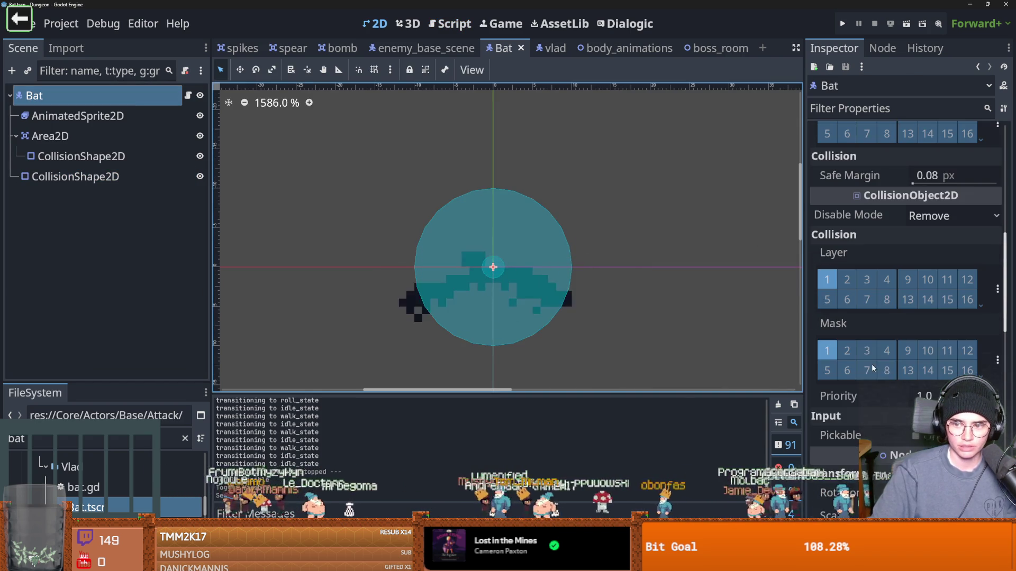
left_click(997, 359)
left_click(59, 97)
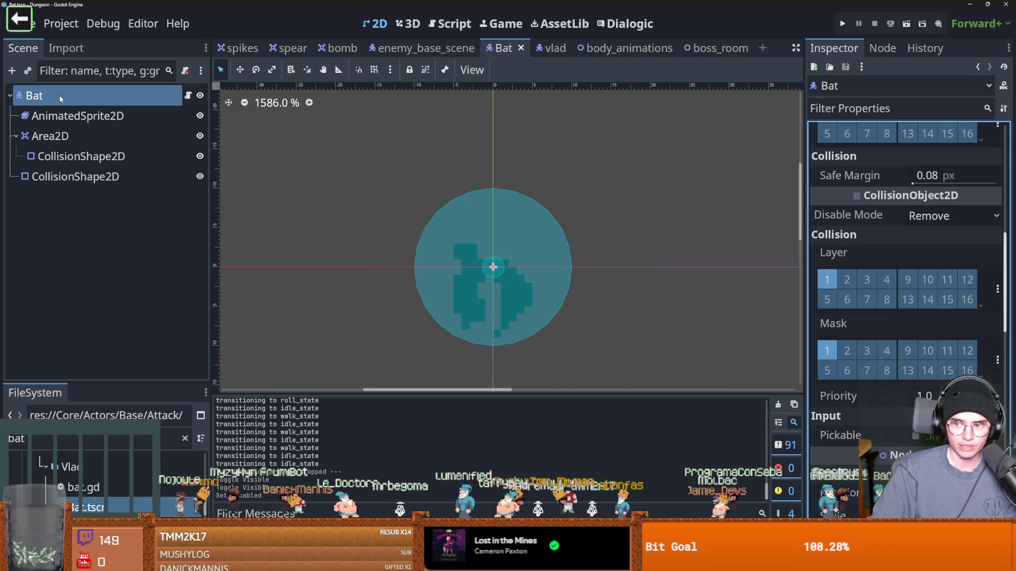
left_click(997, 289)
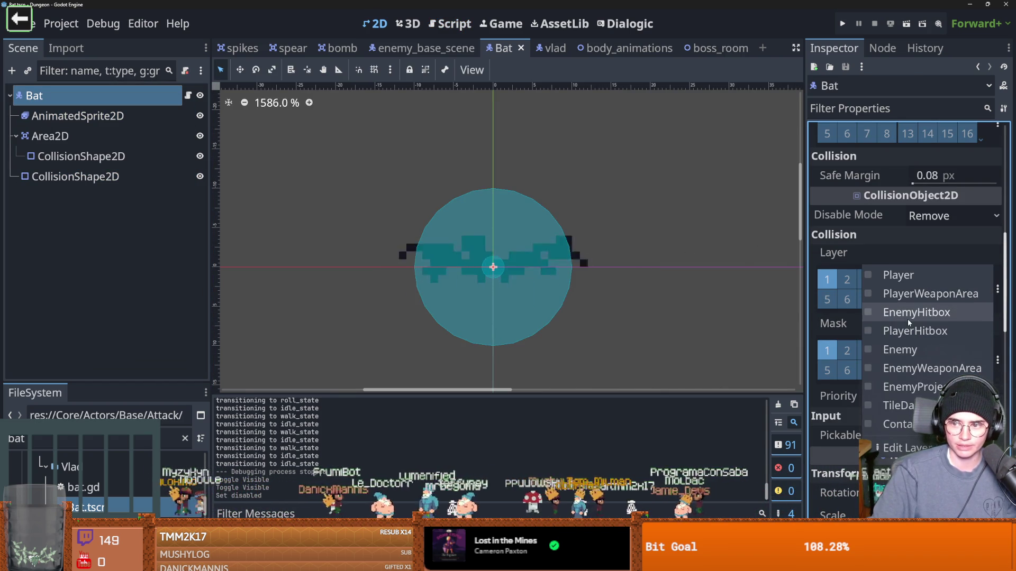
left_click(899, 350)
left_click(827, 279)
left_click(998, 359)
left_click(899, 346)
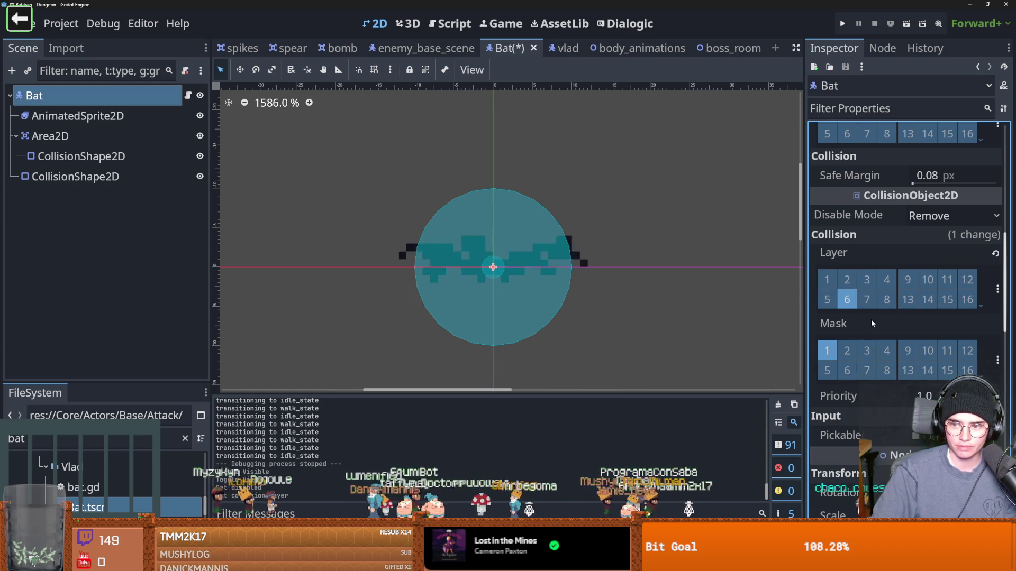
left_click(997, 360)
left_click(899, 420)
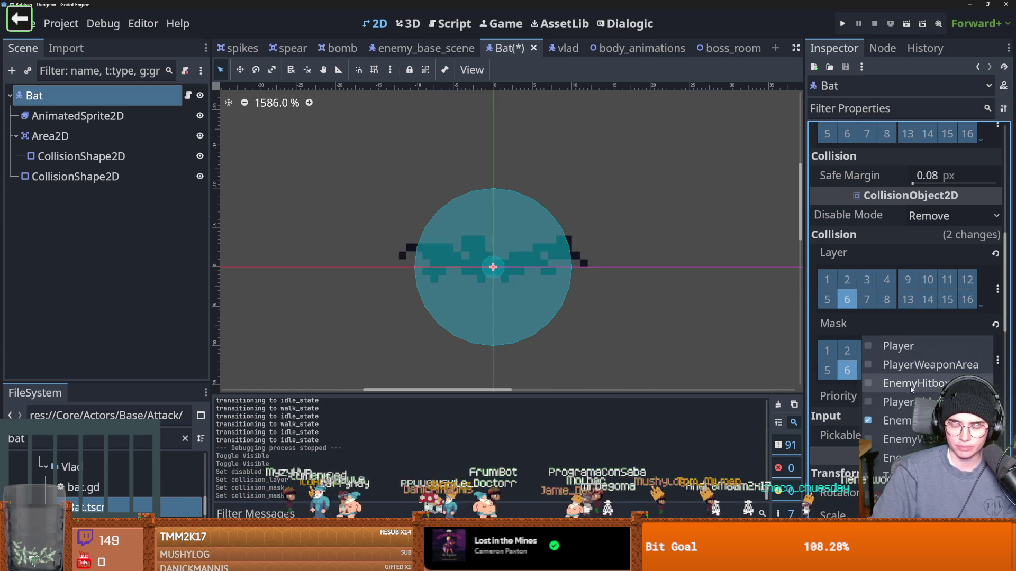
left_click(894, 325)
key("ctrl+s")
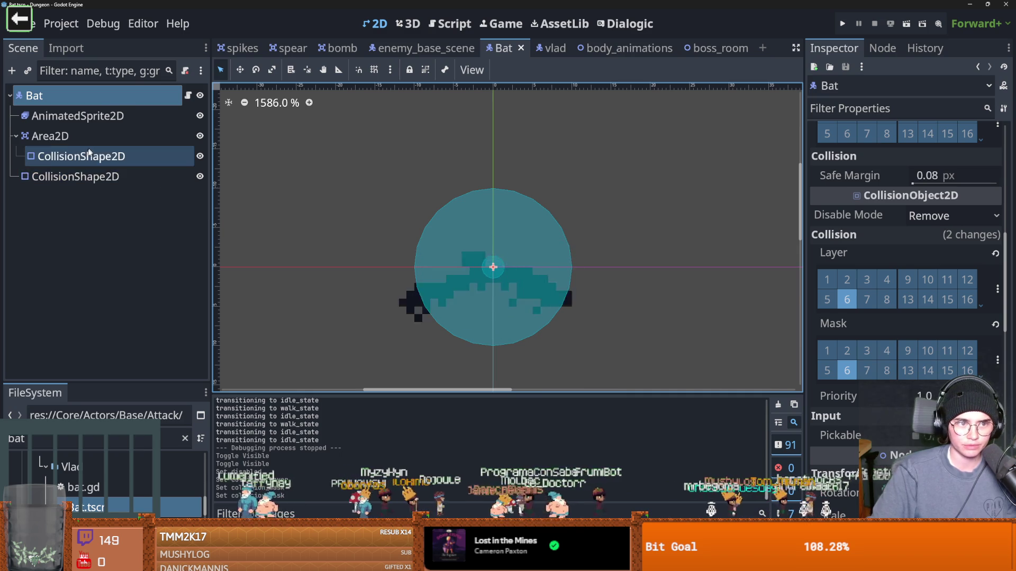
- Shrink the Bat's body collision circle, nudged to x -1.0, save, and run the game
left_click(75, 177)
left_click_drag(571, 267, 513, 269)
key("ctrl+s")
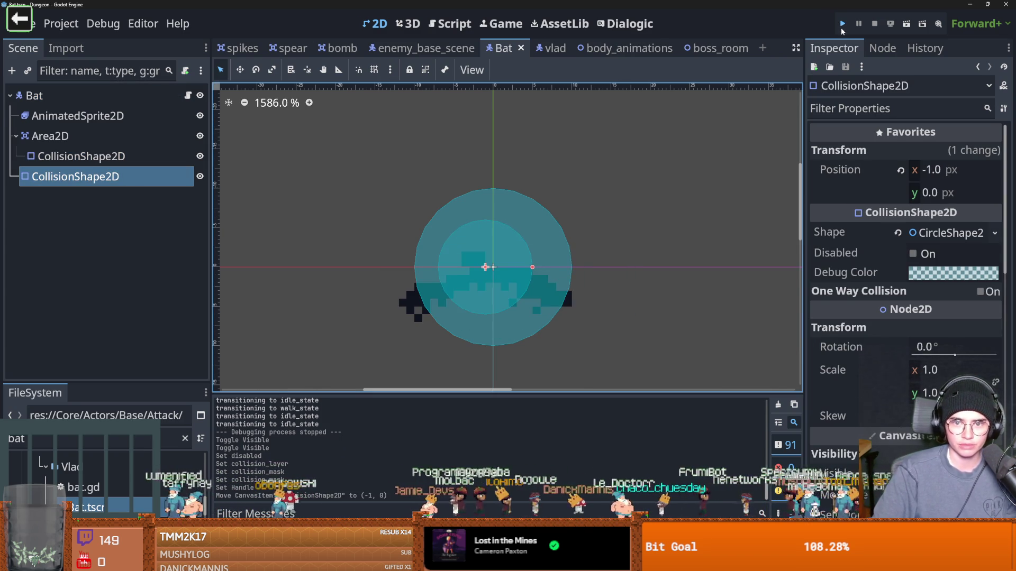
left_click(842, 26)
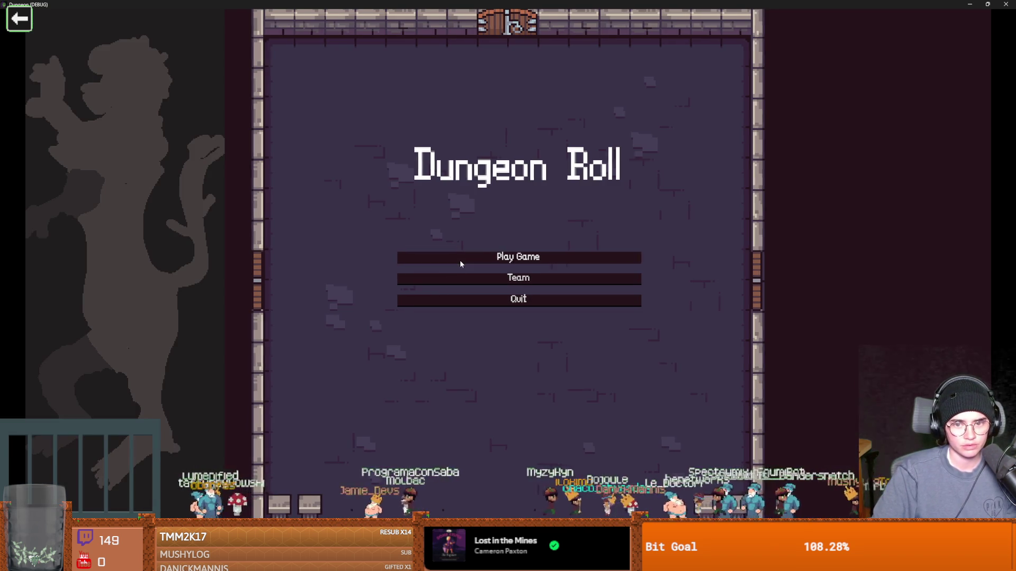
- Start a new game as the Warrior and teleport to the boss with tp_to_before_boss
left_click(459, 260)
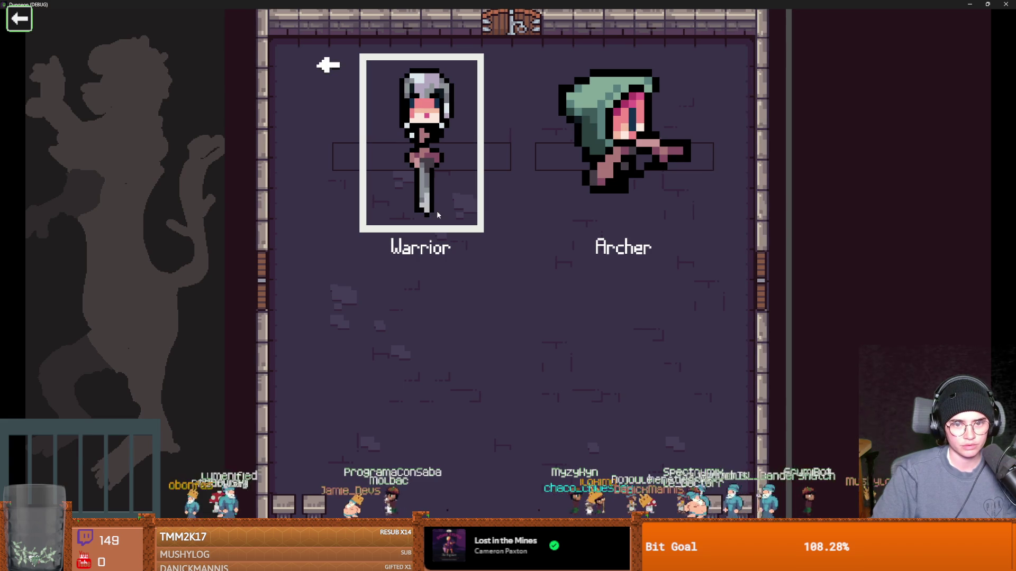
left_click(437, 215)
key("grave")
type("tp_to_before_boss")
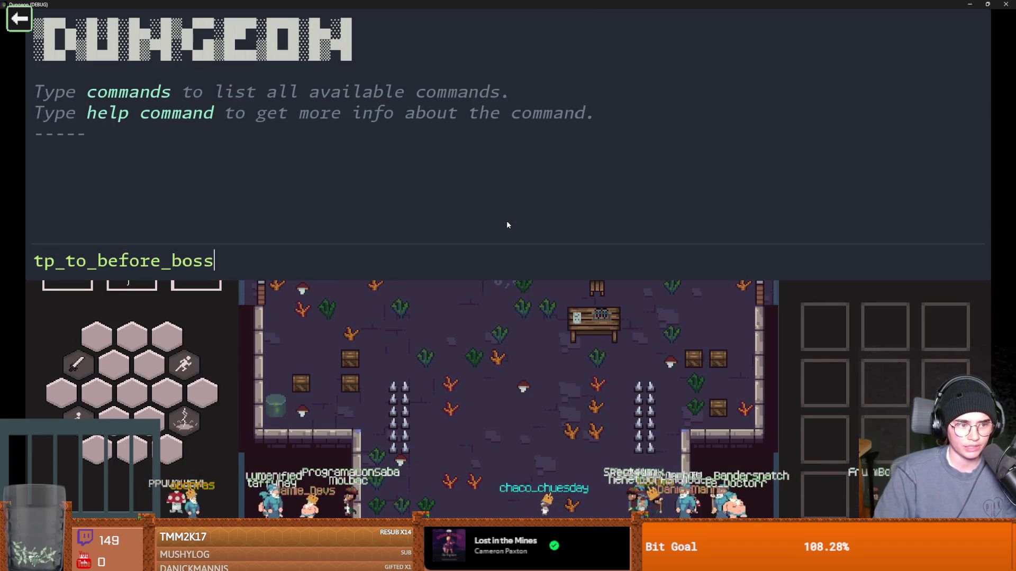
key("Return")
key("grave")
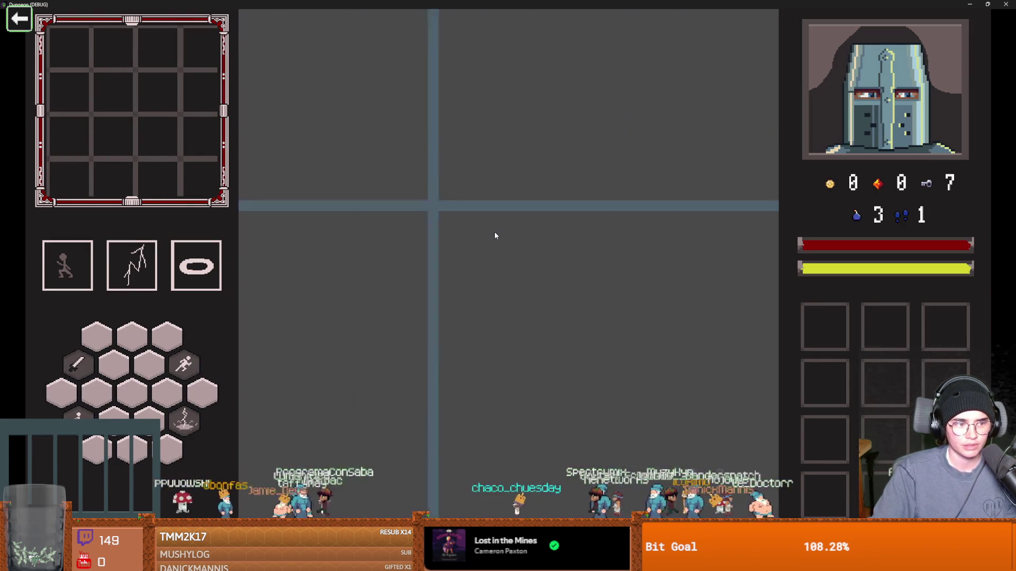
- Fight Vlad in the boss room until bats spawn, then close the game window
key("s")
key("a")
key("a")
key("space")
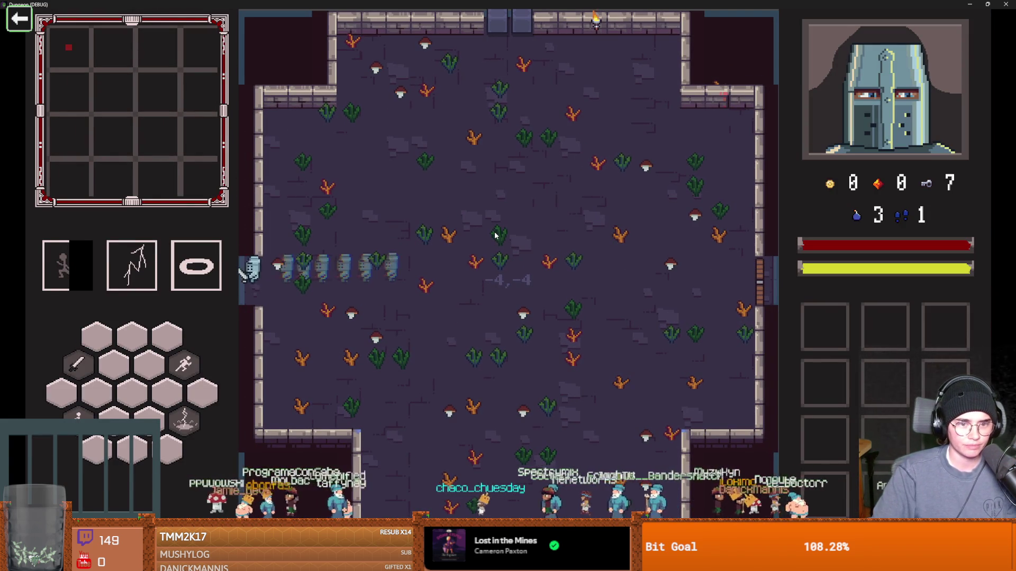
key("s")
key("a")
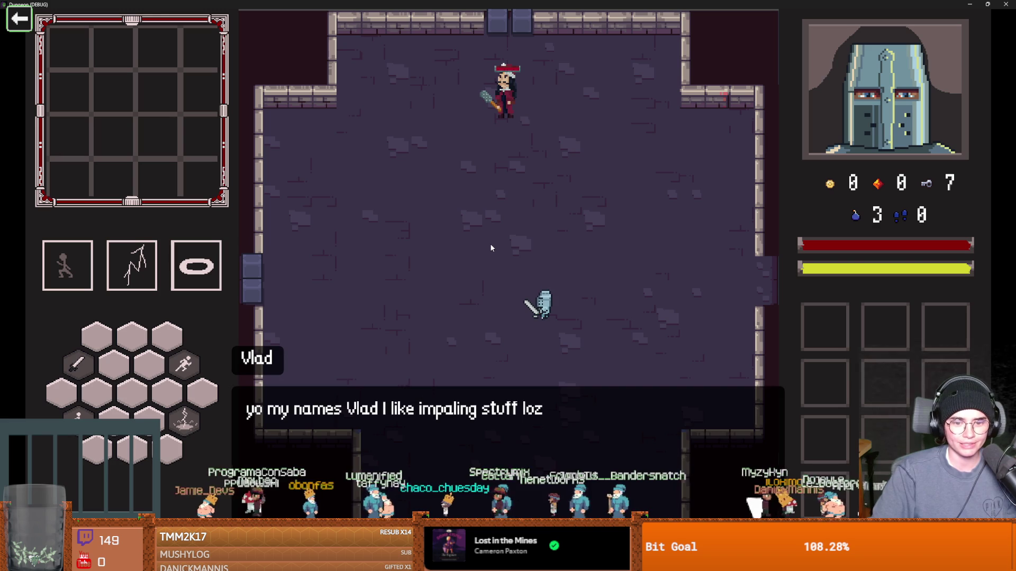
key("a")
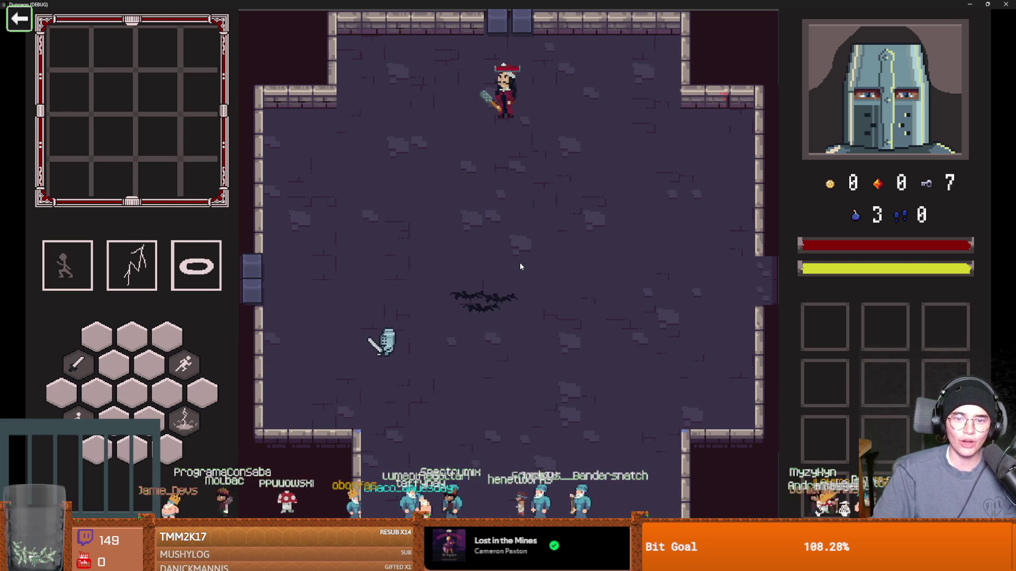
key("space")
key("d")
key("s")
key("space")
key("super+Down")
left_click(627, 153)
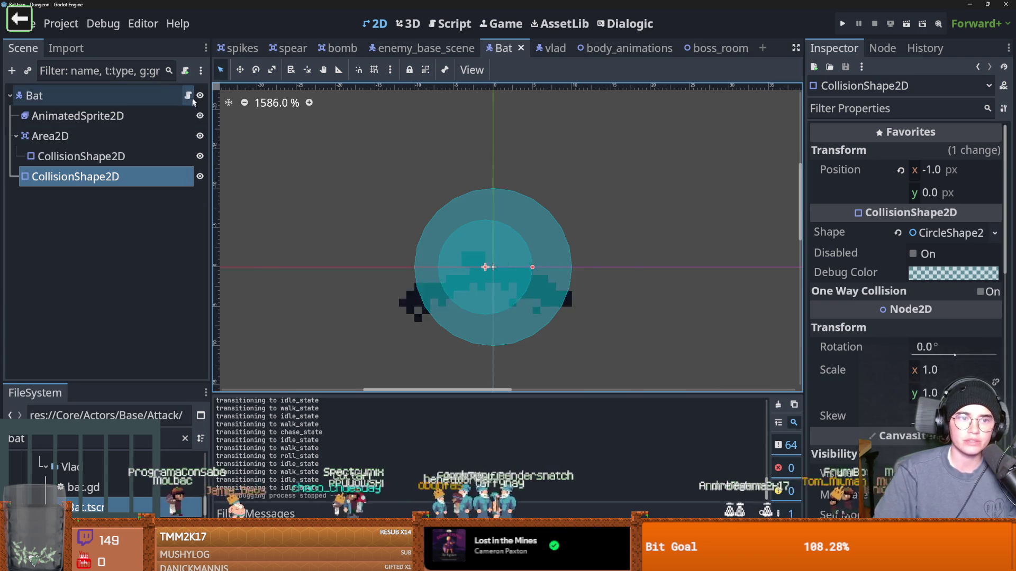
- Add a 'var speed' variable above _init in bat.gd and save
key("Up")
key("Up")
key("Up")
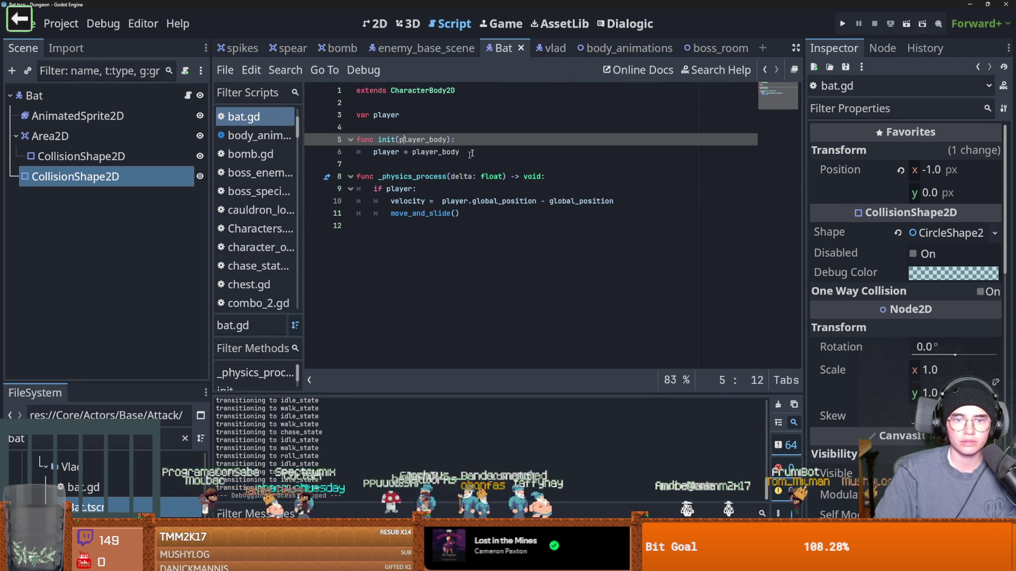
left_click(575, 202)
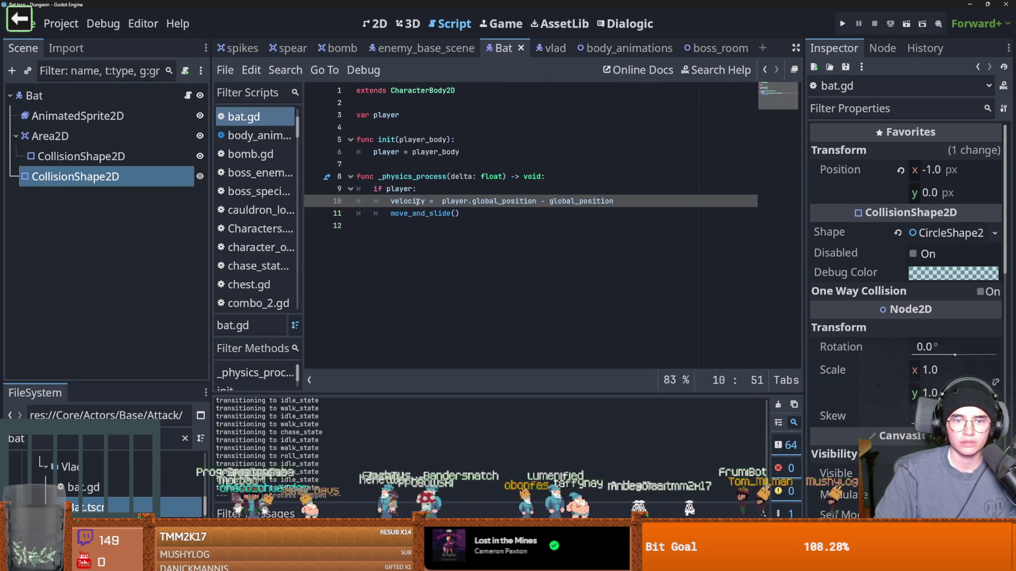
left_click(411, 129)
key("Return")
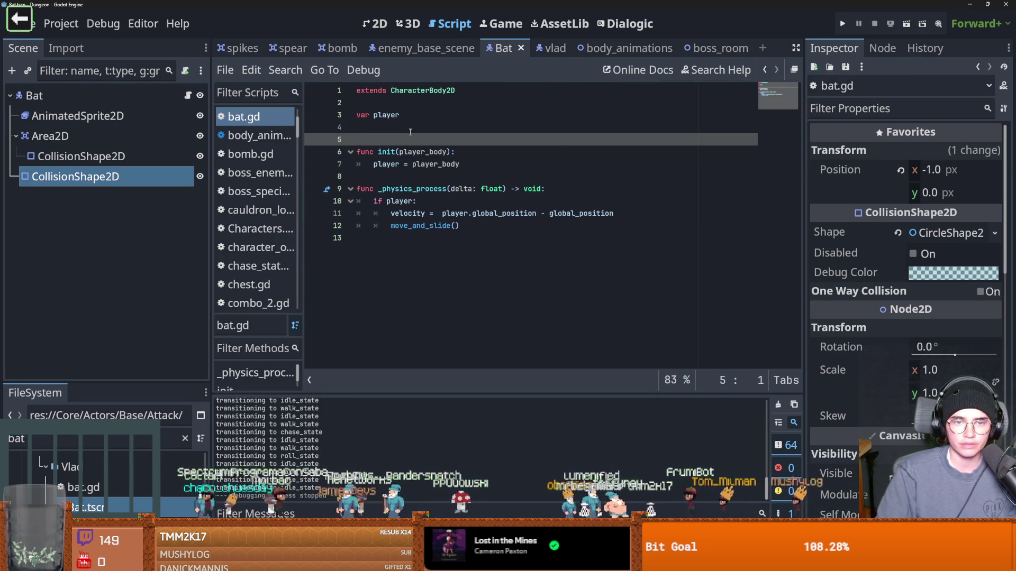
type("r speed = 100")
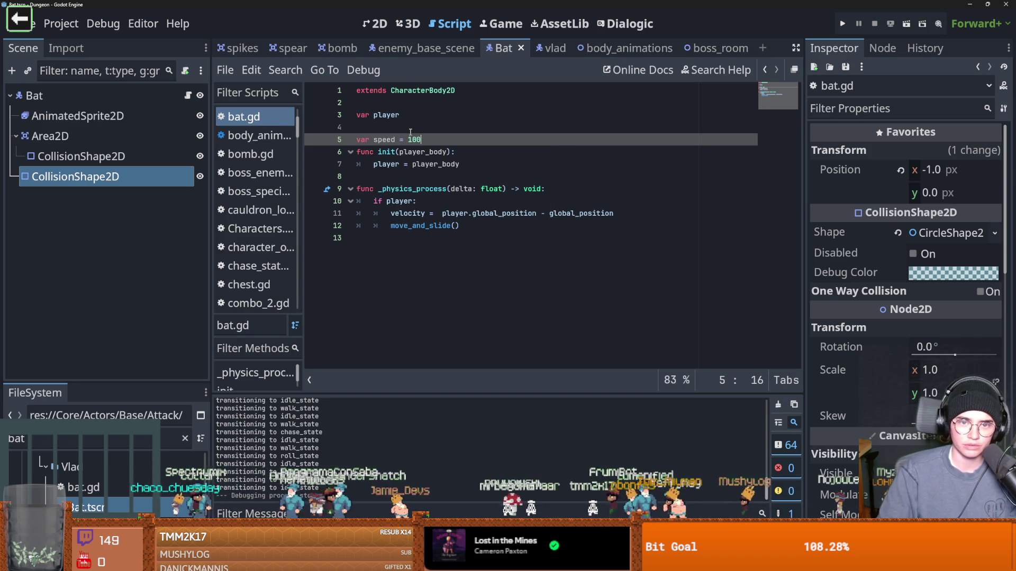
key("ctrl+s")
- Correct the velocity line to use lowercase speed and add a blank line in _physics_process
left_click(450, 213)
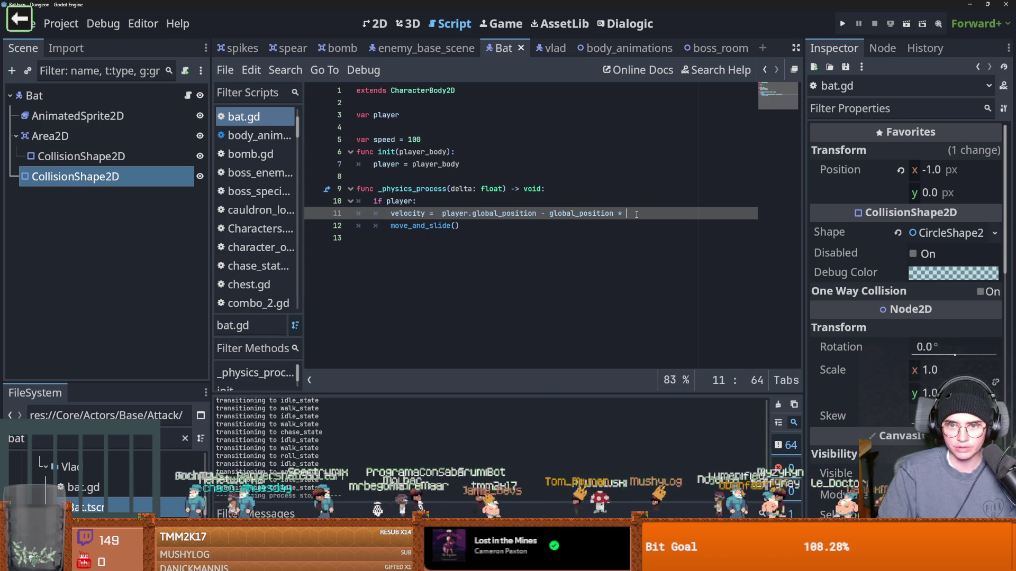
key("BackSpace")
type("s")
type("d")
left_click(583, 191)
key("Return")
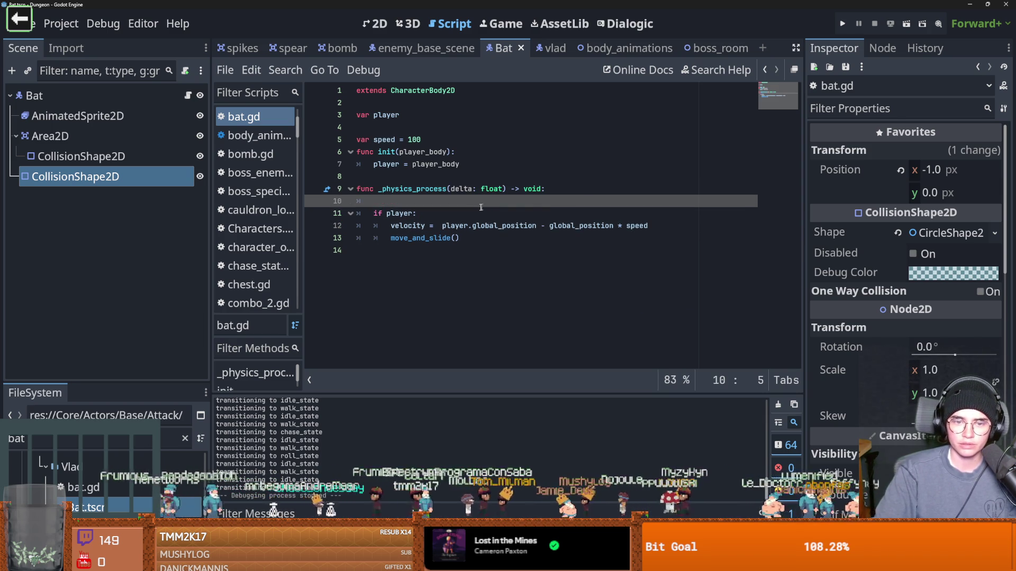
left_click(468, 213)
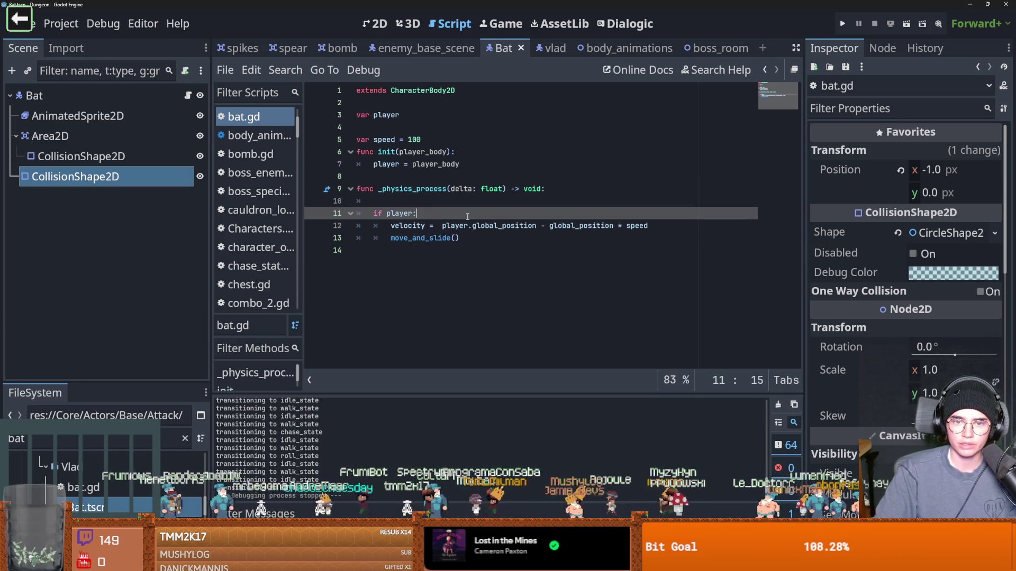
- Add a _ready function setting speed = randi_range(80, 150) and save bat.gd
left_click(423, 139)
key("Return")
key("Return")
key("Return")
left_click(365, 167)
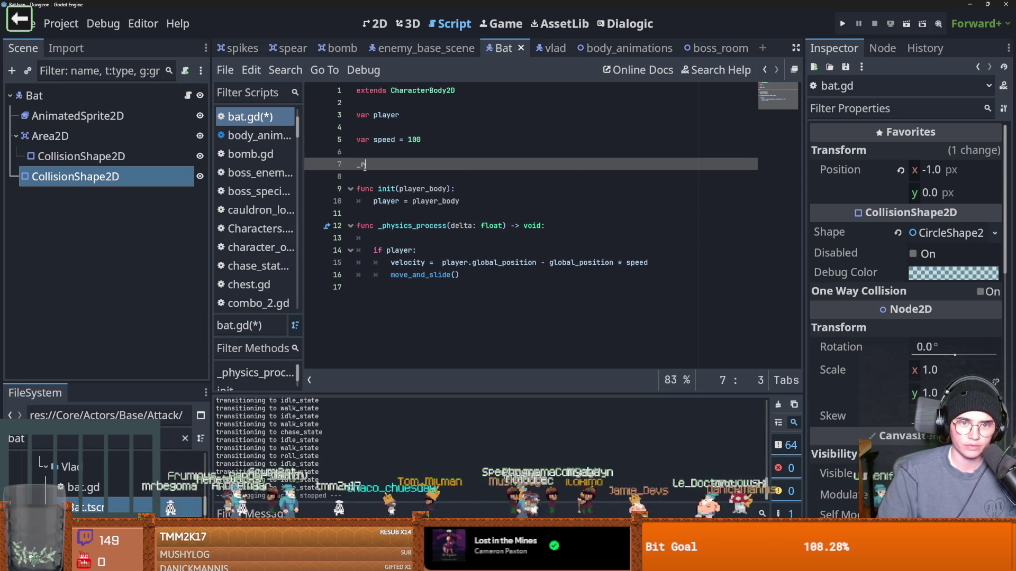
type("e")
key("BackSpace")
key("BackSpace")
key("BackSpace")
type("func ")
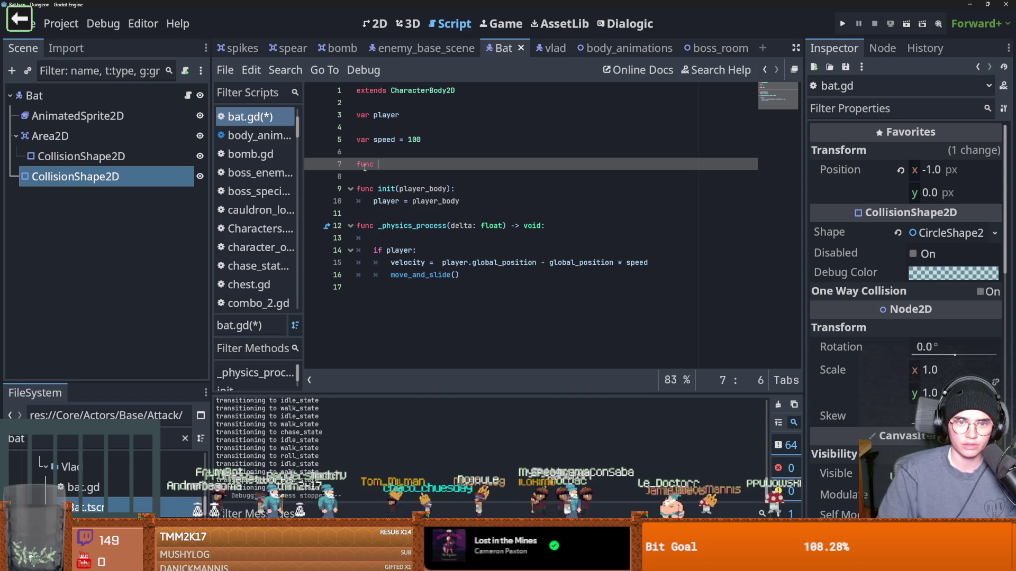
type("_re")
key("Return")
key("Return")
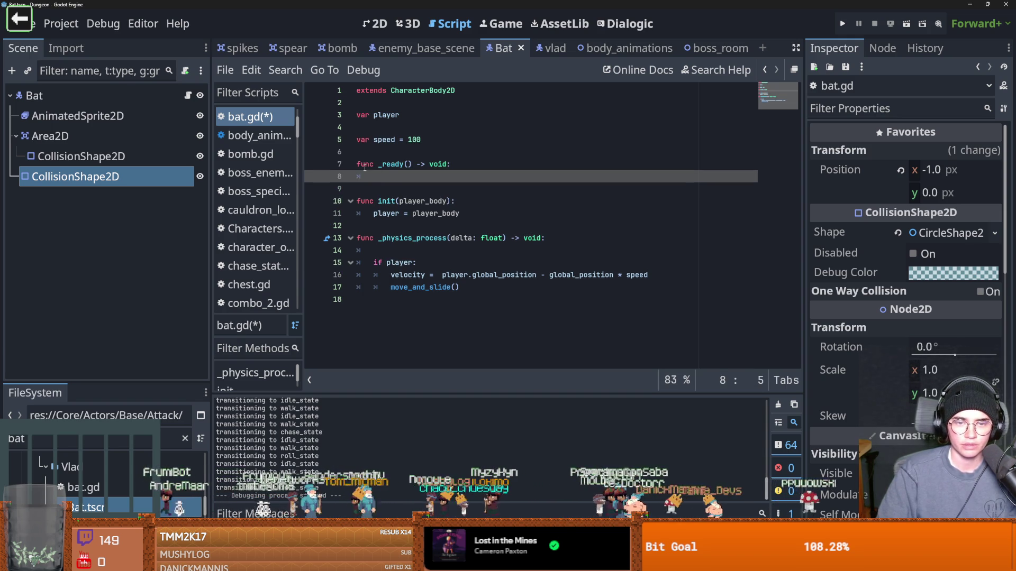
type("d = randi")
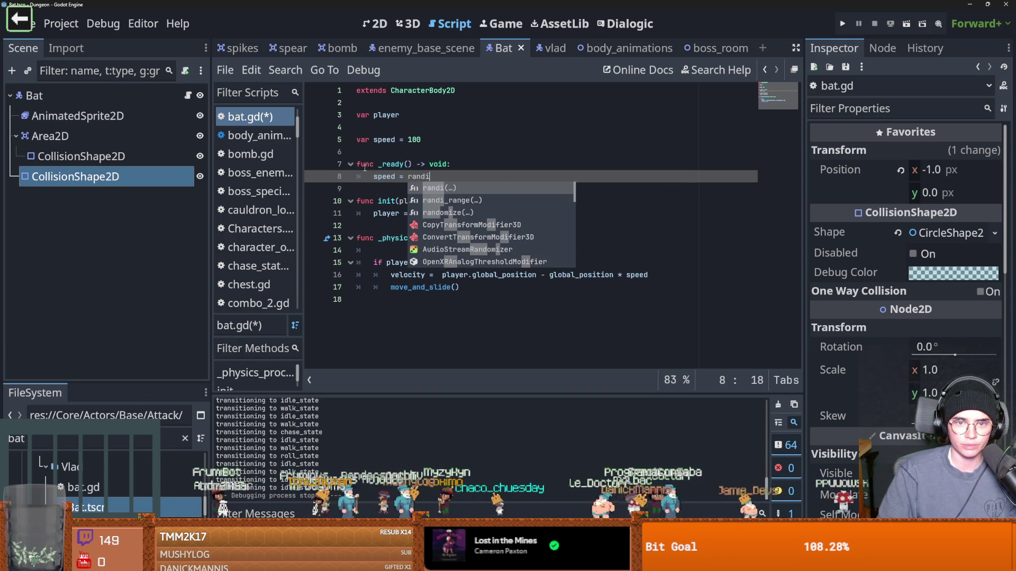
type("_ra")
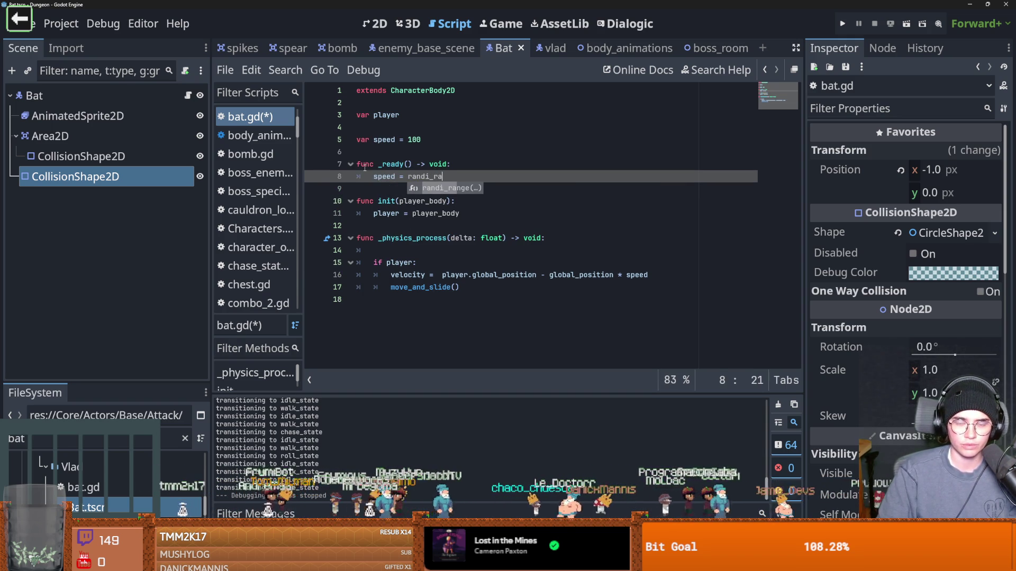
key("Return")
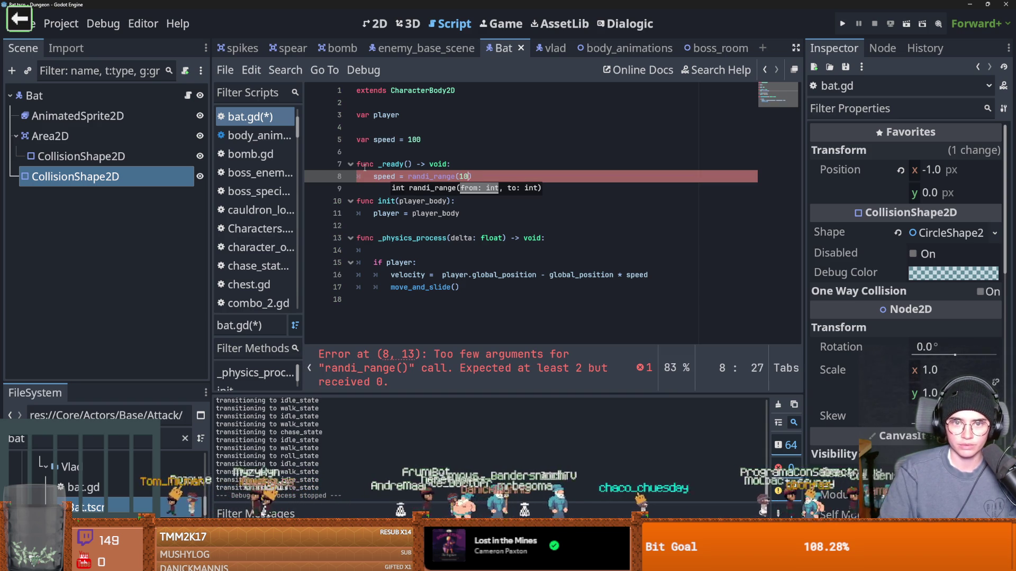
key("BackSpace")
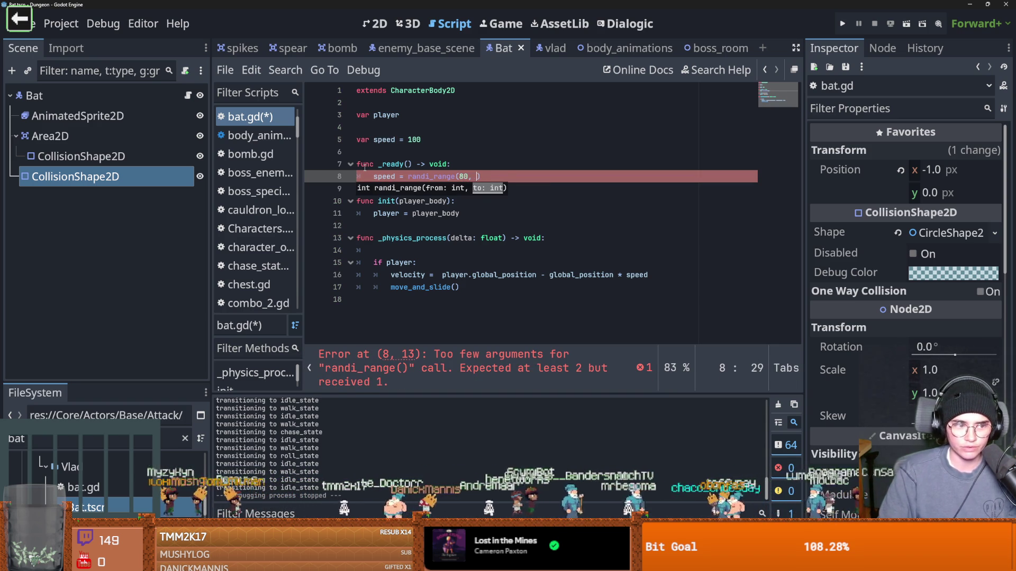
type("50")
key("ctrl+s")
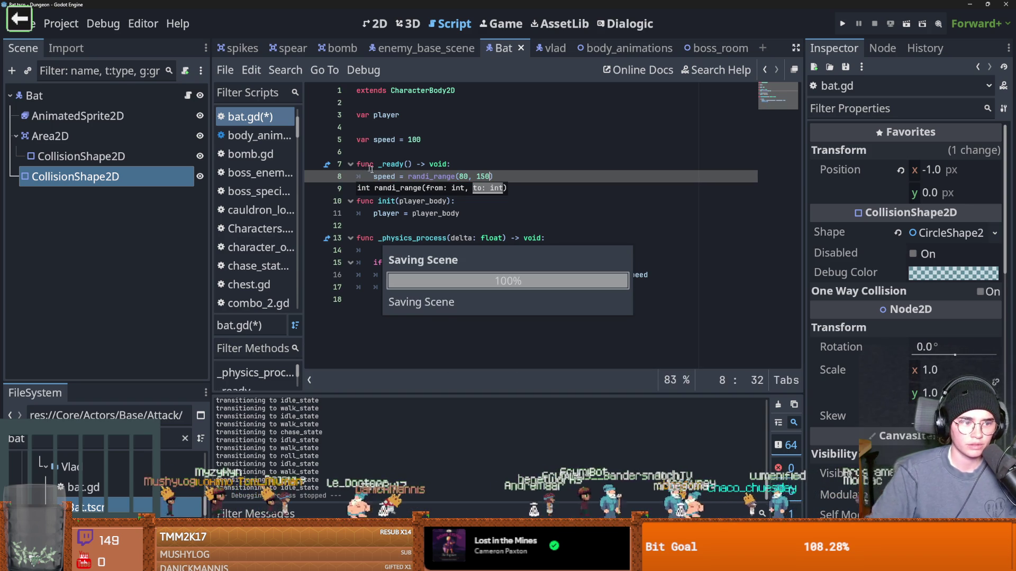
left_click(415, 263)
left_click_drag(460, 288, 274, 93)
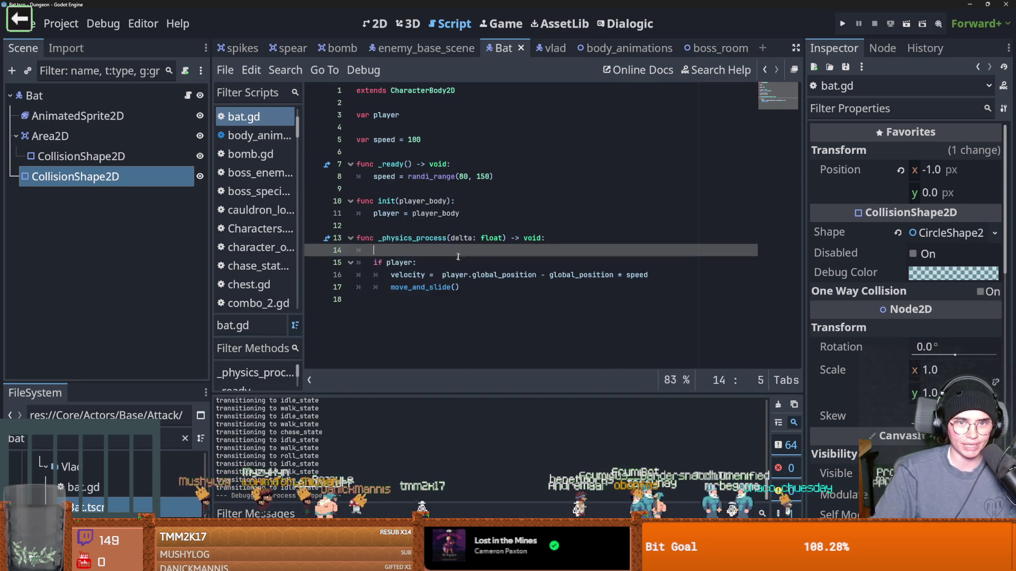
- Delete the empty line inside _physics_process
left_click(416, 262)
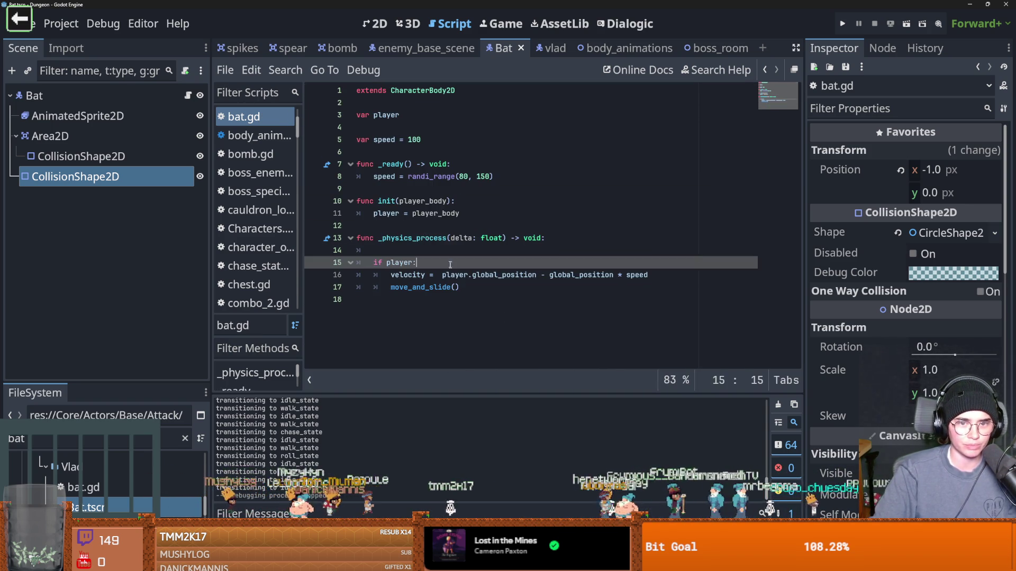
double_click(435, 201)
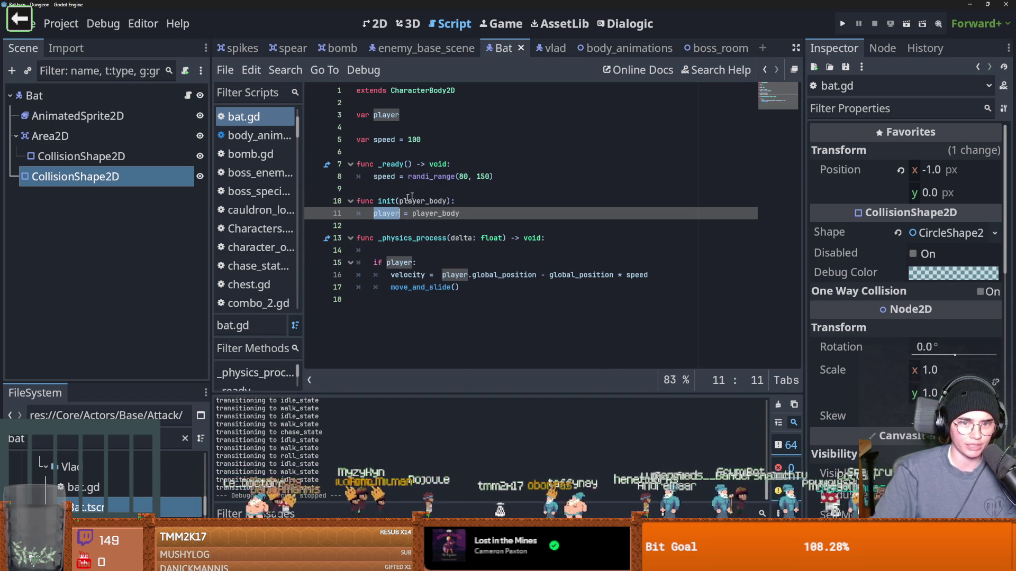
left_click(441, 238)
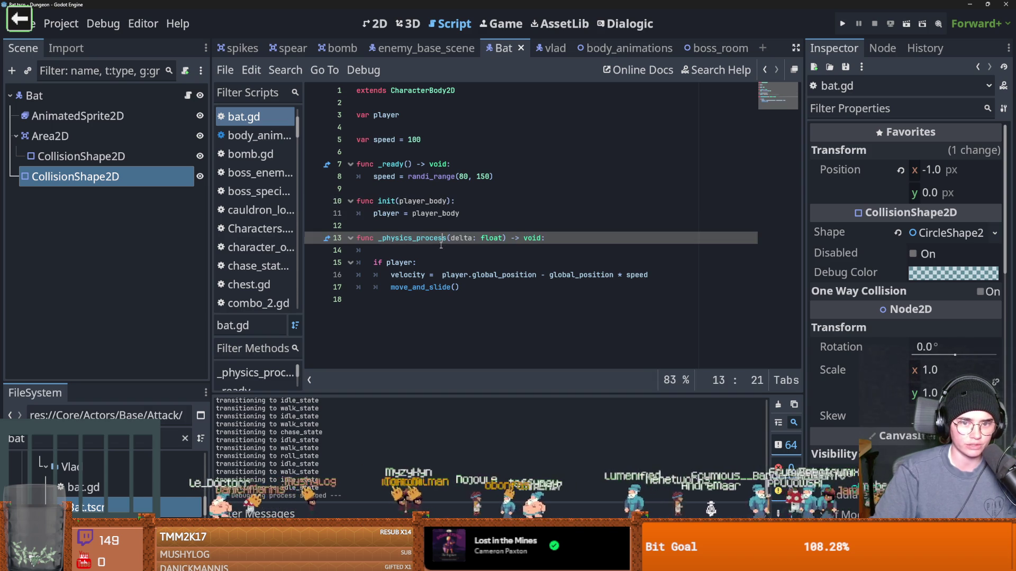
left_click(401, 249)
key("BackSpace")
- Wrap player.global_position - global_position in parentheses on the velocity line and save
double_click(411, 263)
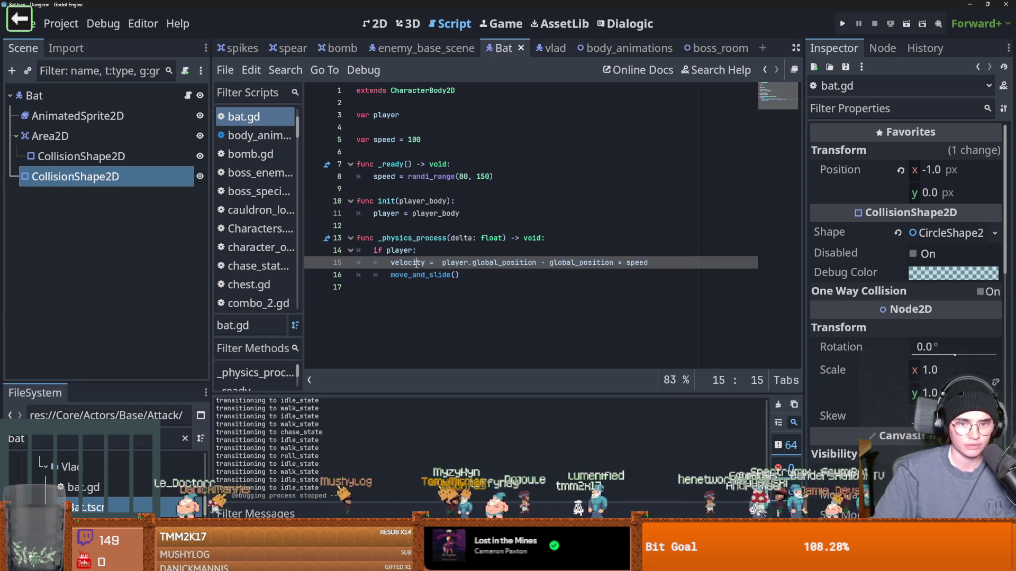
left_click_drag(442, 263, 537, 264)
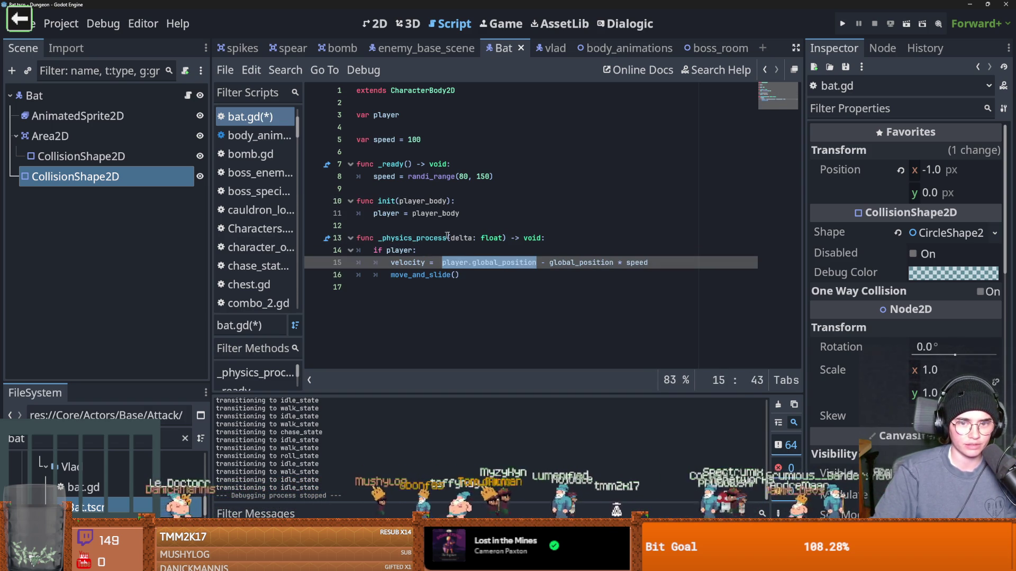
left_click(535, 262)
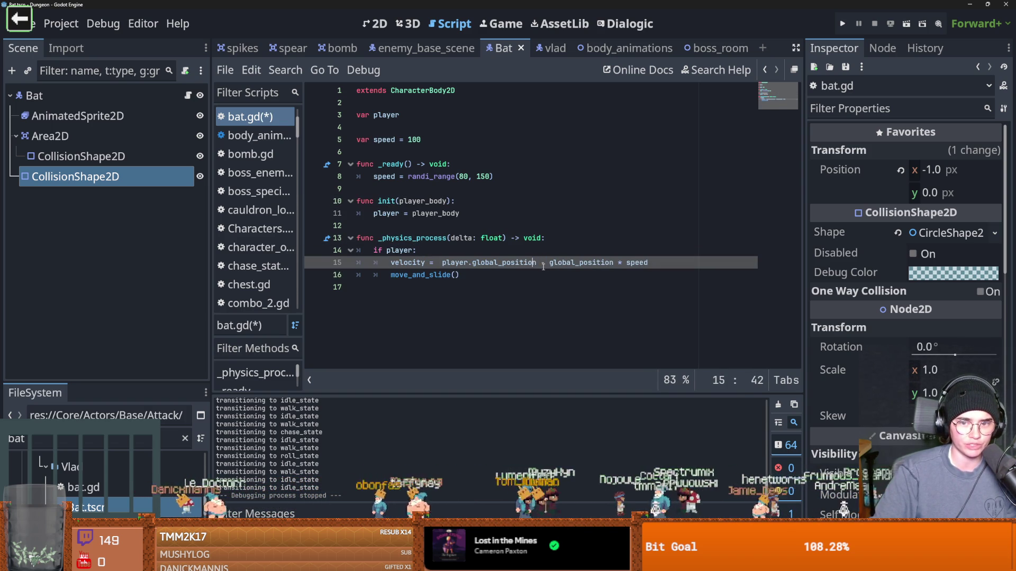
left_click_drag(570, 264, 592, 267)
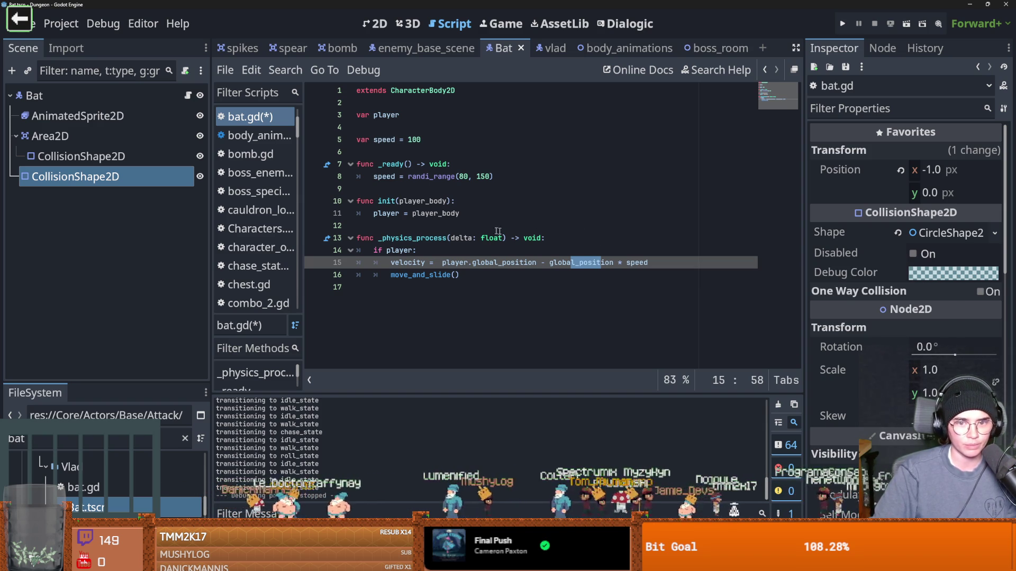
left_click_drag(442, 263, 616, 261)
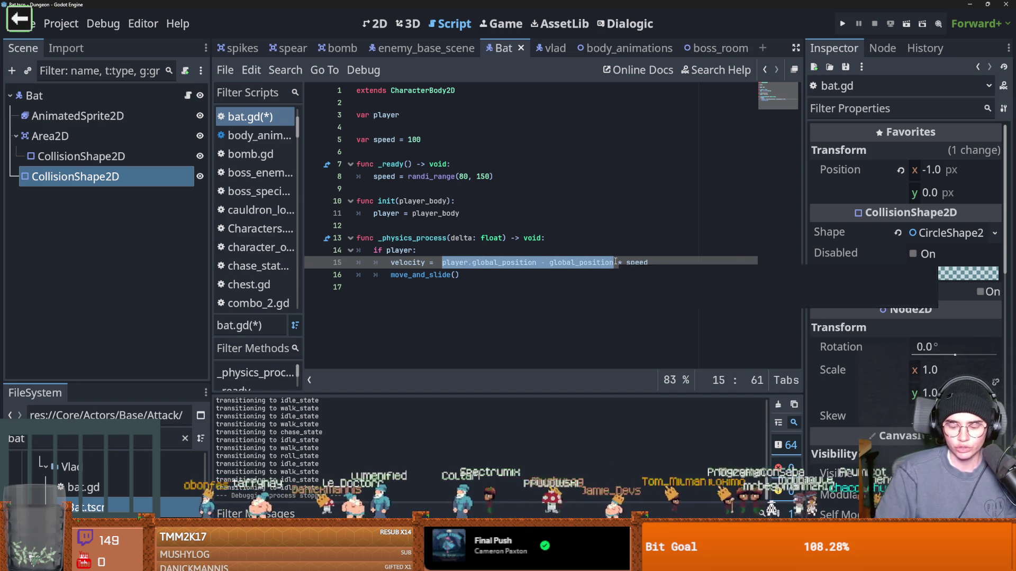
type("(")
left_click(662, 225)
key("ctrl+s")
left_click(841, 23)
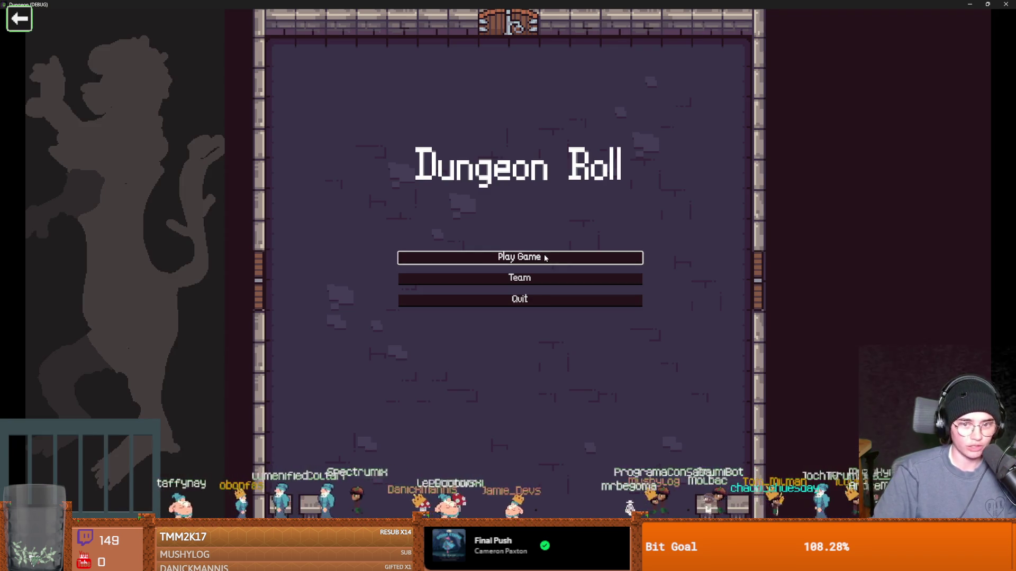
left_click(482, 258)
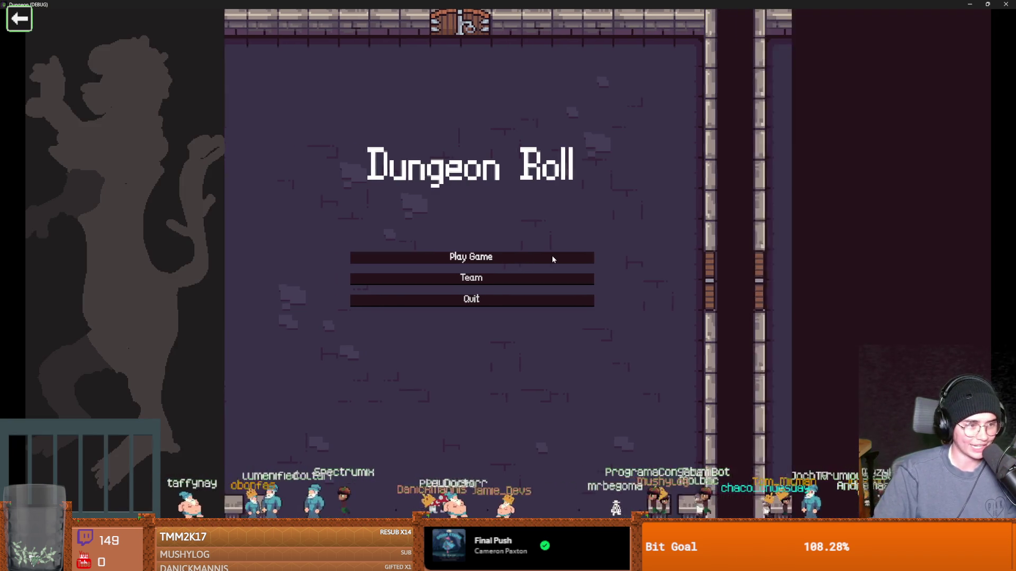
left_click(447, 165)
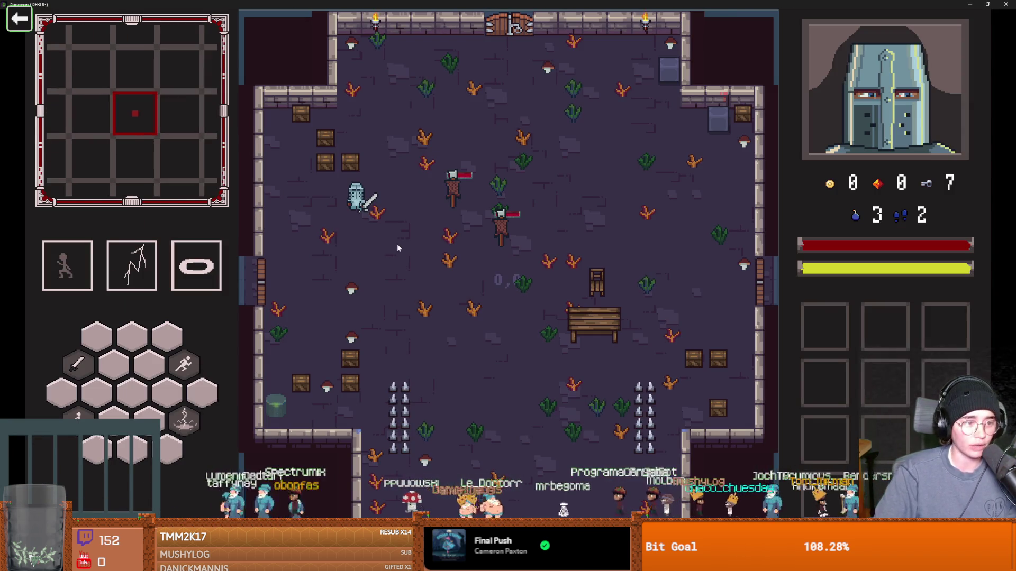
key("grave")
type("tp")
key("Tab")
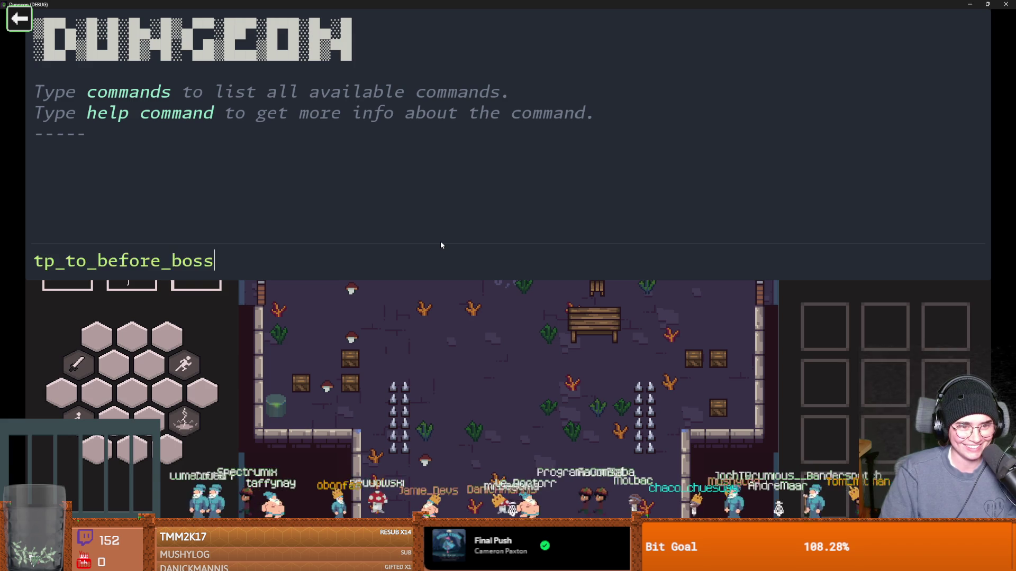
key("Return")
key("grave")
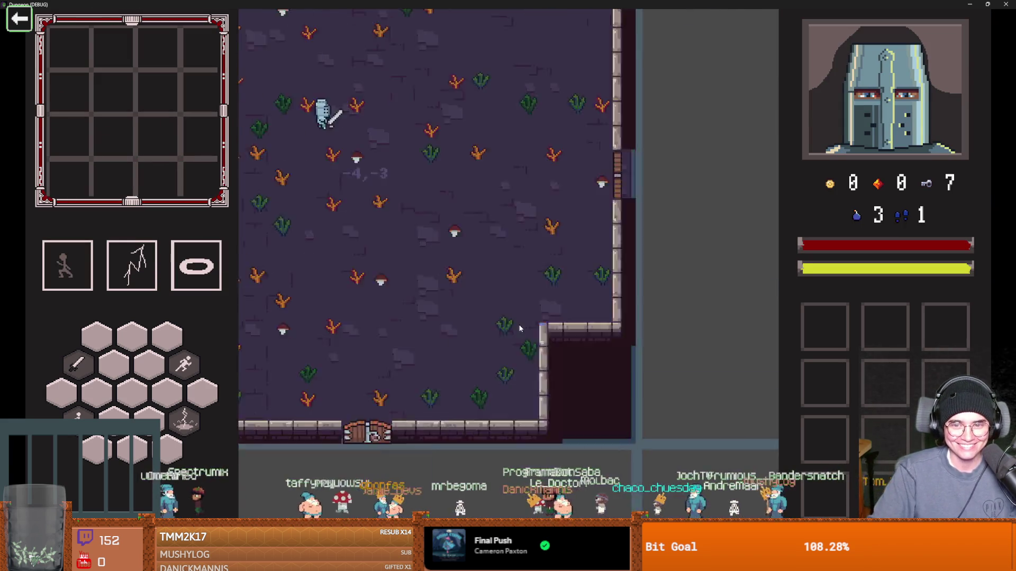
key("space")
key("space")
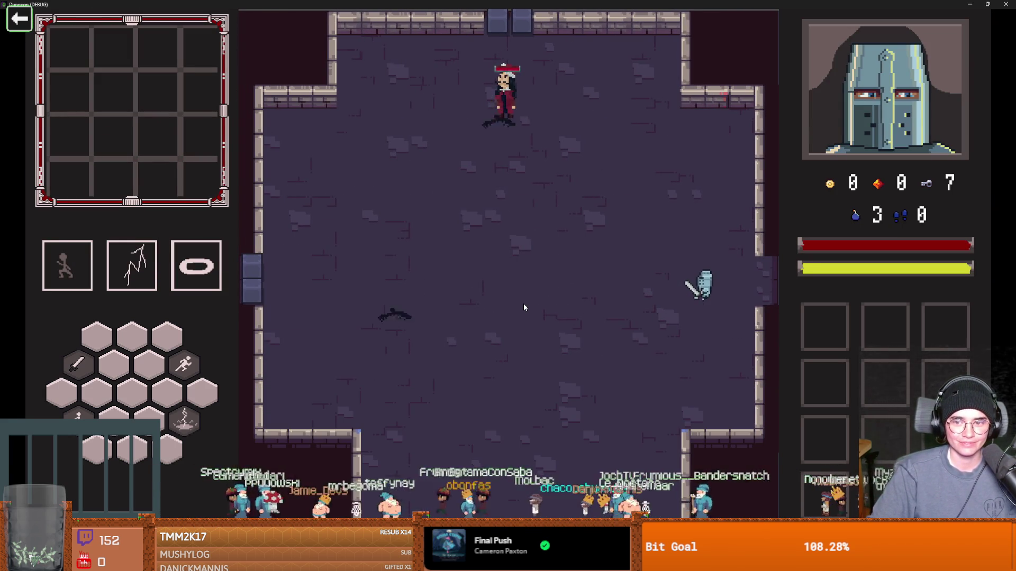
key("a")
key("space")
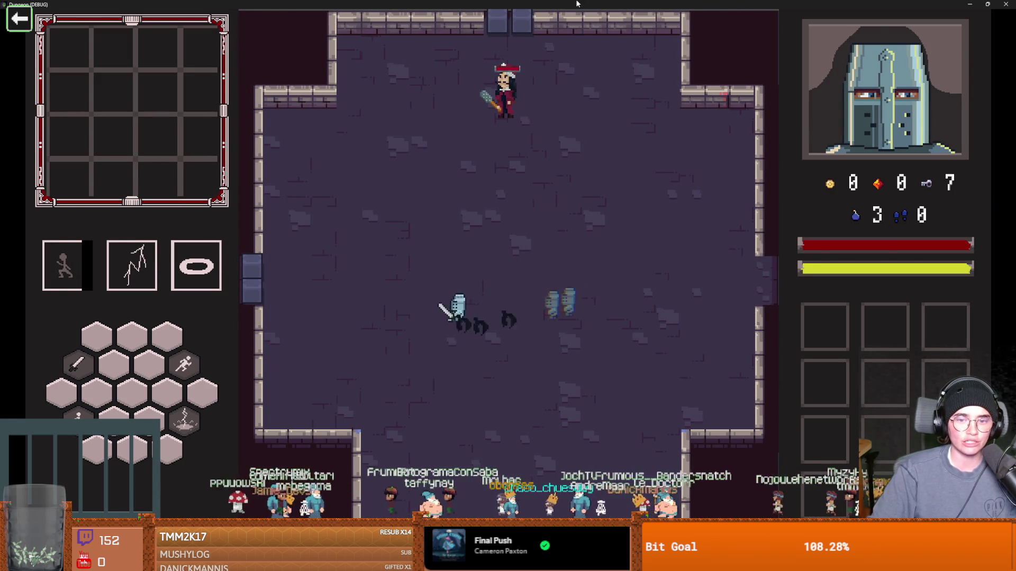
key("F11")
key("F8")
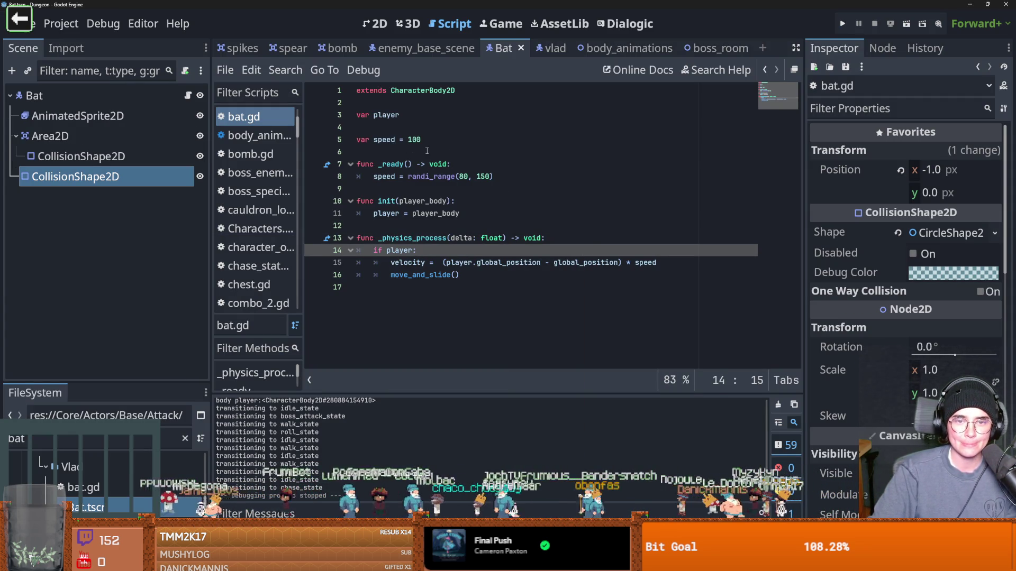
- Set the default speed to 10 and the randi_range bounds to 10 and 50, then save
left_click(467, 178)
double_click(415, 141)
type("1")
double_click(462, 176)
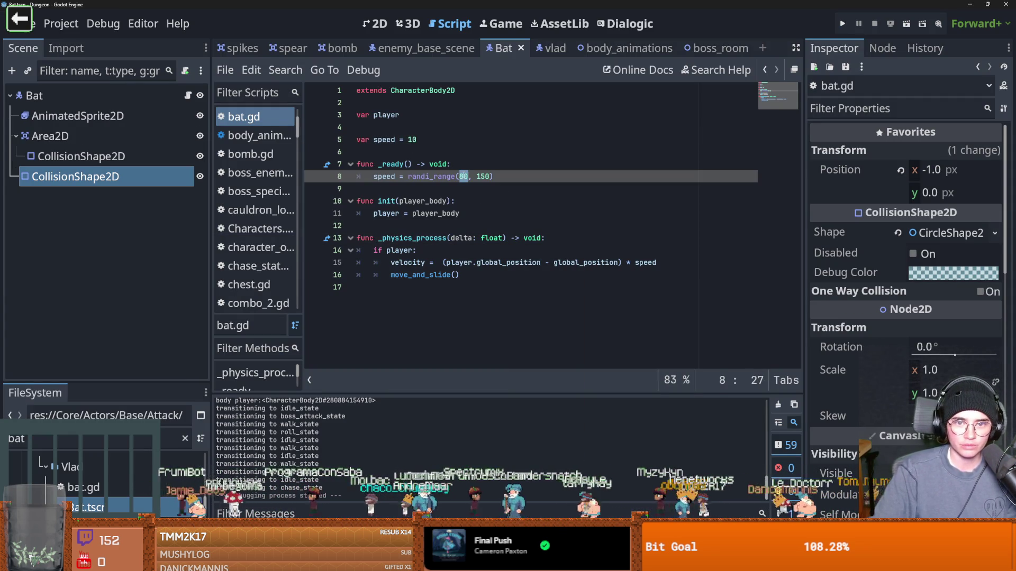
double_click(483, 176)
type("50")
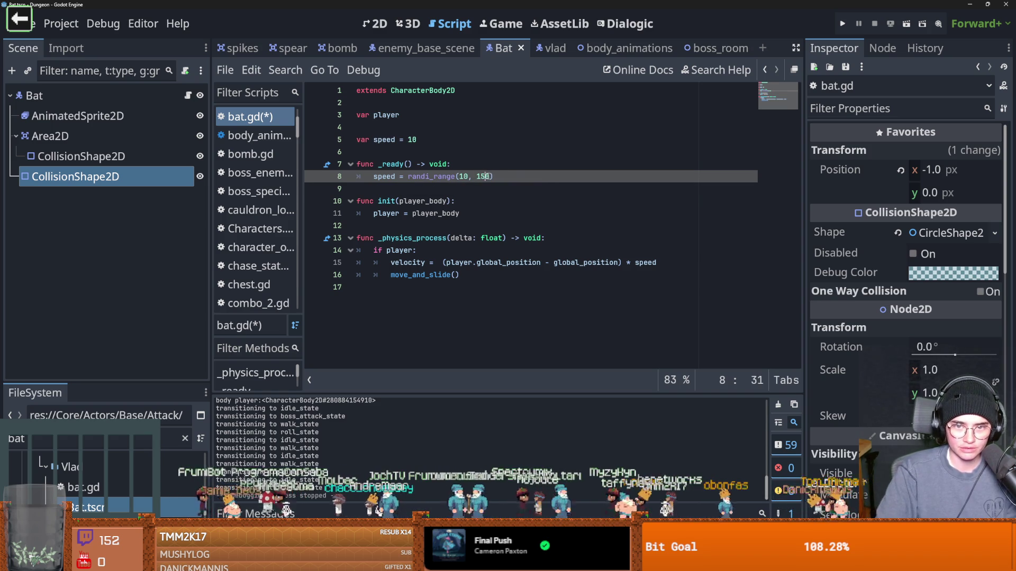
type(")")
key("ctrl+s")
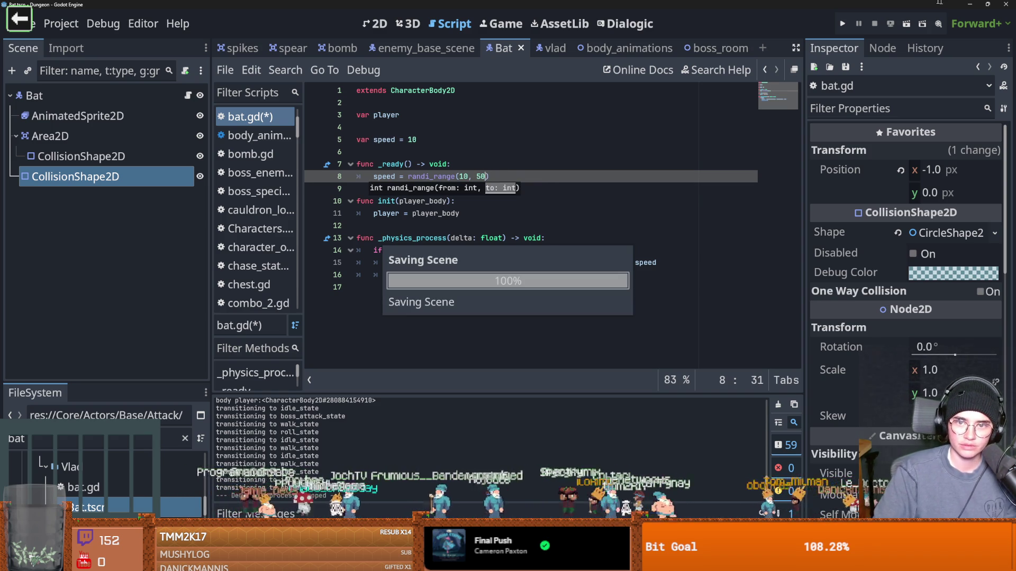
- Change the randi_range bounds to 2 and 30 and launch the game
double_click(462, 176)
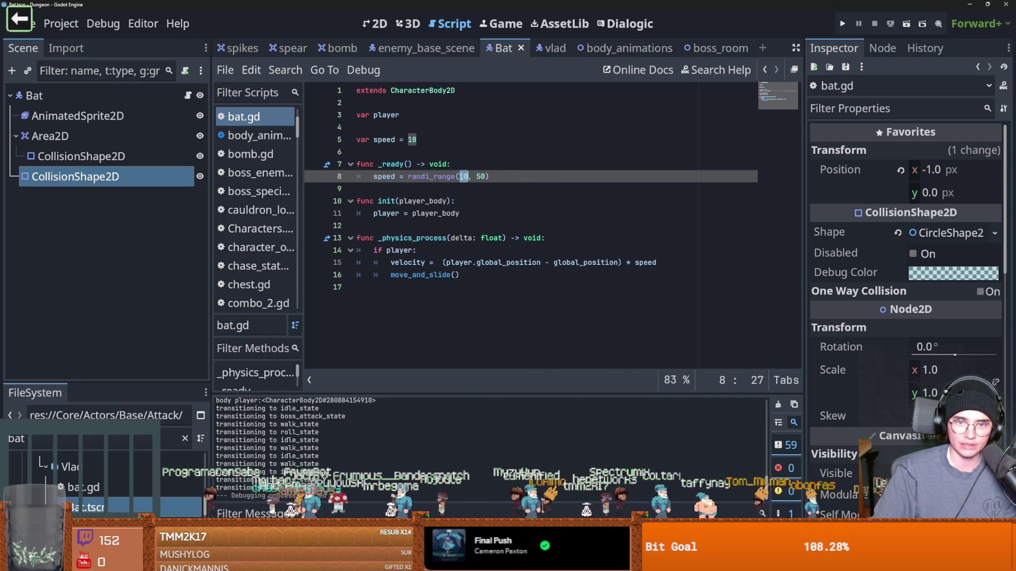
type("2")
double_click(476, 176)
type("3")
left_click(403, 91)
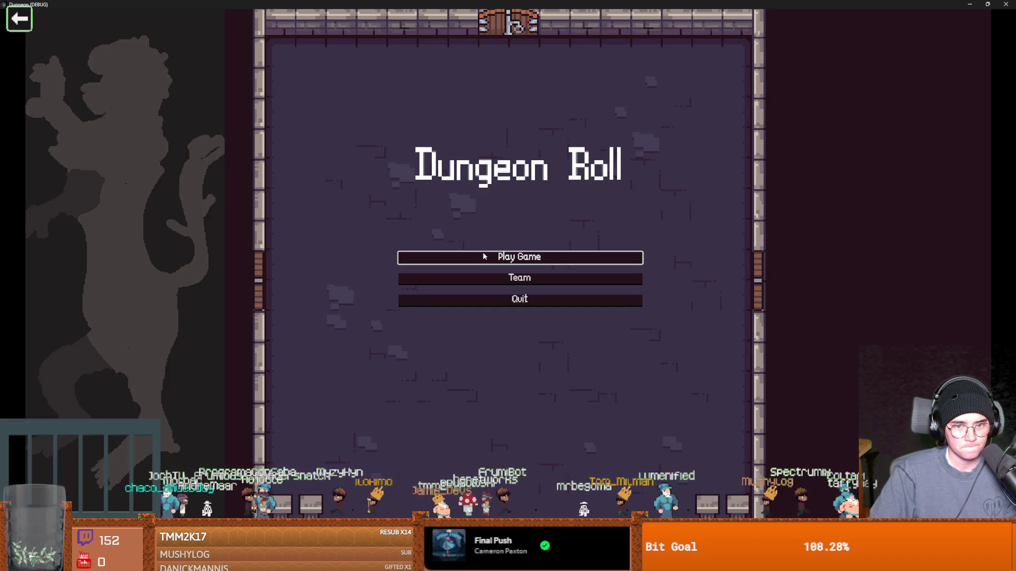
- Stop the run, wrap the line-15 velocity expression in parentheses with .normalize(), then save and run
left_click(474, 256)
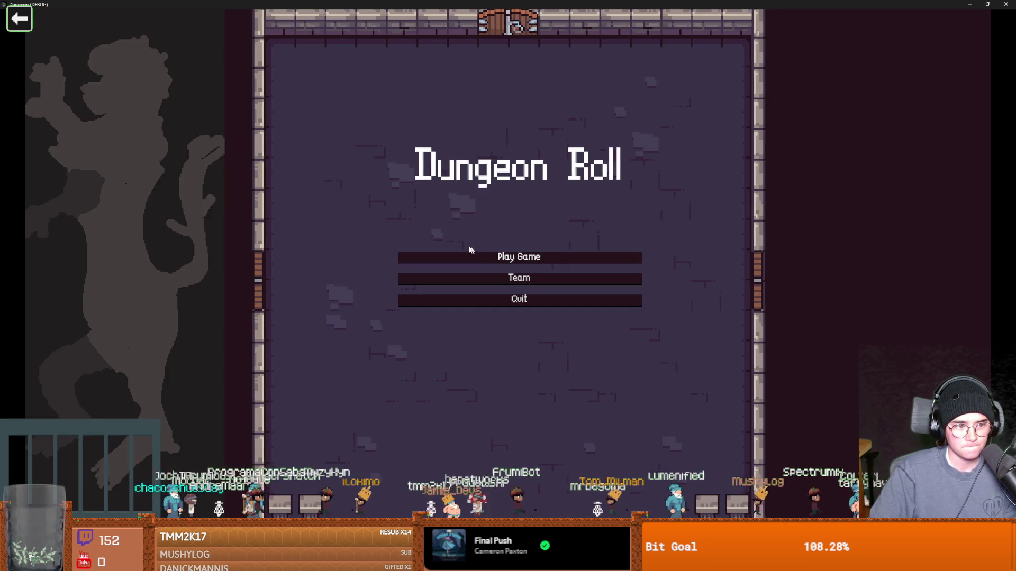
key("alt+F4")
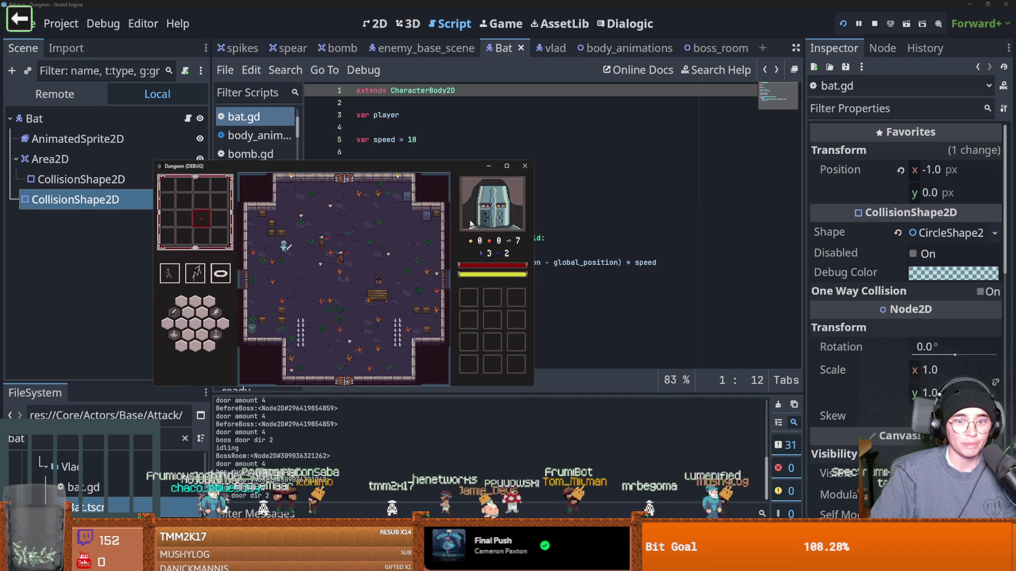
left_click(558, 229)
left_click_drag(690, 266, 446, 262)
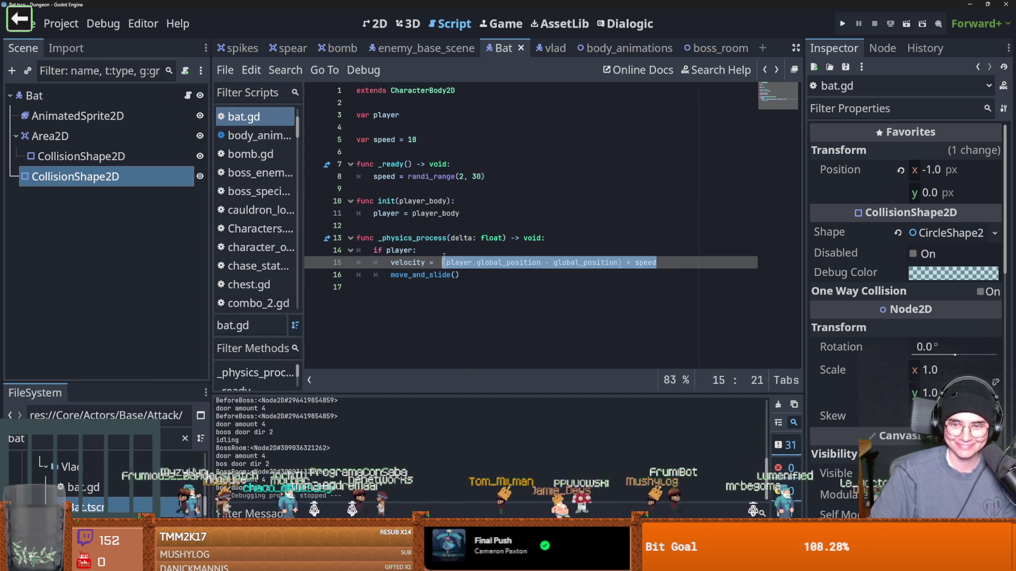
type("(")
left_click(671, 266)
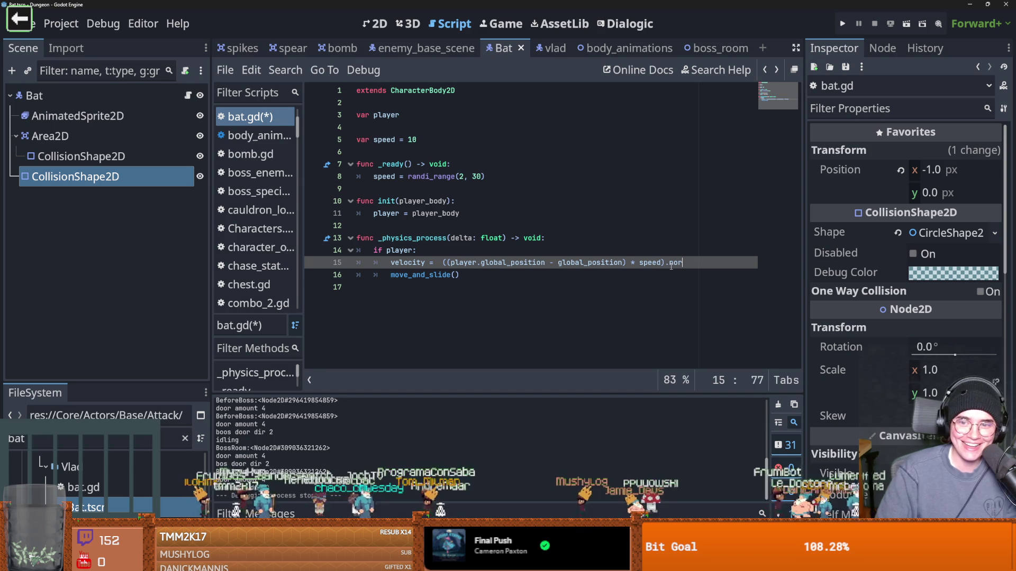
key("BackSpace")
key("BackSpace")
key("BackSpace")
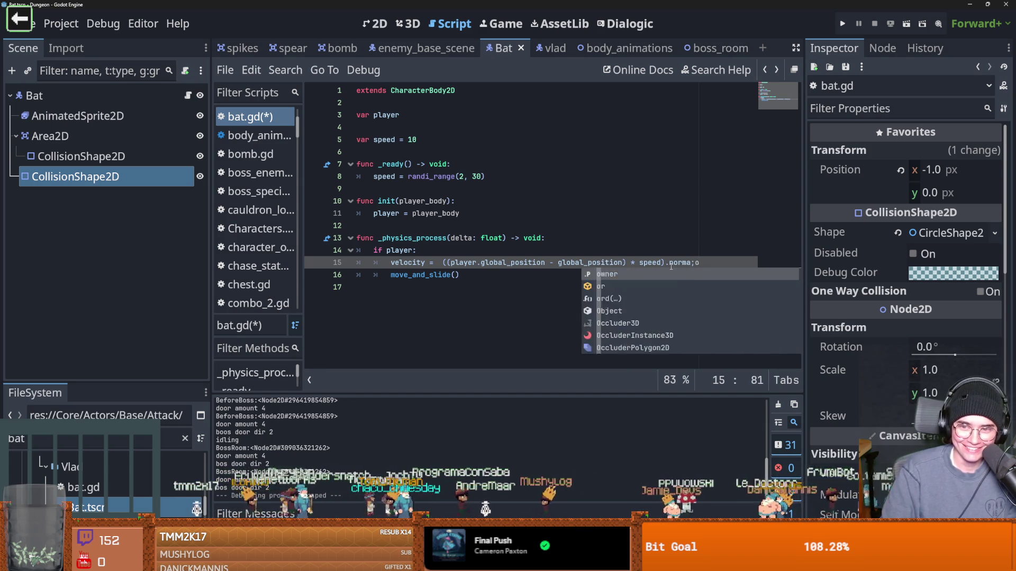
type("(")
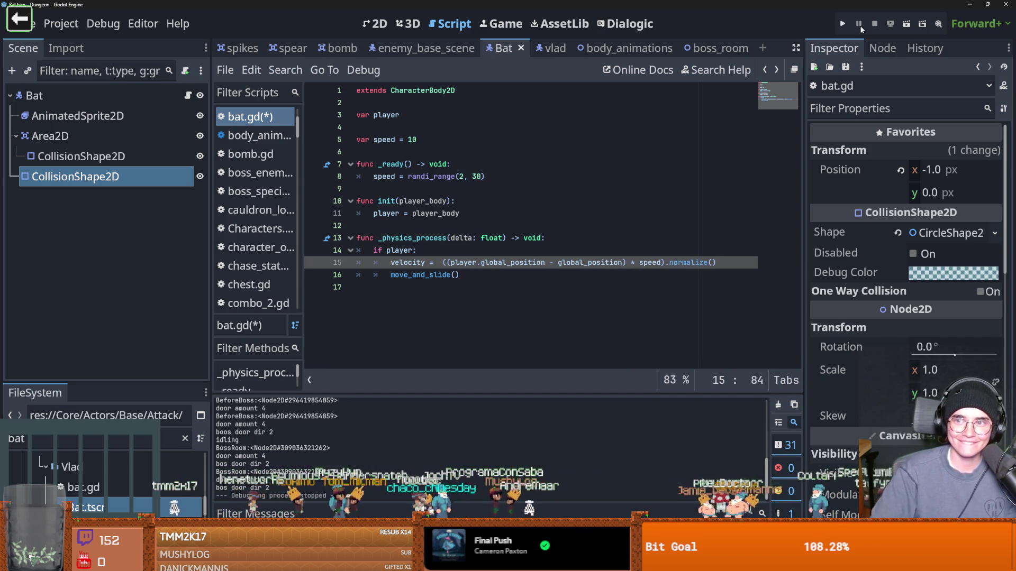
key("F5")
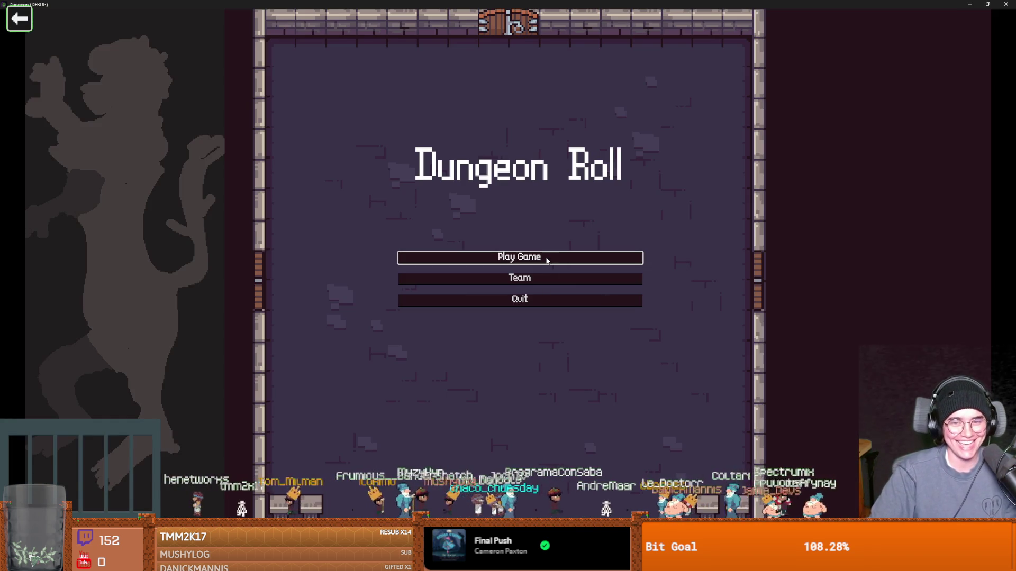
- Start a new Warrior game and teleport with the tp_to_before_boss console command
left_click(544, 257)
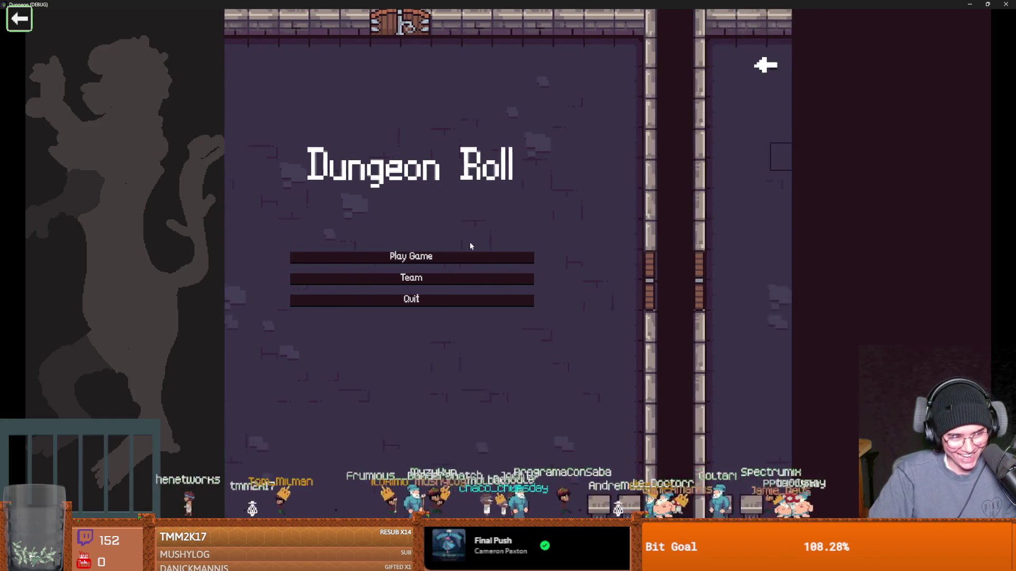
left_click(469, 187)
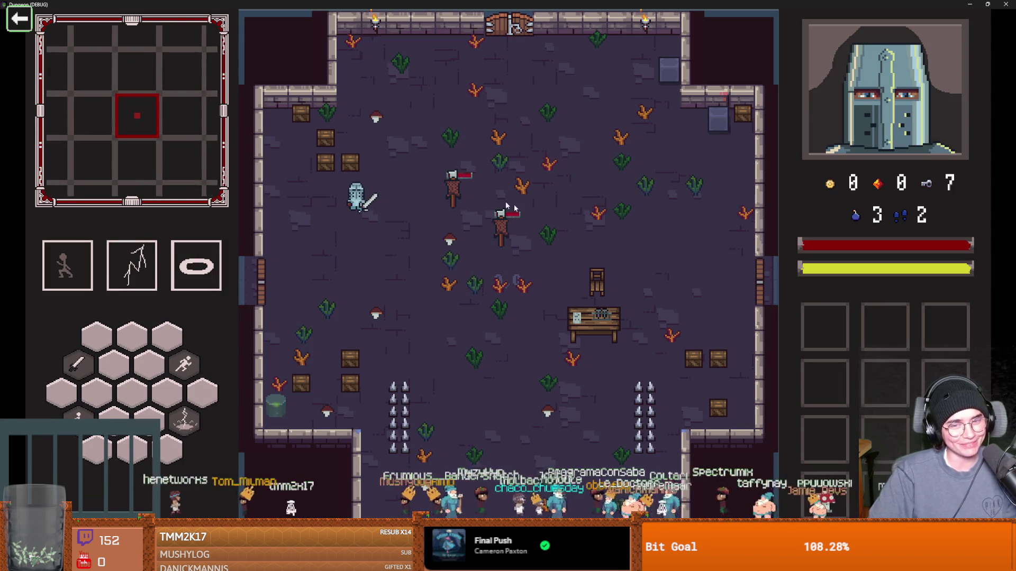
key("grave")
type("tp")
key("Tab")
key("Return")
key("grave")
- Walk toward Vlad's room until the debugger halts on the nonexistent 'normalize' error
key("s")
key("space")
key("s")
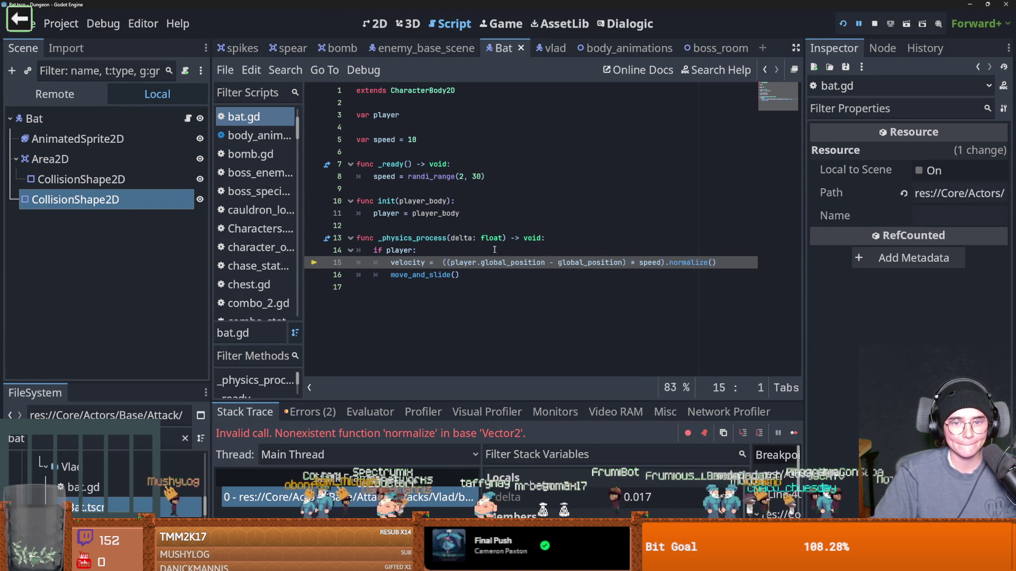
key("ctrl+shift+Return")
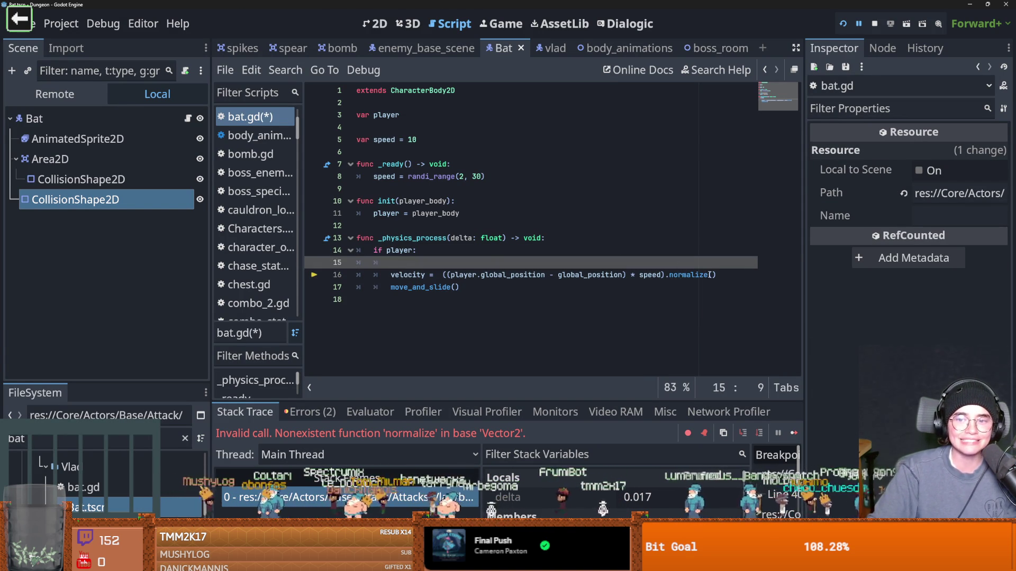
- Rename normalize() to normalized() in the velocity line, relaunch, and stop the game
left_click(709, 274)
type("d")
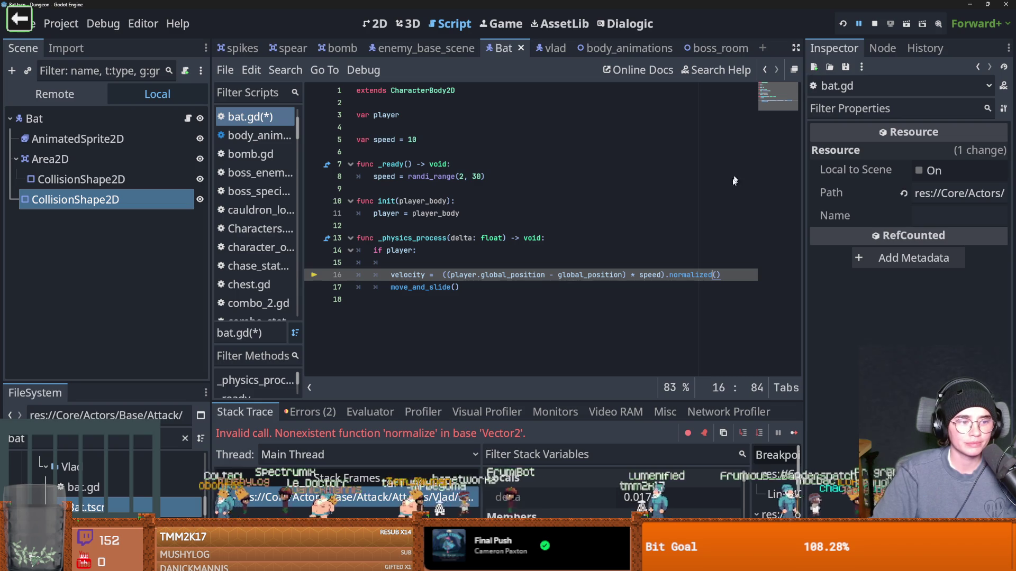
key("F5")
key("alt+F4")
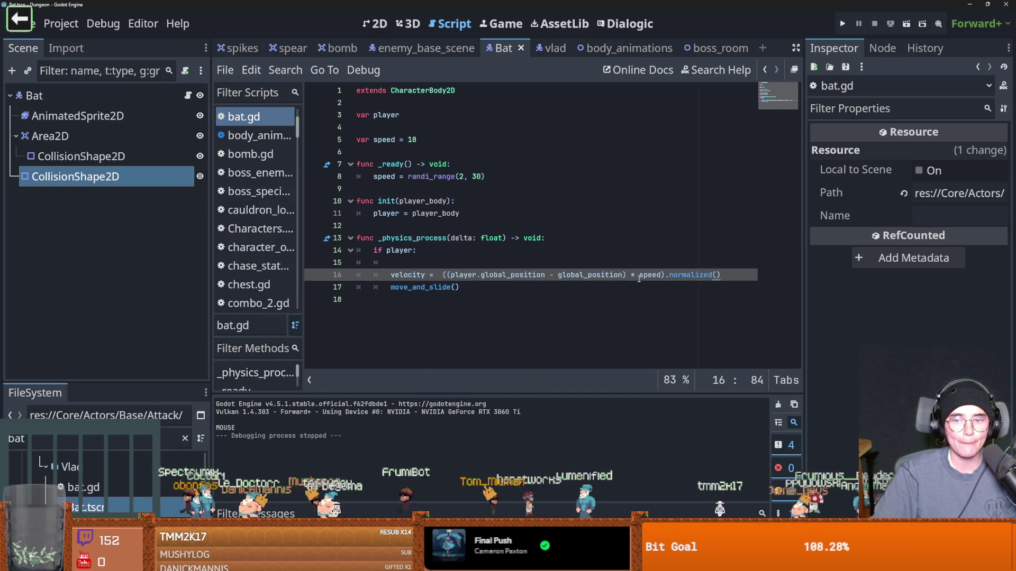
- Move '* speed' after normalized(), delete the extra opening parenthesis, and launch the game
left_click_drag(661, 275, 633, 275)
key("ctrl+x")
key("End")
key("ctrl+v")
left_click(452, 275)
key("BackSpace")
left_click(843, 24)
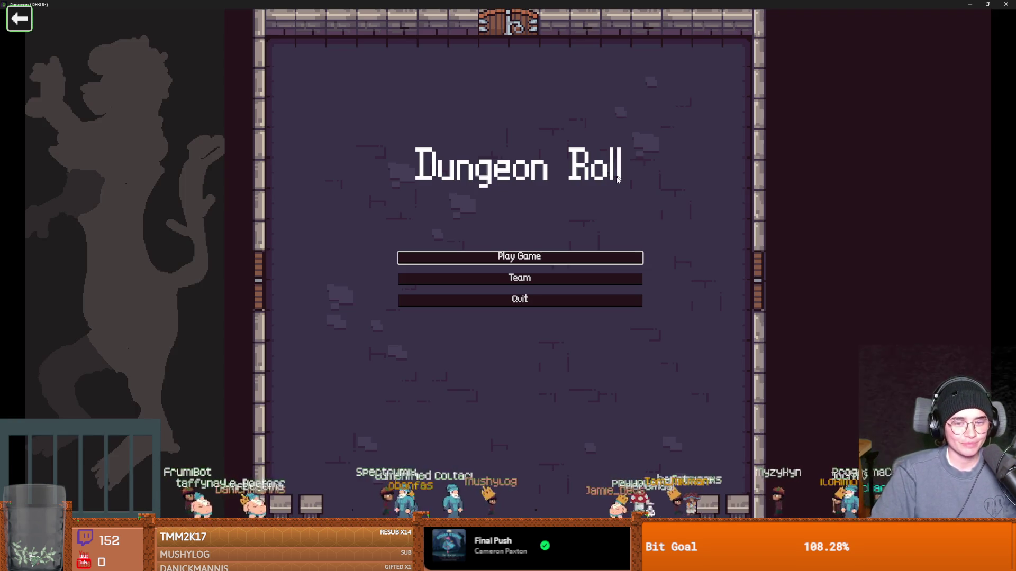
- Start a Warrior game, restore the velocity line's opening parenthesis to balance it, and rerun
left_click(512, 258)
left_click(397, 152)
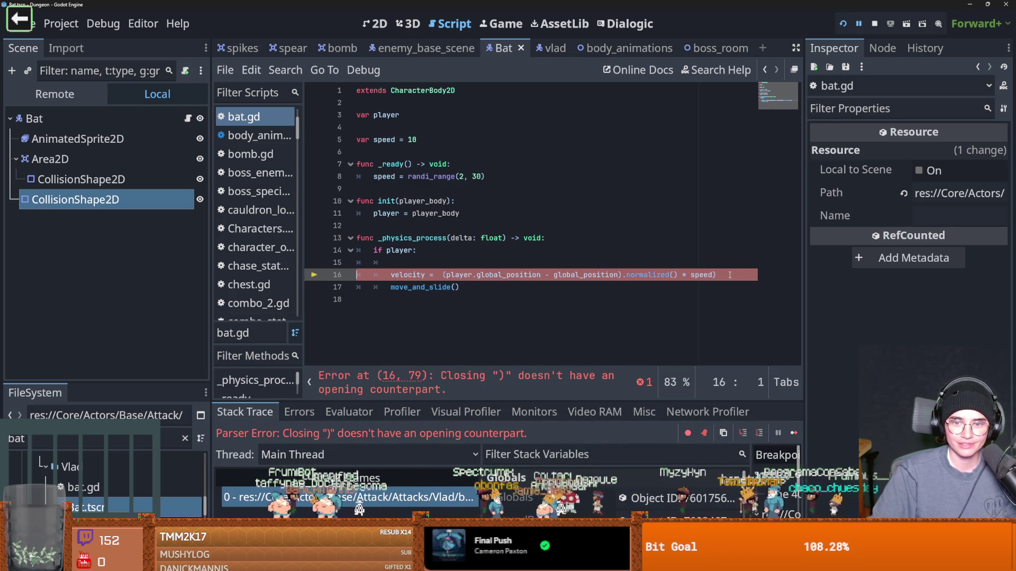
left_click(441, 275)
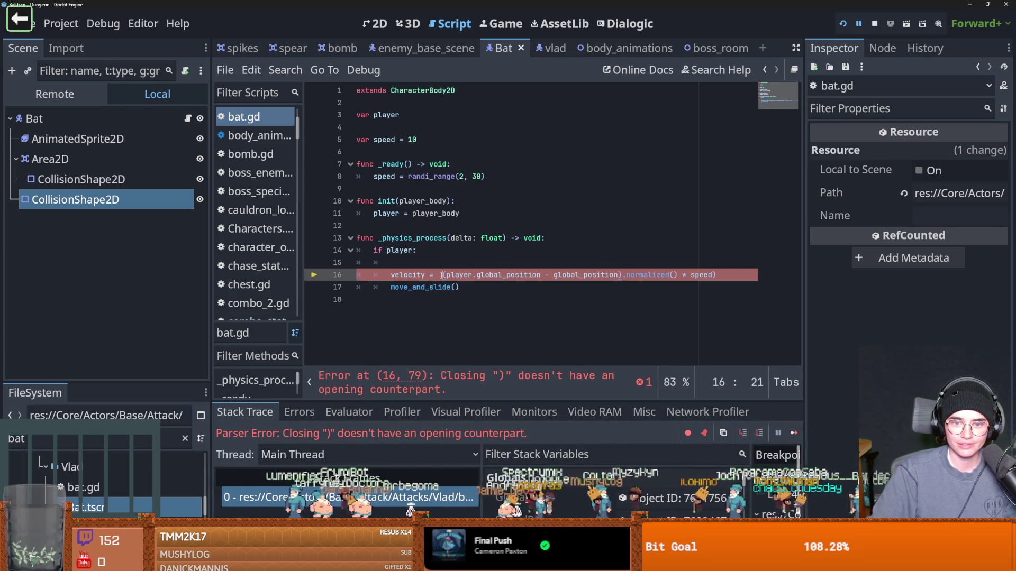
type("(")
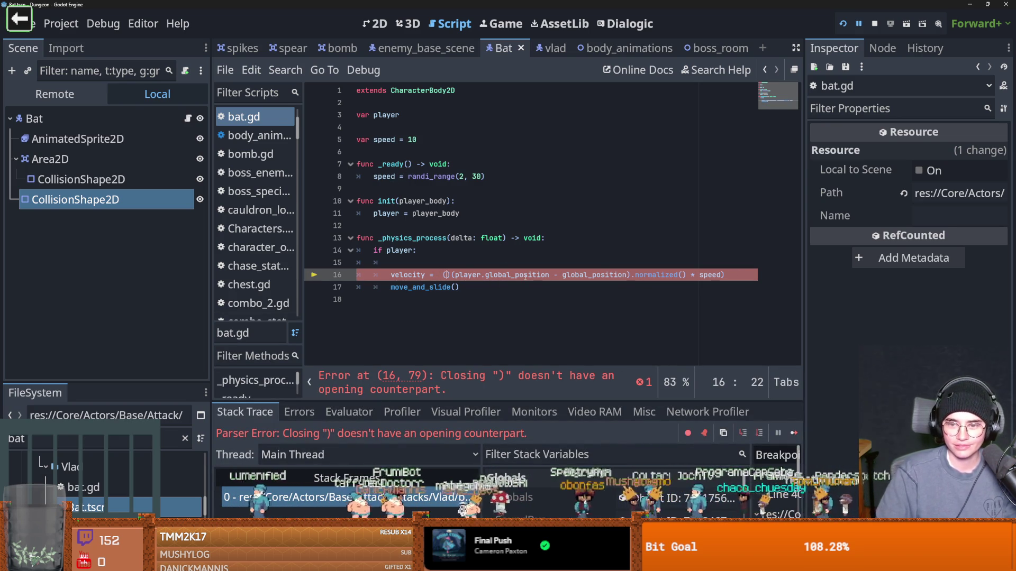
key("Delete")
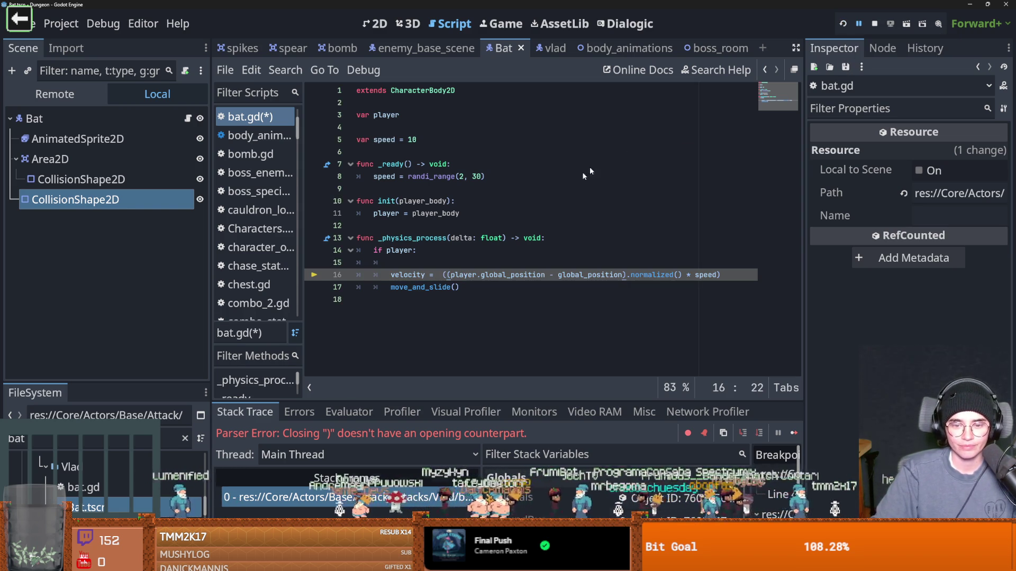
key("F5")
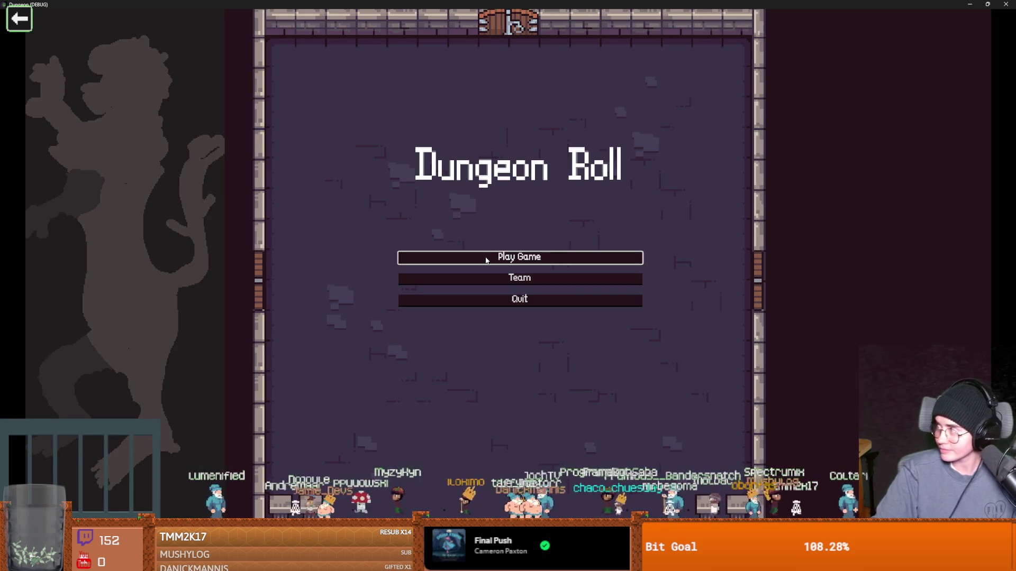
left_click(447, 259)
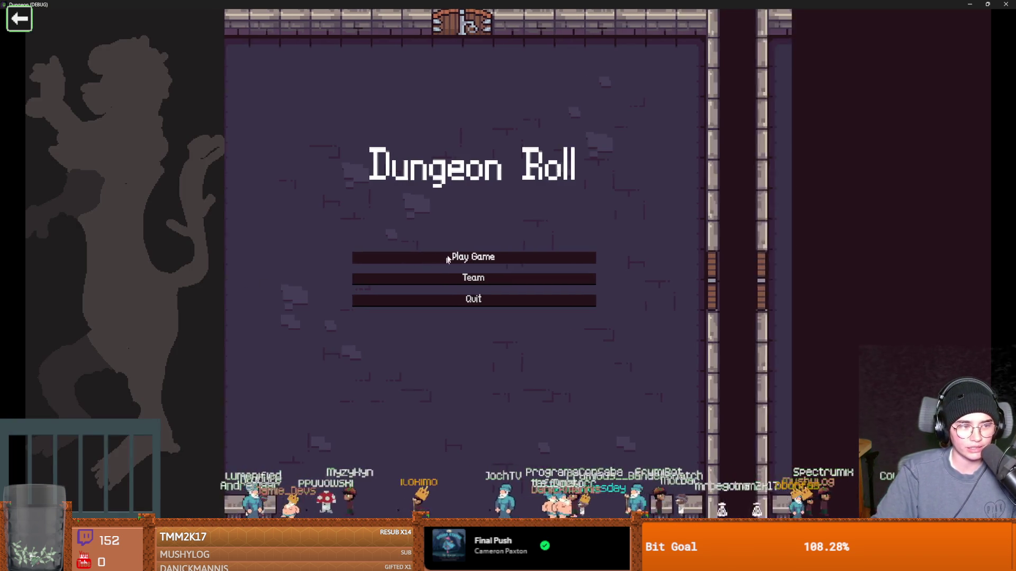
- Start as the Warrior and teleport ahead with the tp_to_before_boss console command
left_click(432, 221)
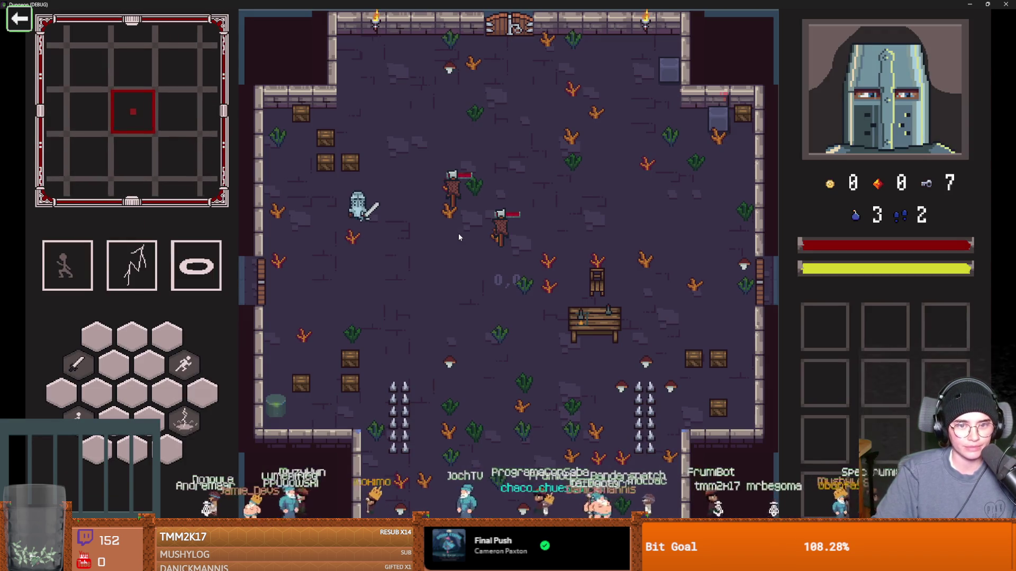
key("grave")
type("tp")
key("Tab")
key("Return")
key("grave")
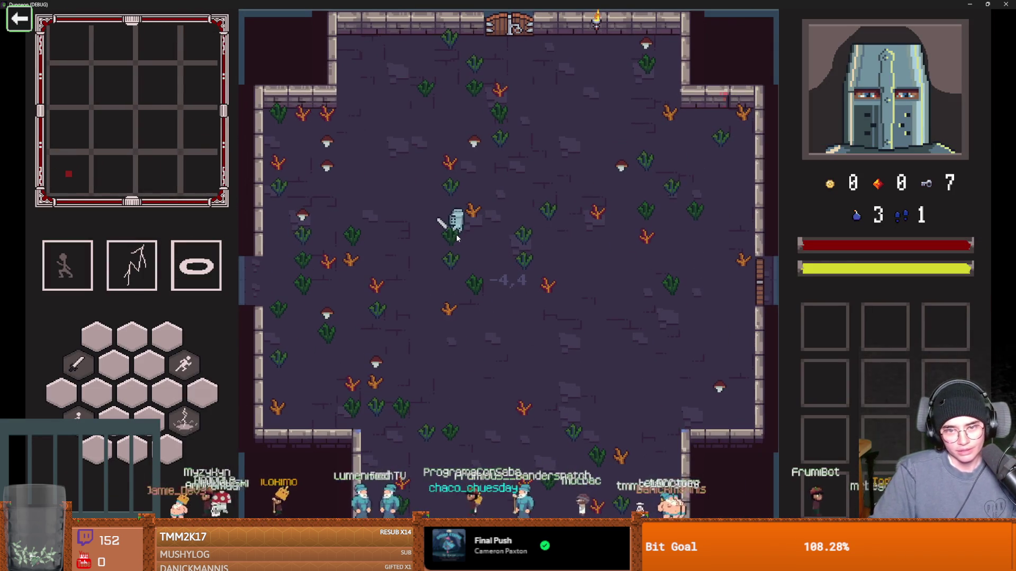
- Dash the knight through the west door into the boss room, then stop the game
key("a")
key("space")
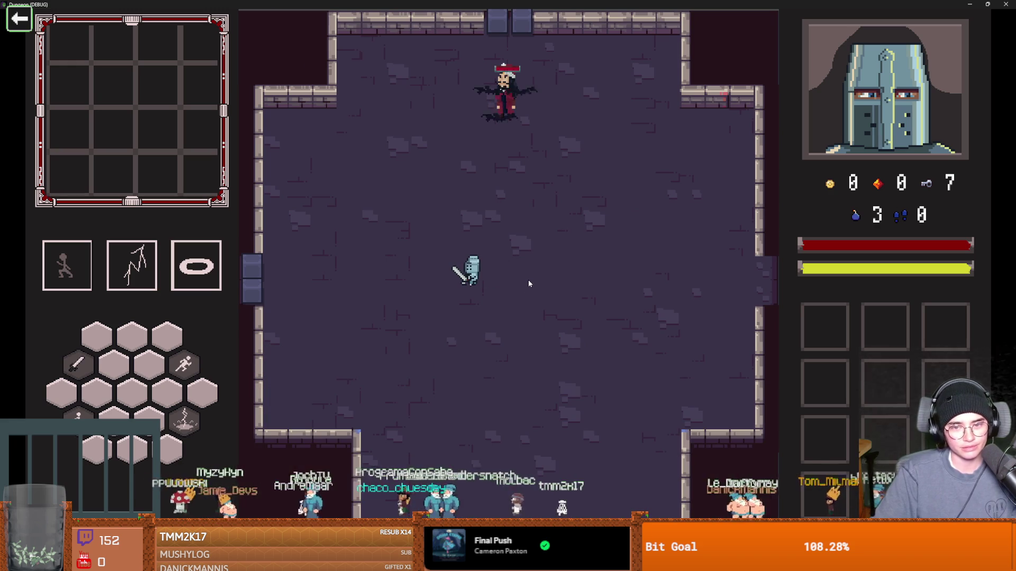
key("super+Down")
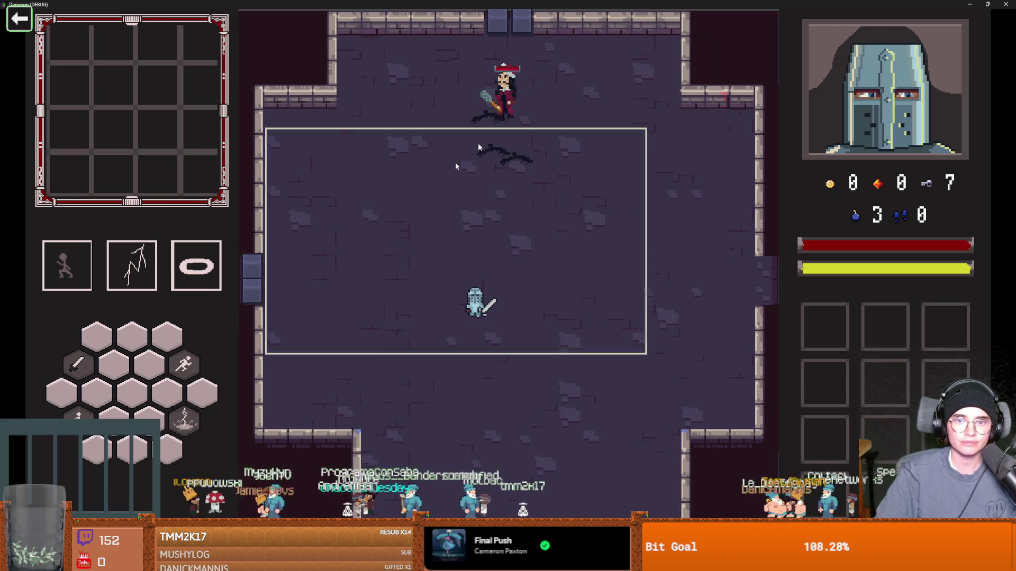
left_click(587, 170)
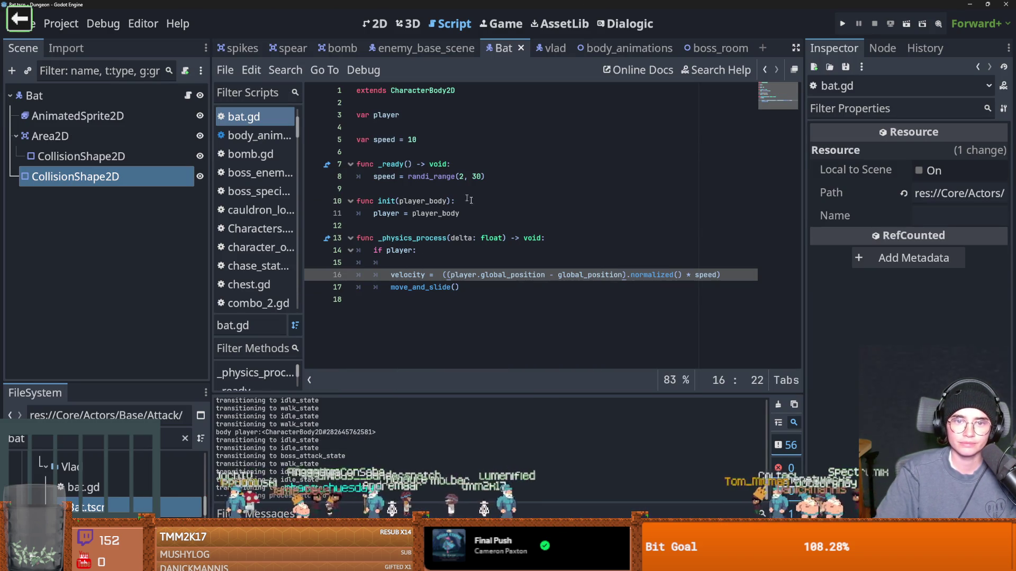
- Change the bats' minimum speed in bat.gd to 50, then save and rerun the game
double_click(462, 177)
type("50")
left_click(487, 177)
key("F5")
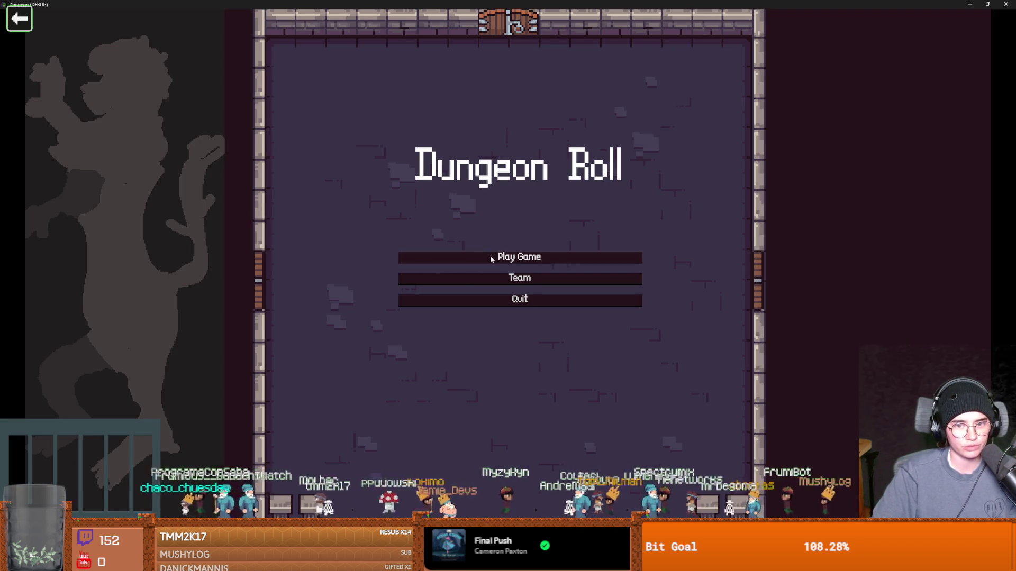
- Start a new Warrior run and teleport to before the boss with tp_to_before_boss
left_click(491, 259)
left_click(403, 193)
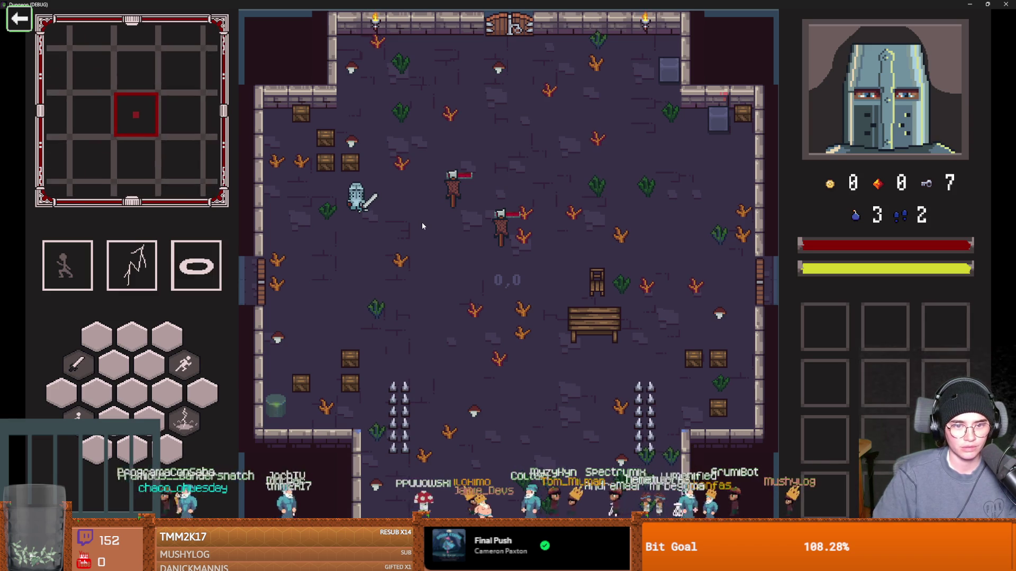
key("grave")
type("tp_to_before_boss")
key("Tab")
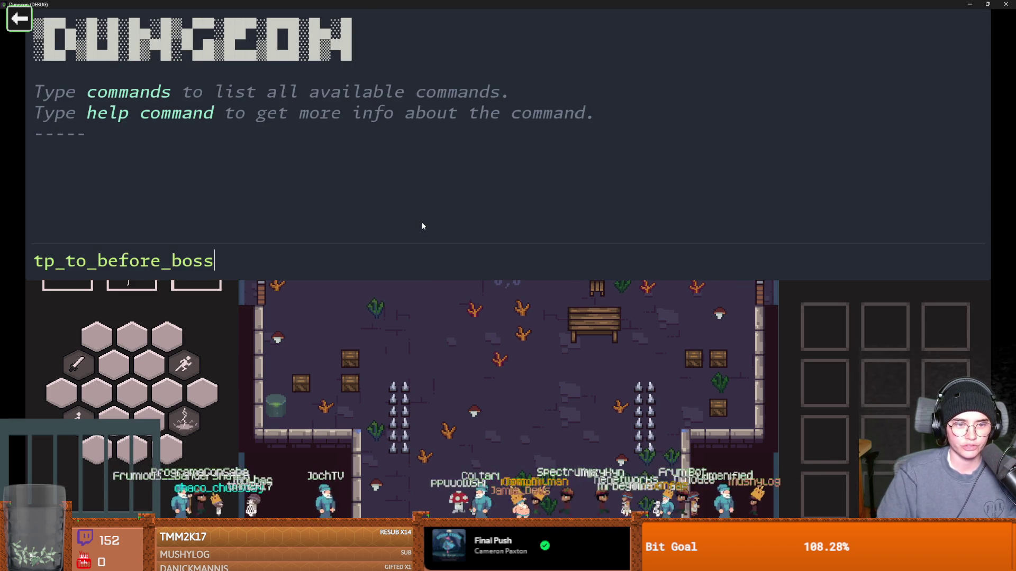
key("Return")
key("grave")
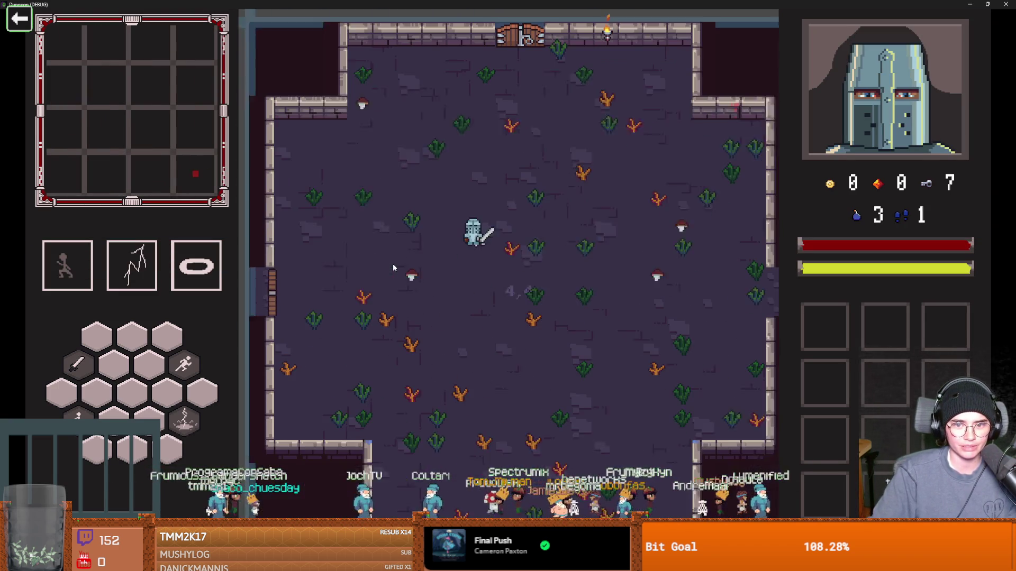
- Go through the east door into Vlad's room, skip his intro, and dodge the chasing bats
key("s")
key("d")
key("space")
key("d")
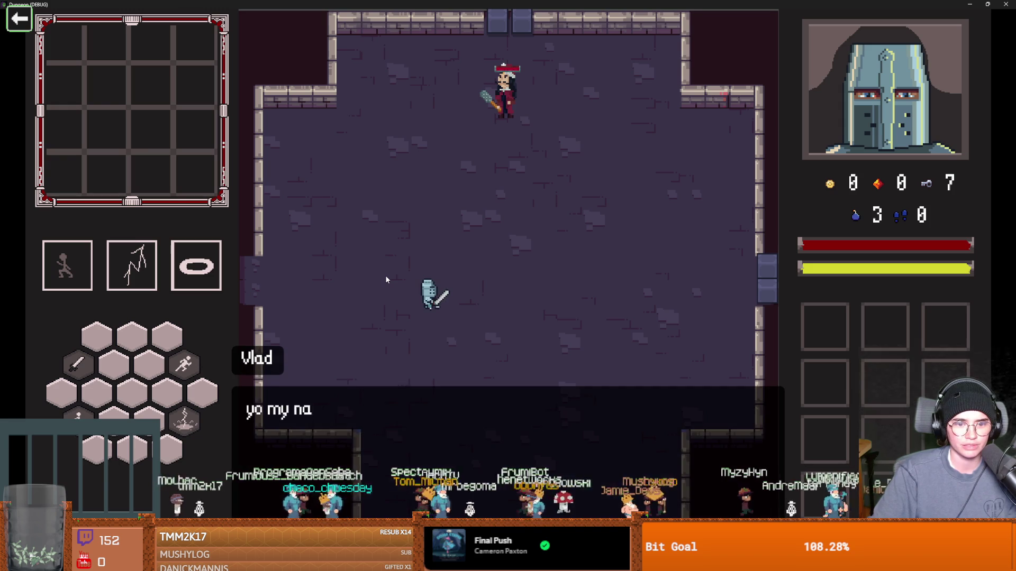
key("s")
key("d")
key("space")
key("w")
key("a")
key("s")
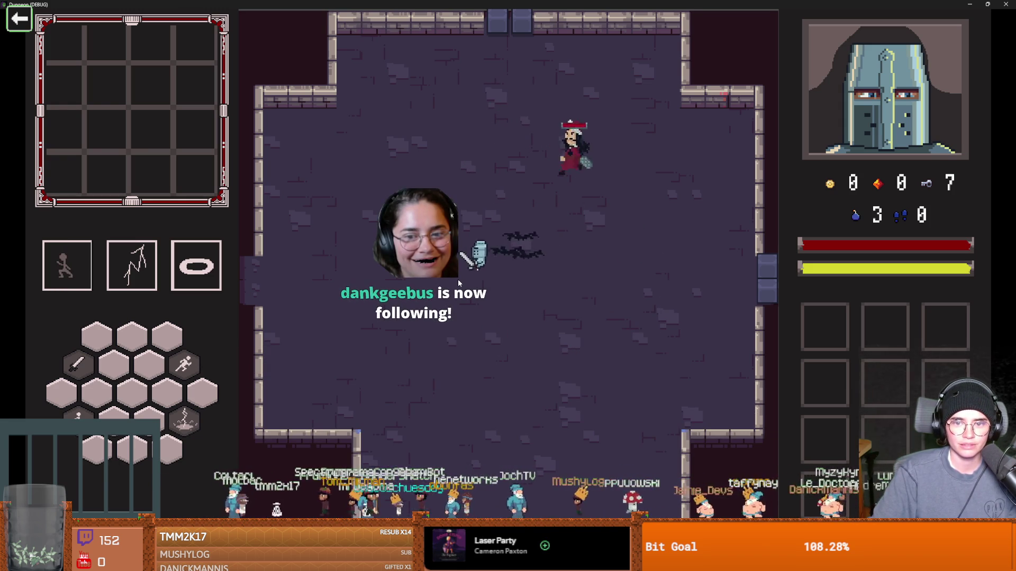
- Stop the game and select the 50 minimum speed on bat.gd line 8
key("F8")
left_click(468, 177)
double_click(464, 177)
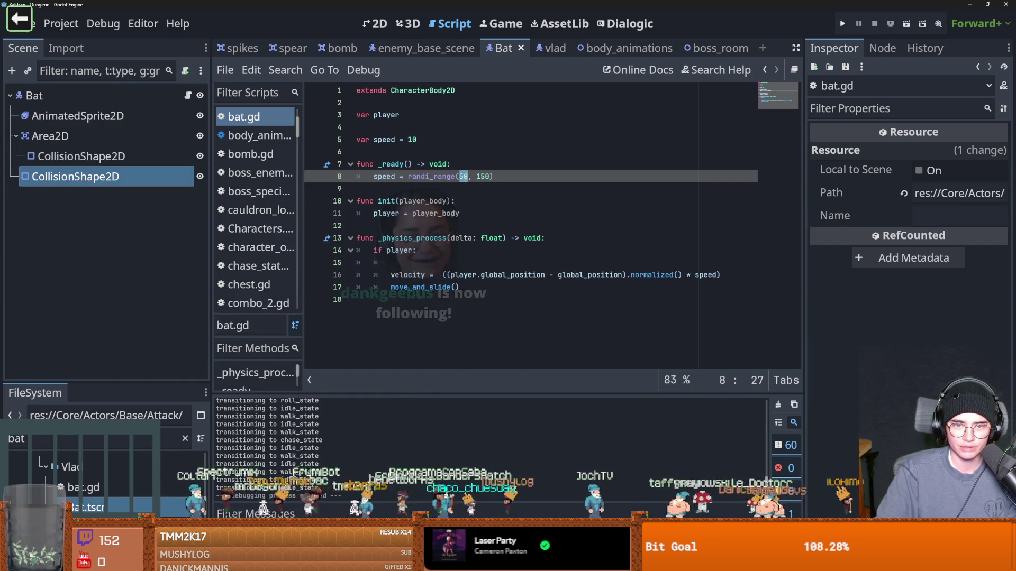
- Change the bat speed range to randi_range(100, 200) and save bat.gd
type("100")
left_click(495, 177)
key("BackSpace")
key("BackSpace")
key("BackSpace")
type("200")
key("ctrl+s")
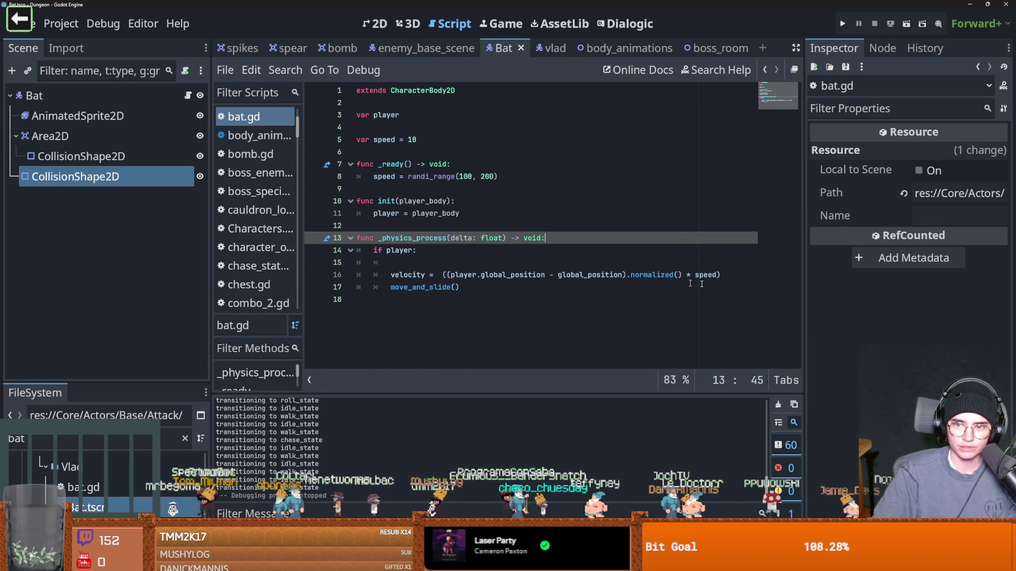
- Remove the stray space after the velocity line, view move_and_slide docs, and run the project
left_click(605, 265)
left_click(734, 276)
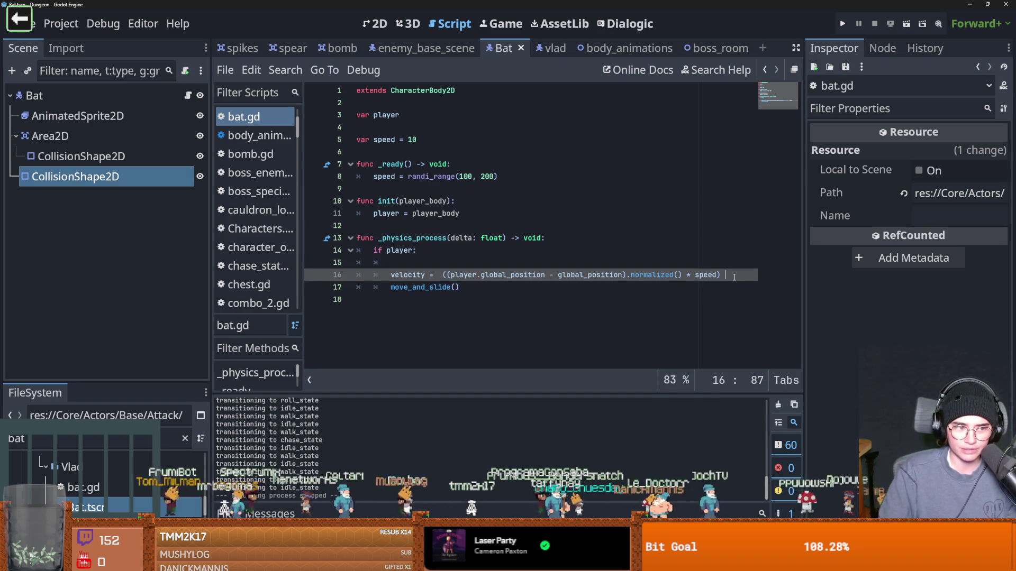
key("BackSpace")
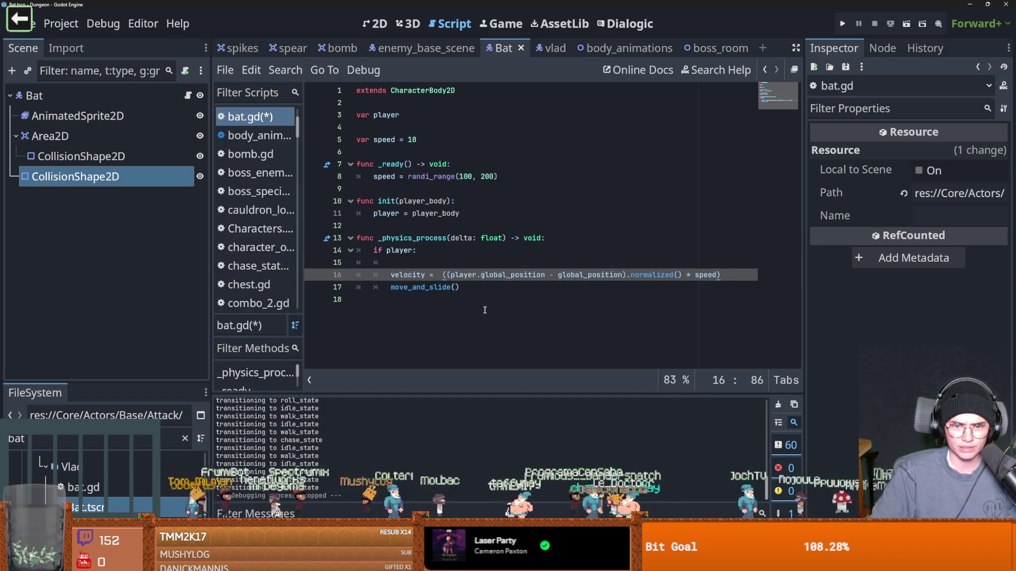
left_click(425, 289, "ctrl")
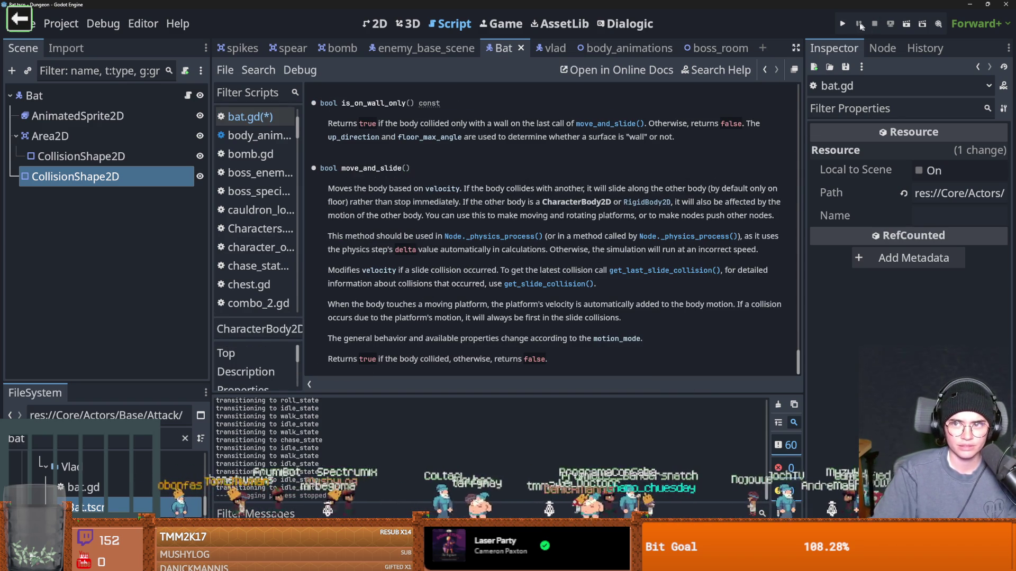
key("F5")
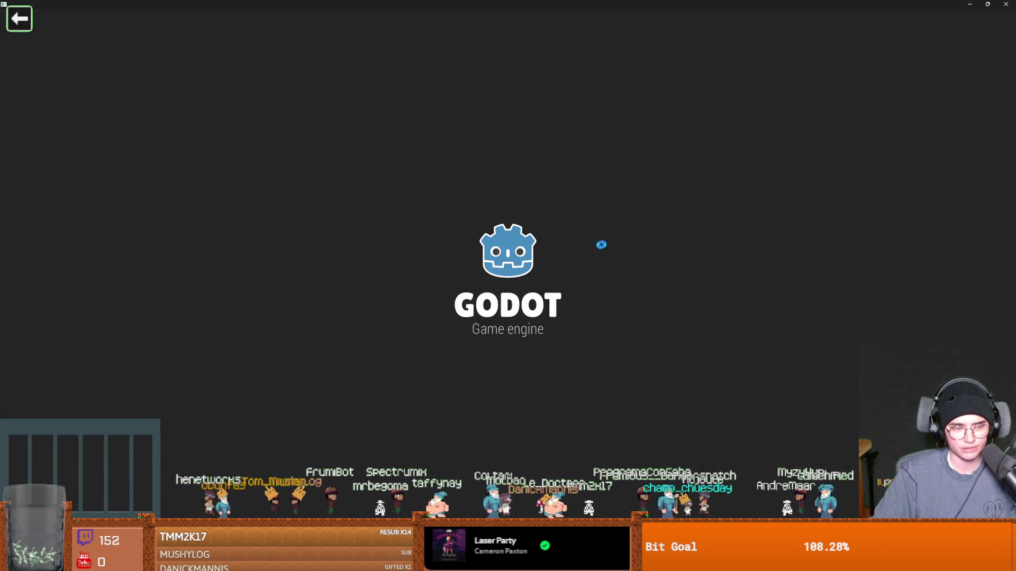
- Start a new Warrior game and rerun the recalled teleport-to-boss console command
key("Return")
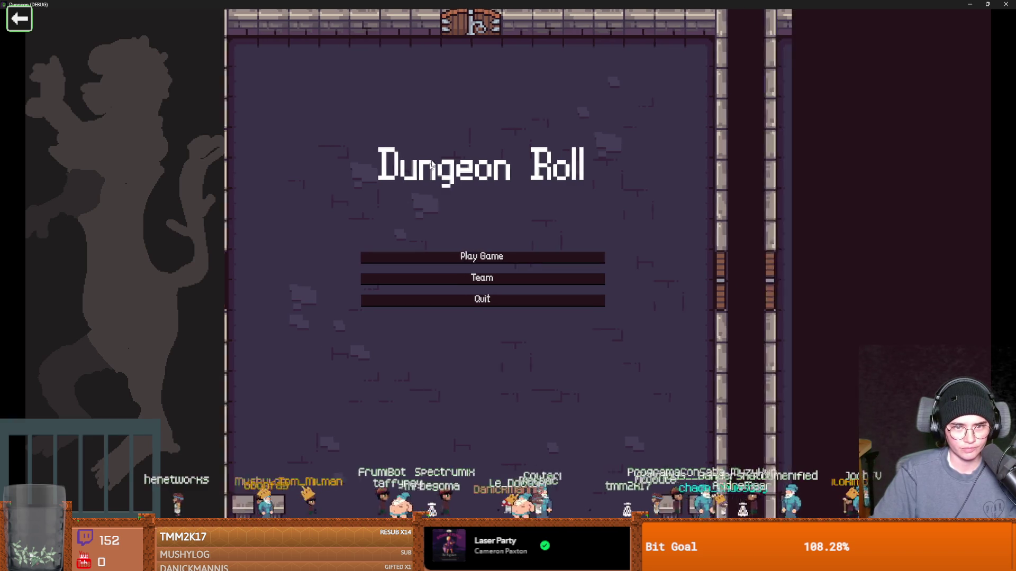
key("Return")
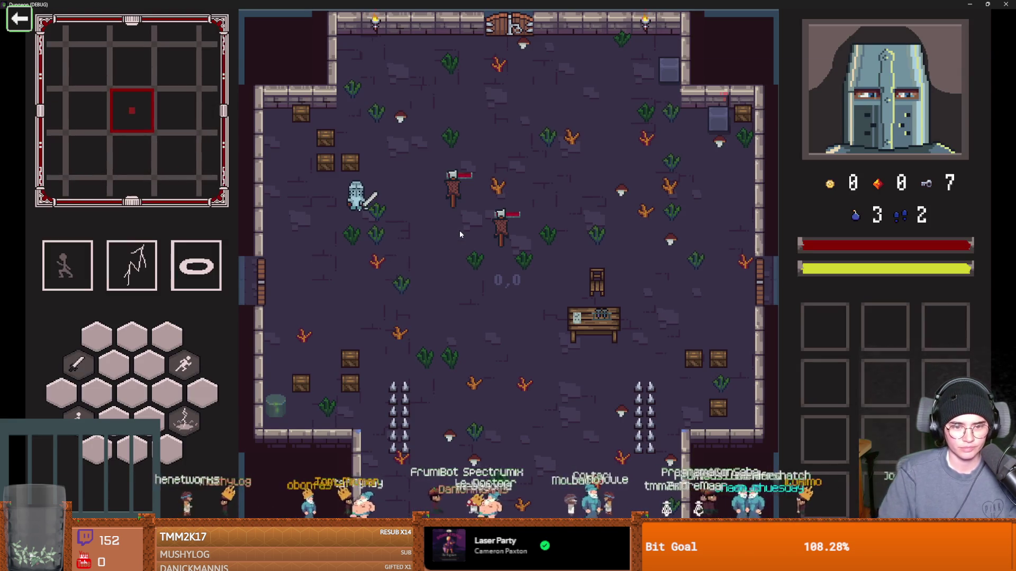
key("quoteleft")
key("Up")
key("Return")
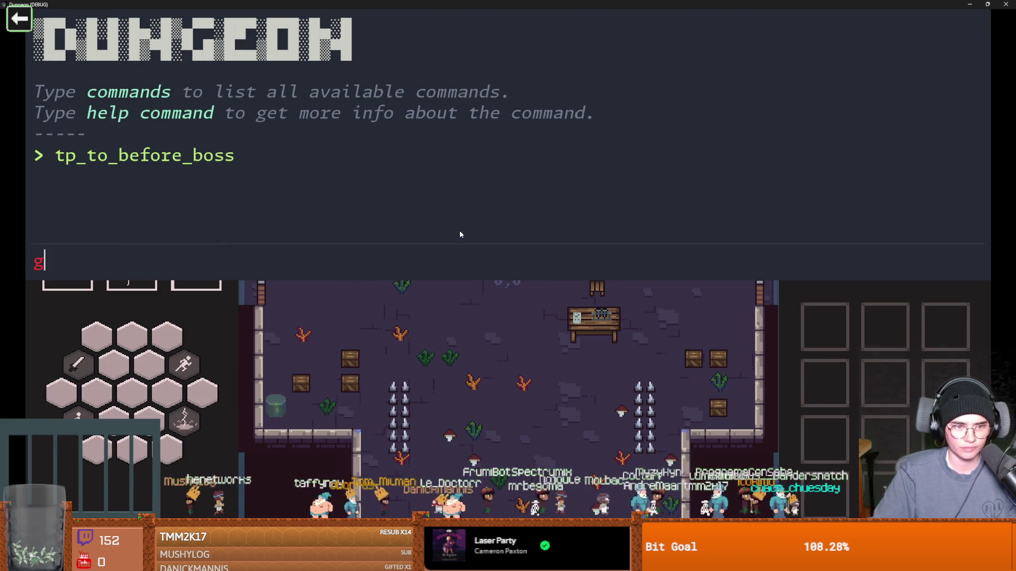
key("quoteleft")
- Dash the knight into Vlad's boss room and skip his intro dialogue
key("a")
key("space")
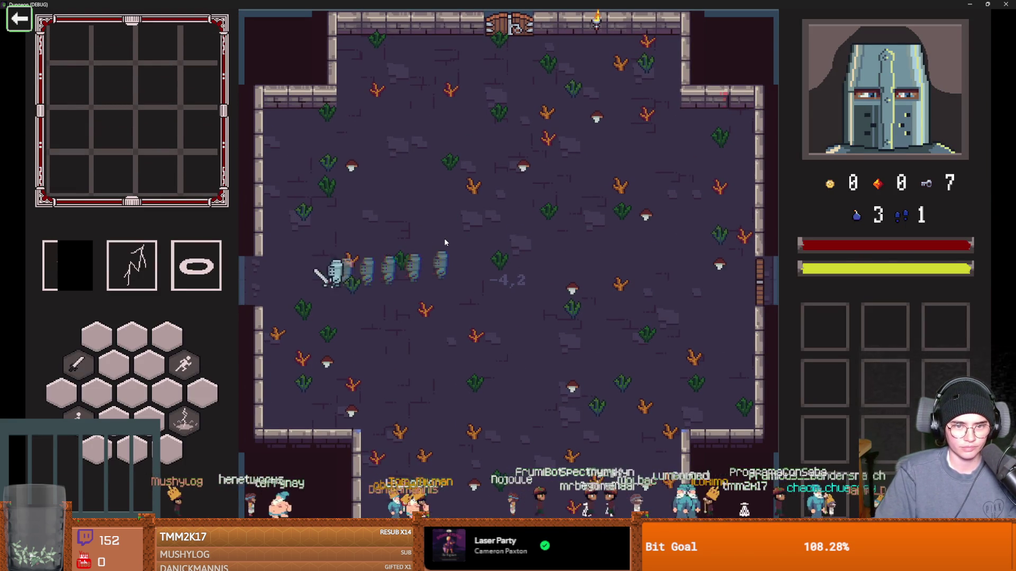
key("s")
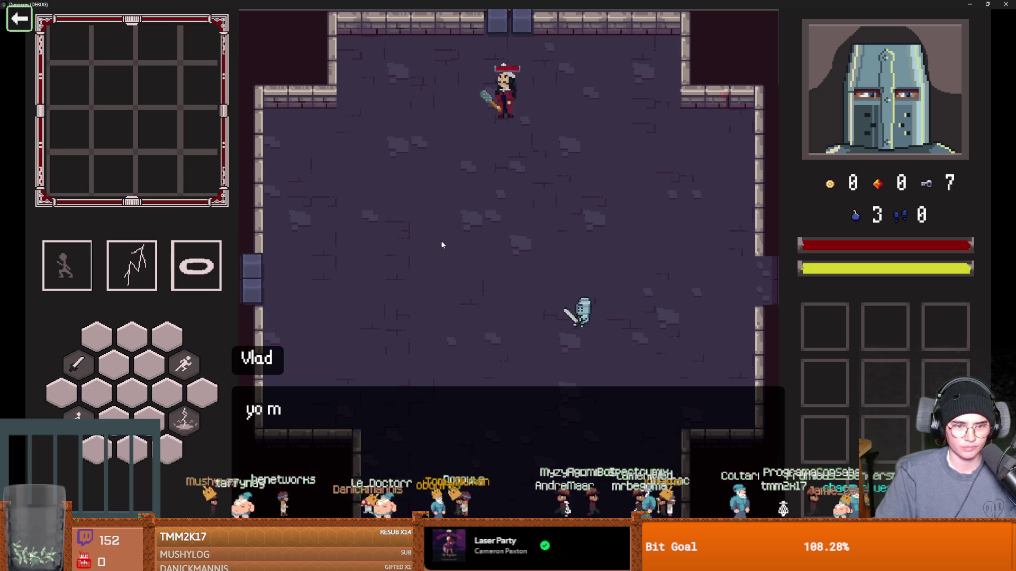
key("Return")
- Dodge the faster bats with moves and dashes while slashing at Vlad
key("a")
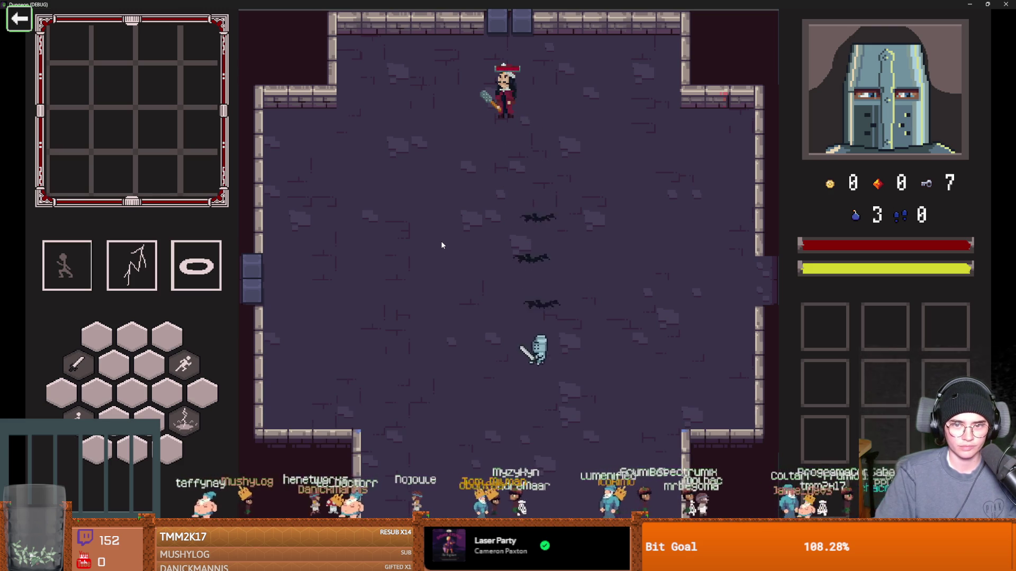
key("space")
key("w")
key("d")
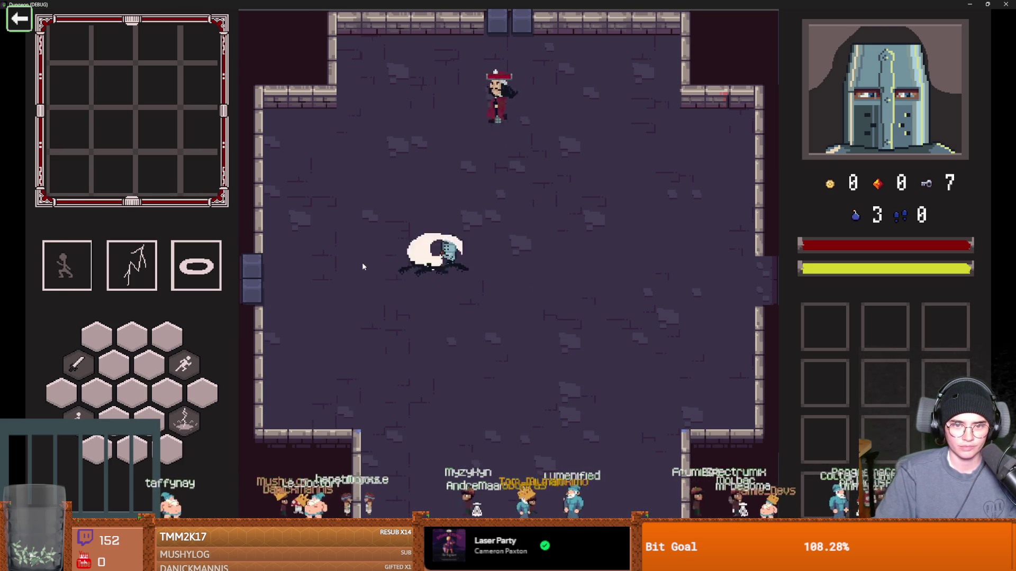
key("s")
key("space")
key("w")
key("space")
left_click(443, 371)
key("a")
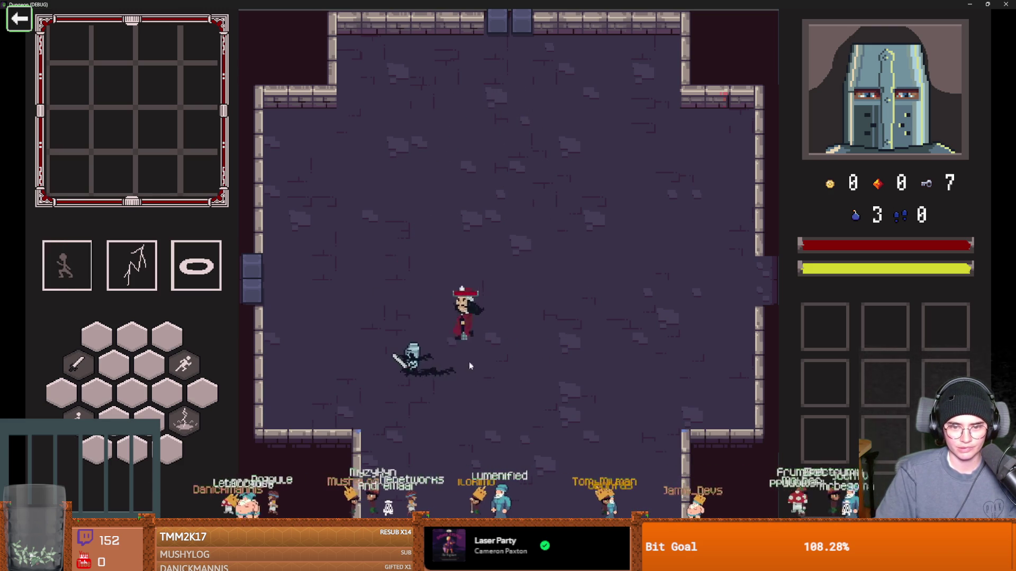
key("w")
key("space")
left_click(328, 376)
- Keep evading the bats, use the ring ability and strike Vlad, then stop the debug run
key("d")
key("space")
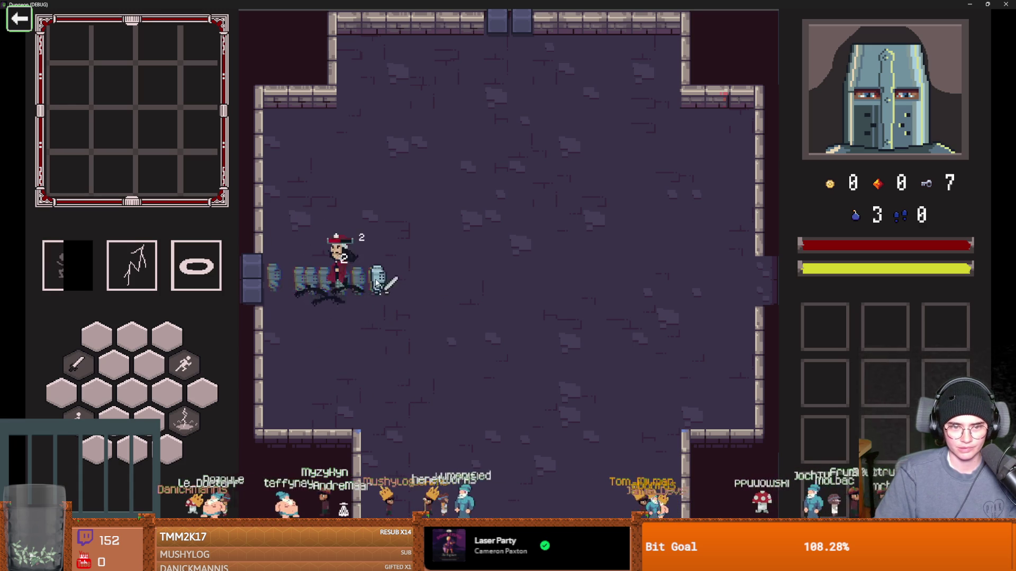
key("s")
key("space")
right_click(329, 301)
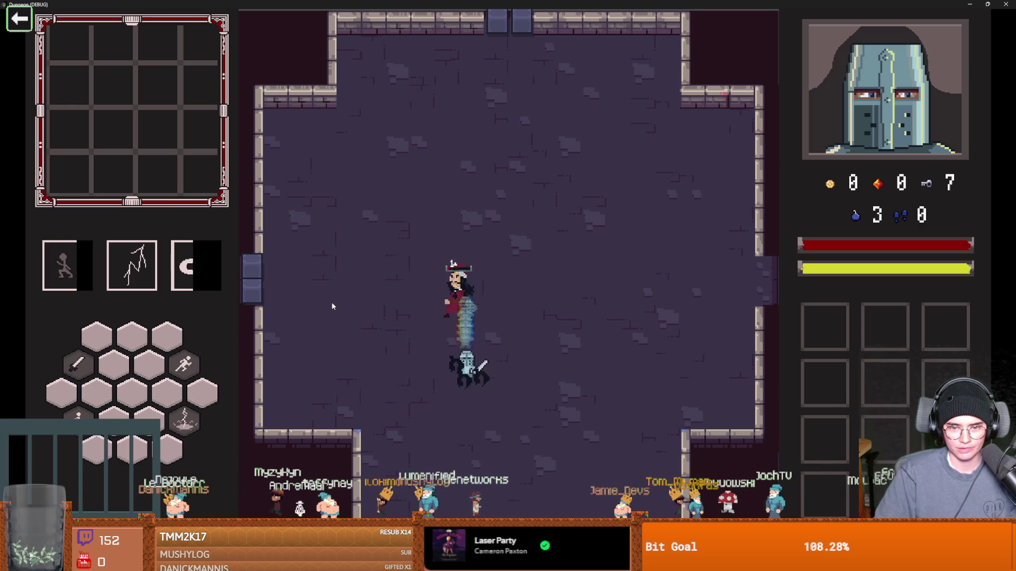
key("a")
key("space")
key("w")
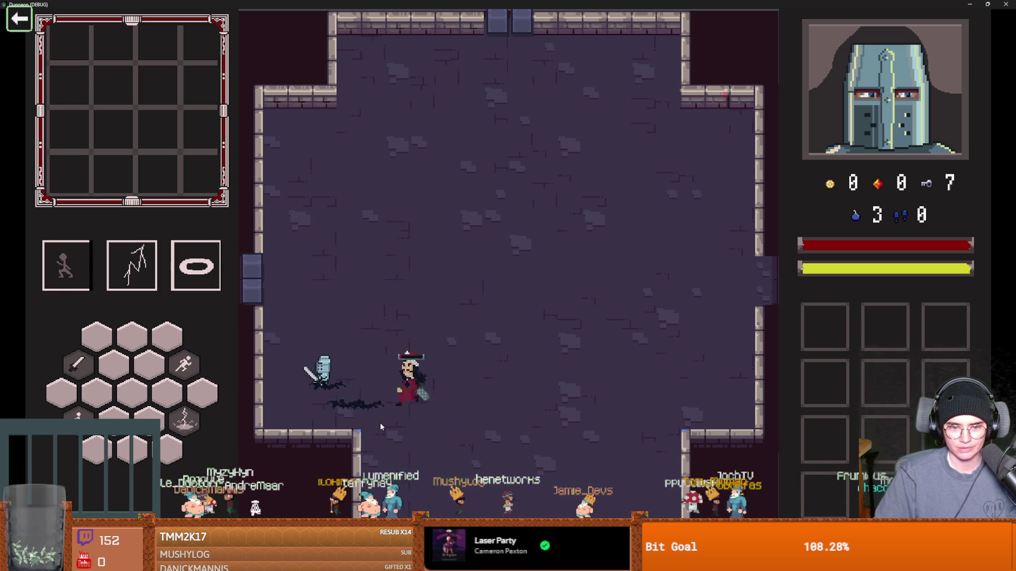
key("space")
key("d")
key("space")
key("s")
key("a")
left_click(497, 274)
key("F8")
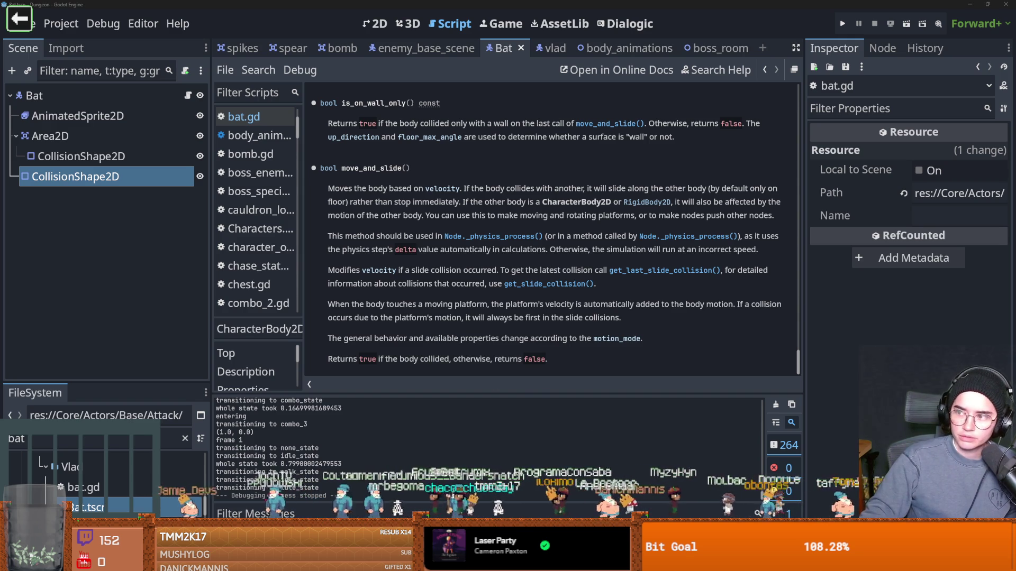
- Switch from the Godot editor to the game launcher showing the Cannon game
left_click(31, 25)
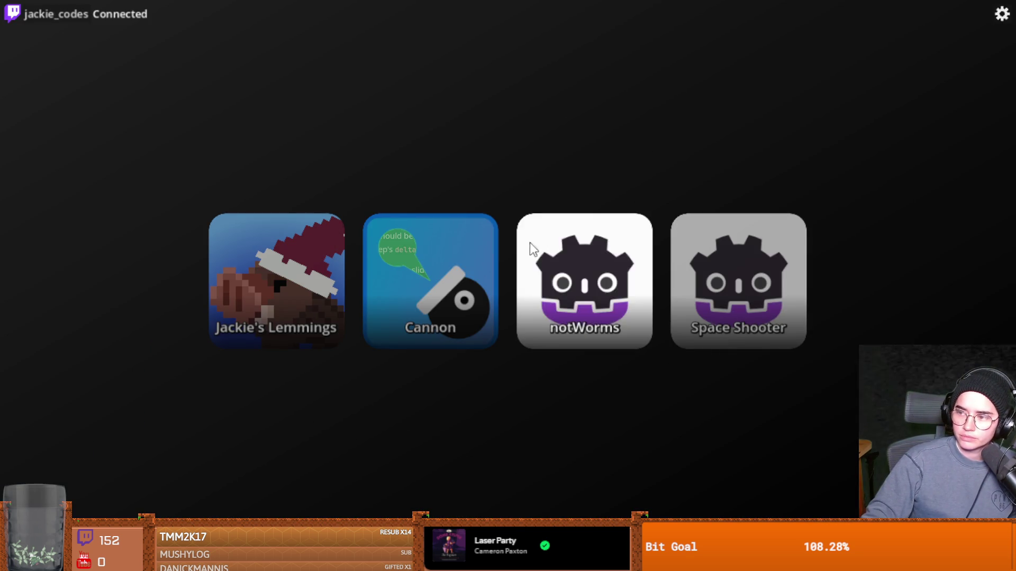